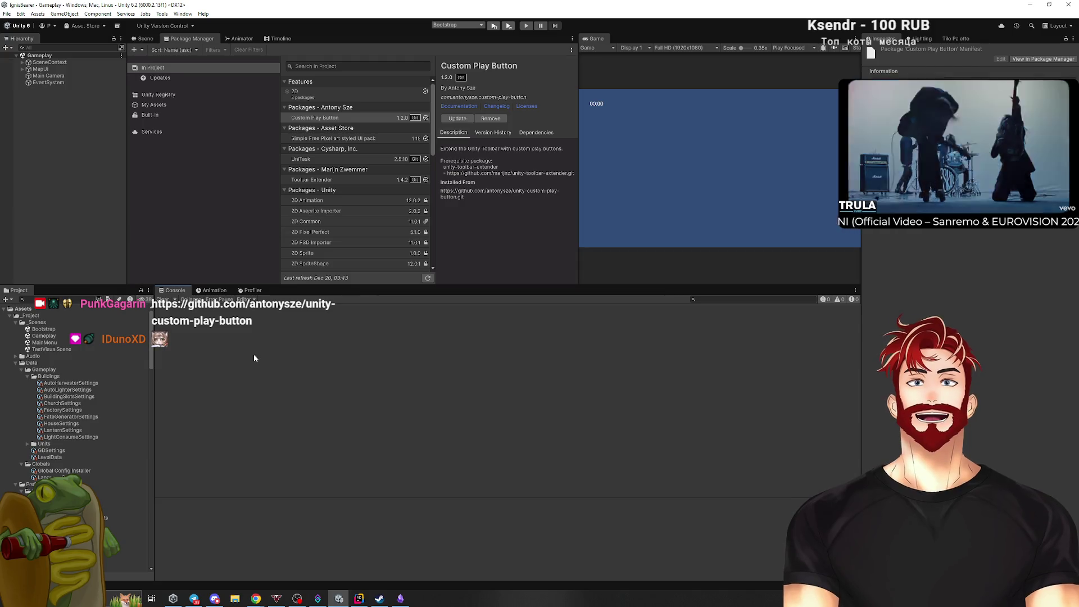
Make the upper panels taller, show the Scene view, and widen the Game view.
left_click_drag(375, 286, 373, 422)
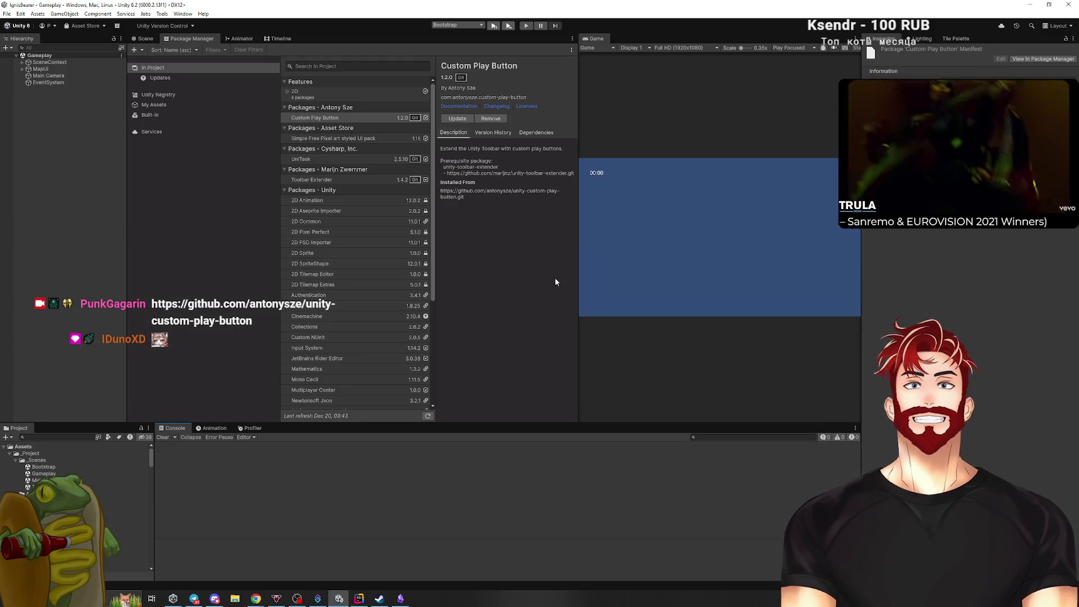
left_click(146, 38)
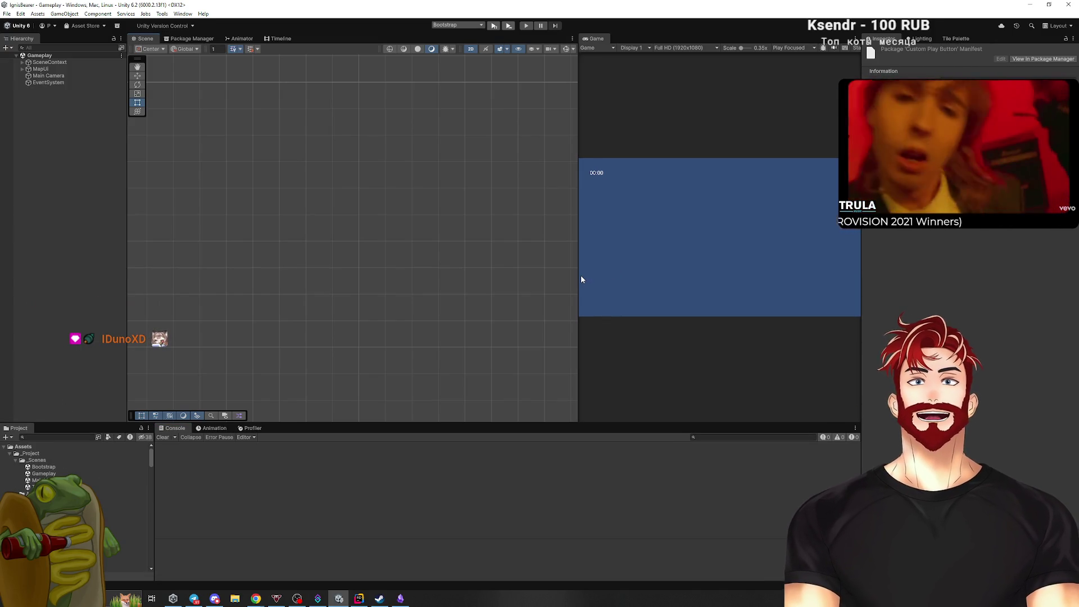
left_click_drag(579, 275, 437, 286)
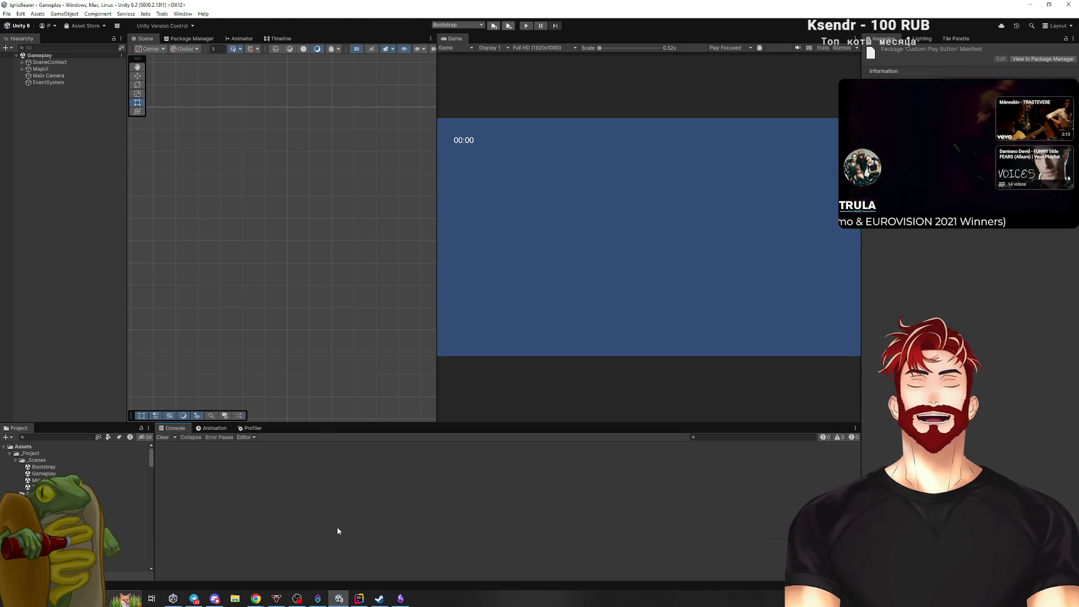
Glance at the project file tree in Rider, then return to Unity and enlarge the Project and Console panels.
left_click(359, 598)
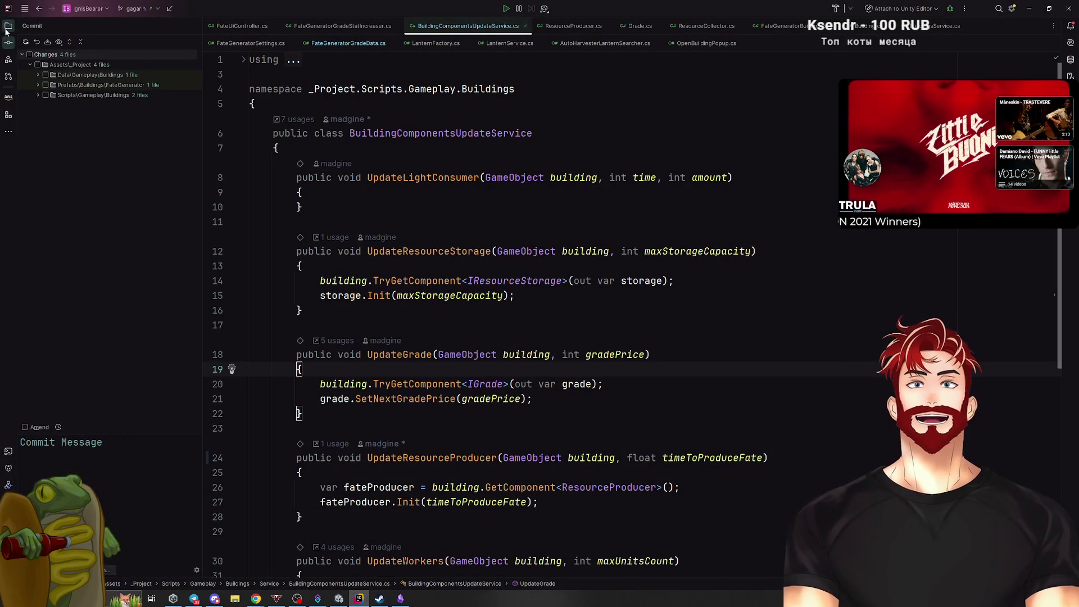
left_click(7, 28)
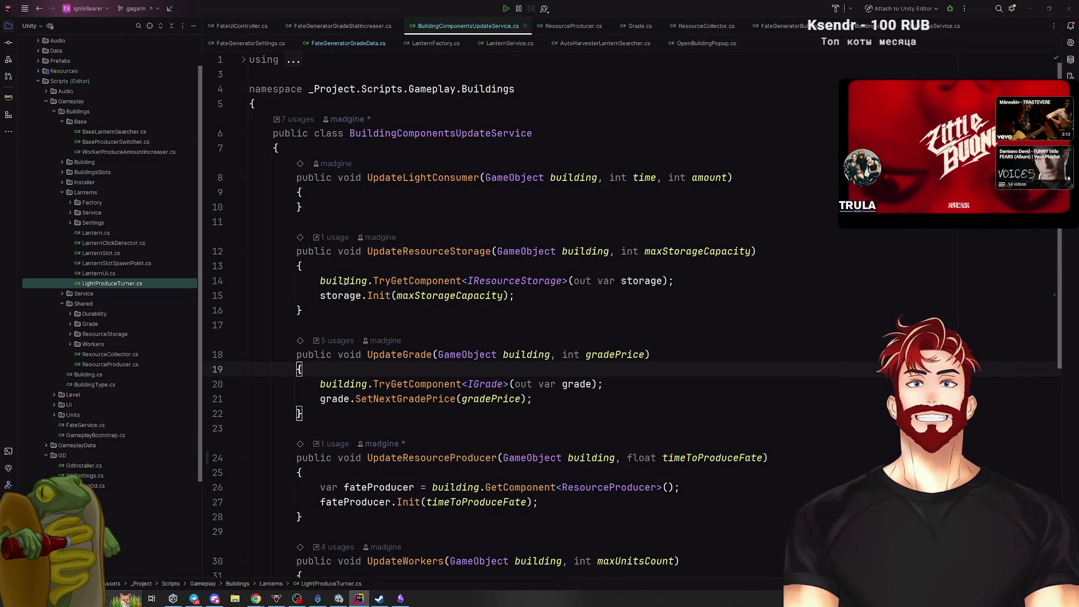
key("alt+Tab")
left_click_drag(311, 421, 310, 345)
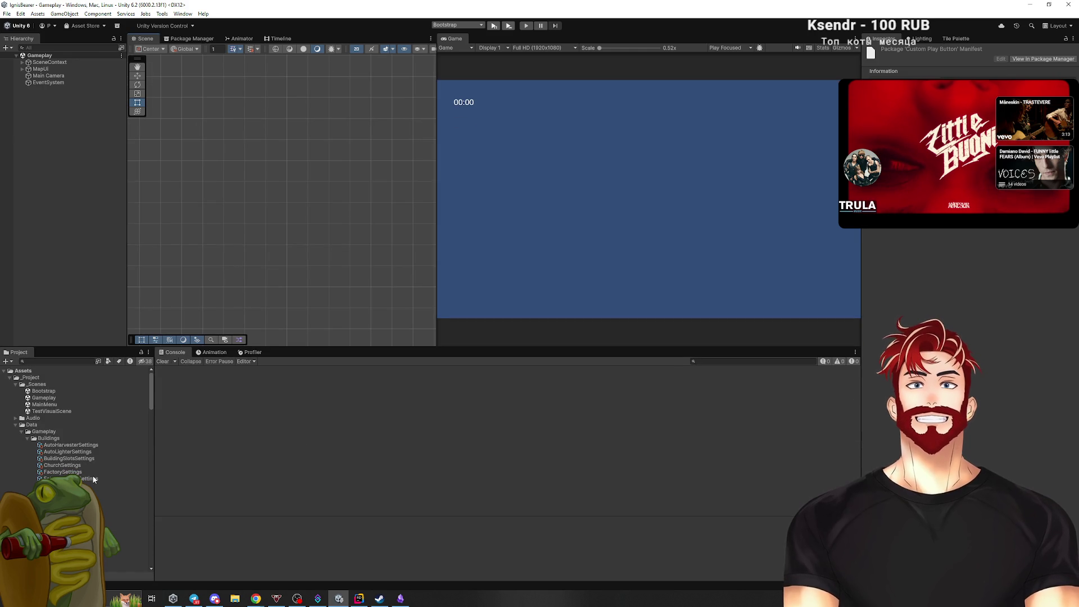
scroll(94, 475, "down", 5)
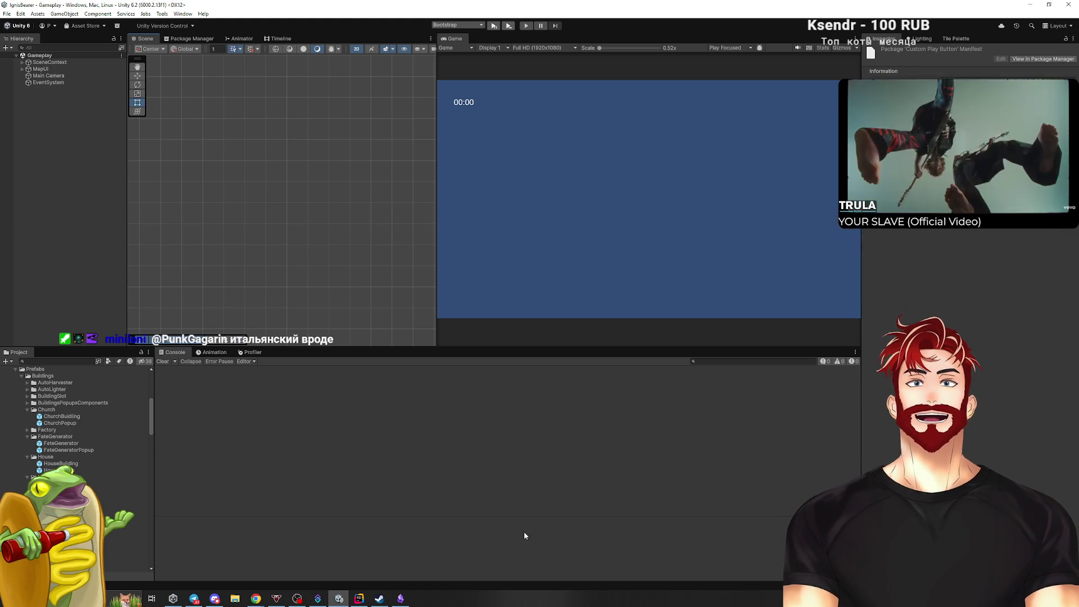
left_click(359, 599)
Check all four changed files in the Commit window and expand the Scripts, Prefabs and Data Buildings folders.
key("alt+0")
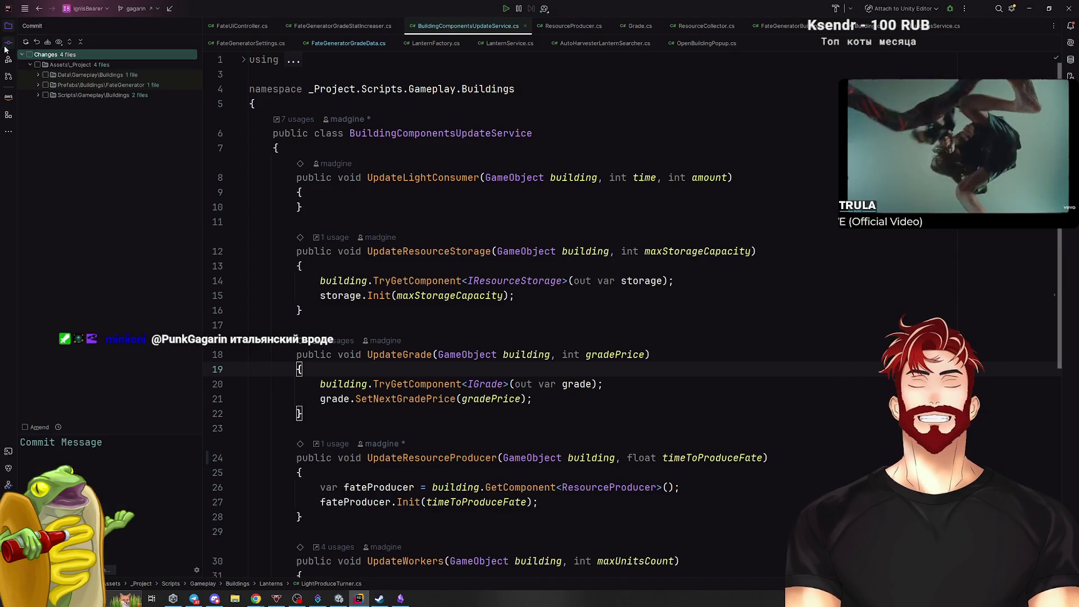
left_click(29, 54)
left_click(39, 95)
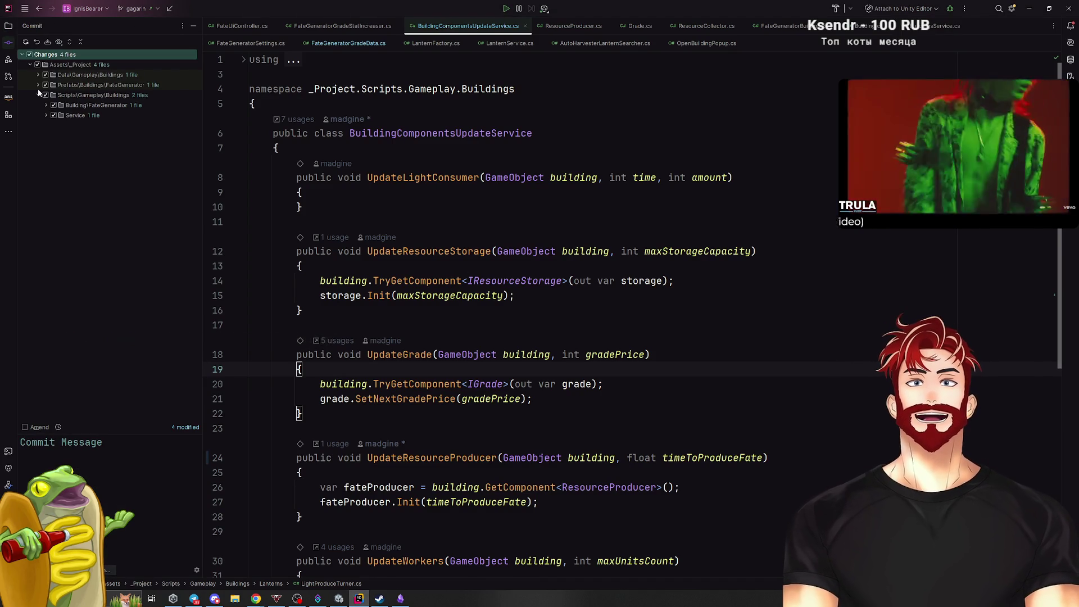
left_click(38, 85)
left_click(39, 85)
left_click(38, 74)
Commit with the message 'merge fixes', accepting the unsaved Unity changes warning.
left_click(37, 466)
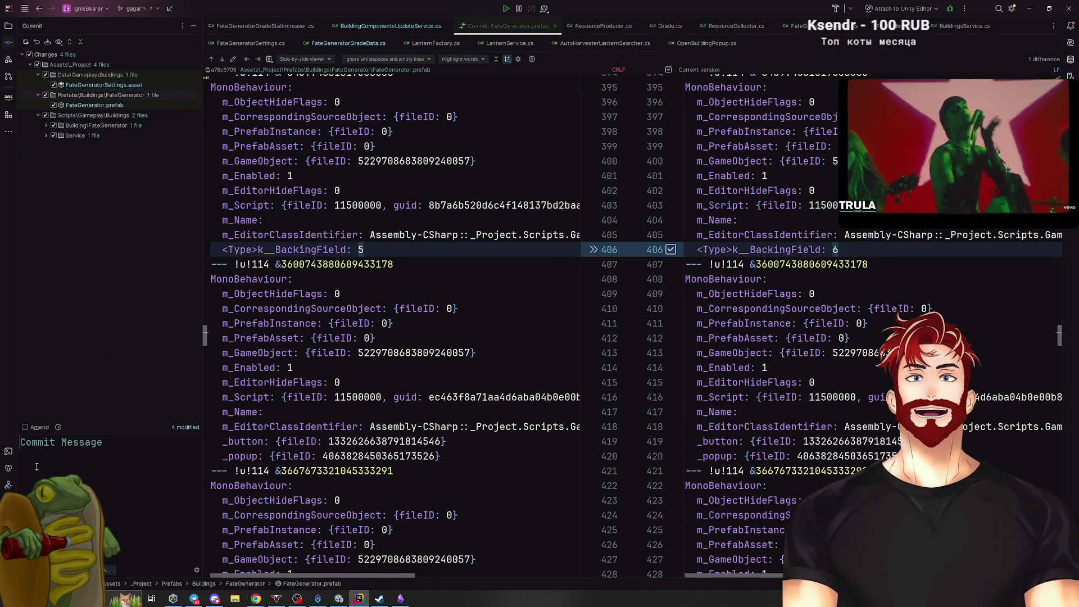
type("merge fixes")
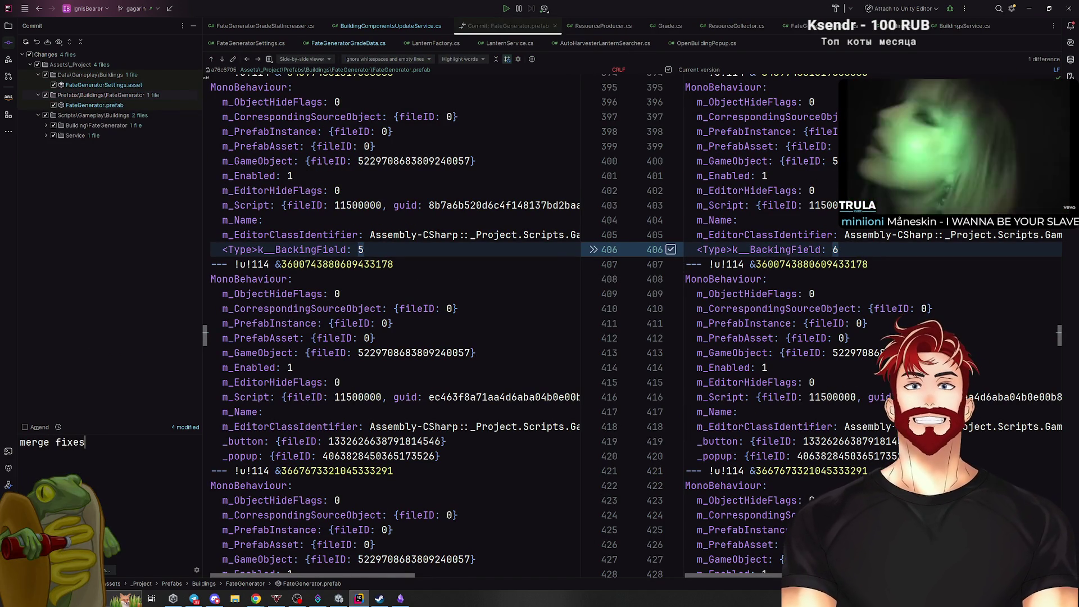
key("ctrl+Return")
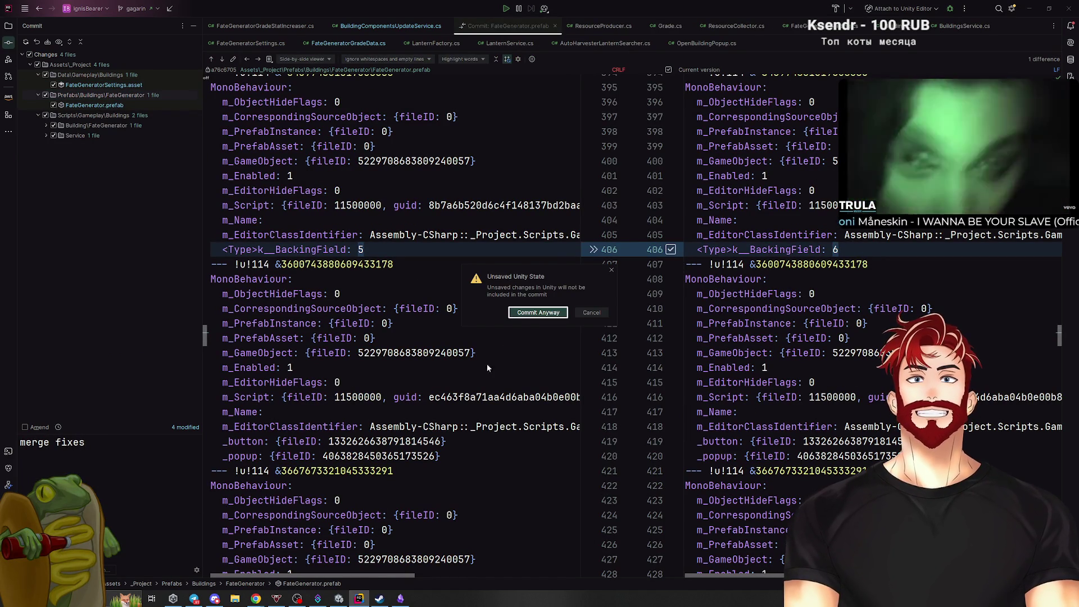
left_click(531, 313)
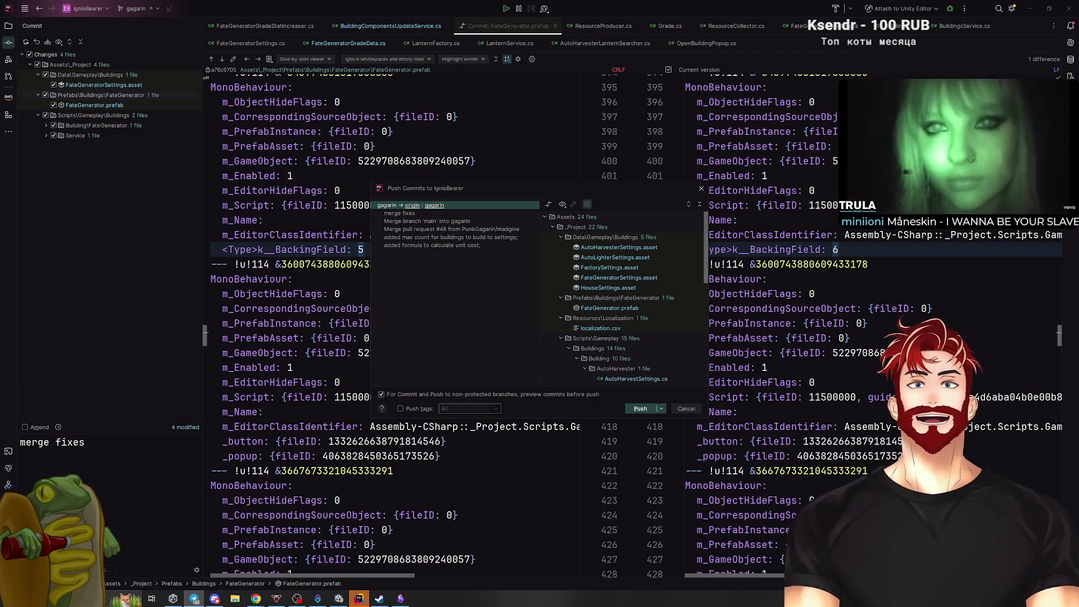
View the shared Unity console screenshot, then cancel the push dialog.
left_click(794, 4)
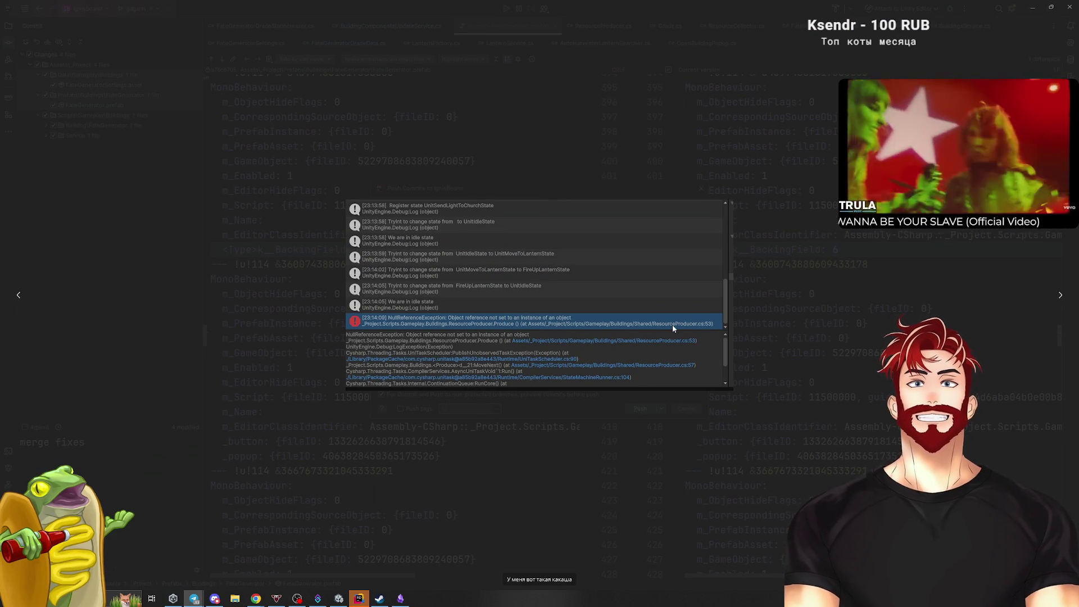
left_click(783, 357)
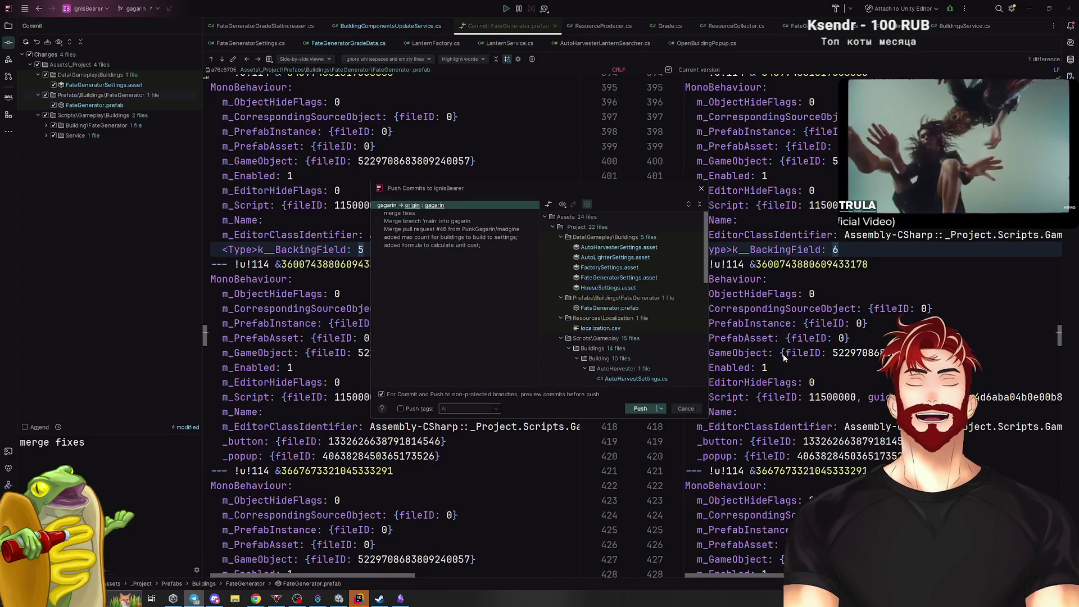
left_click(686, 409)
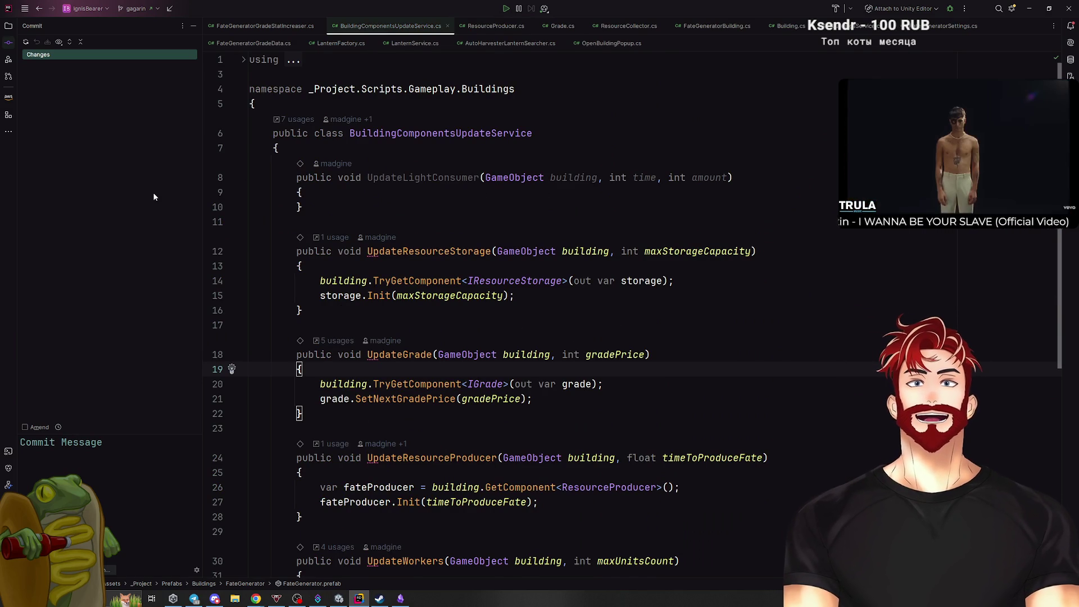
Push the gagarin commits to origin via the branch widget's Push.
left_click(136, 9)
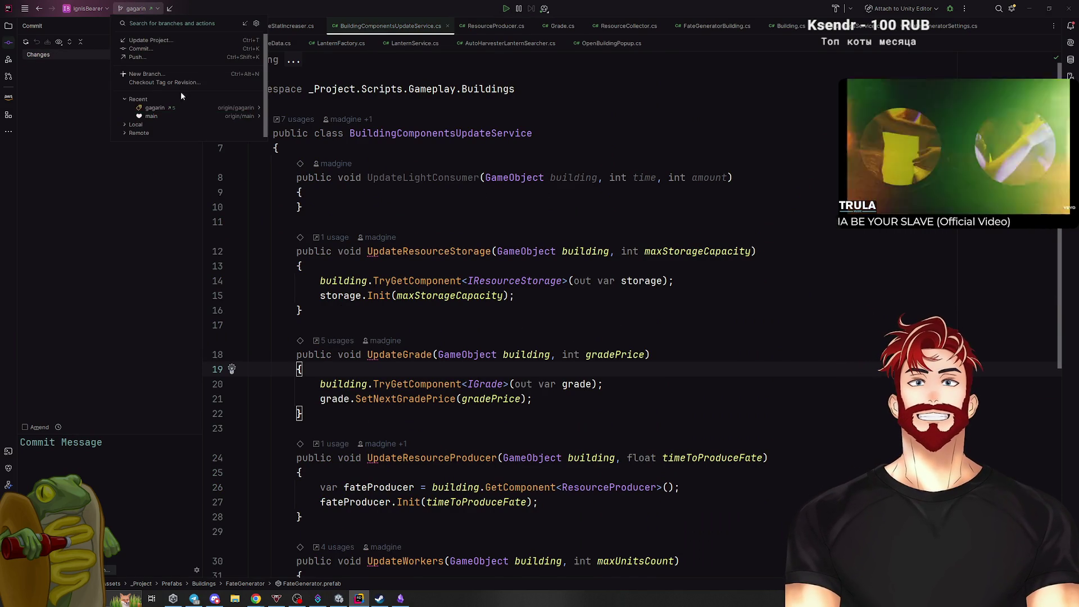
left_click(298, 147)
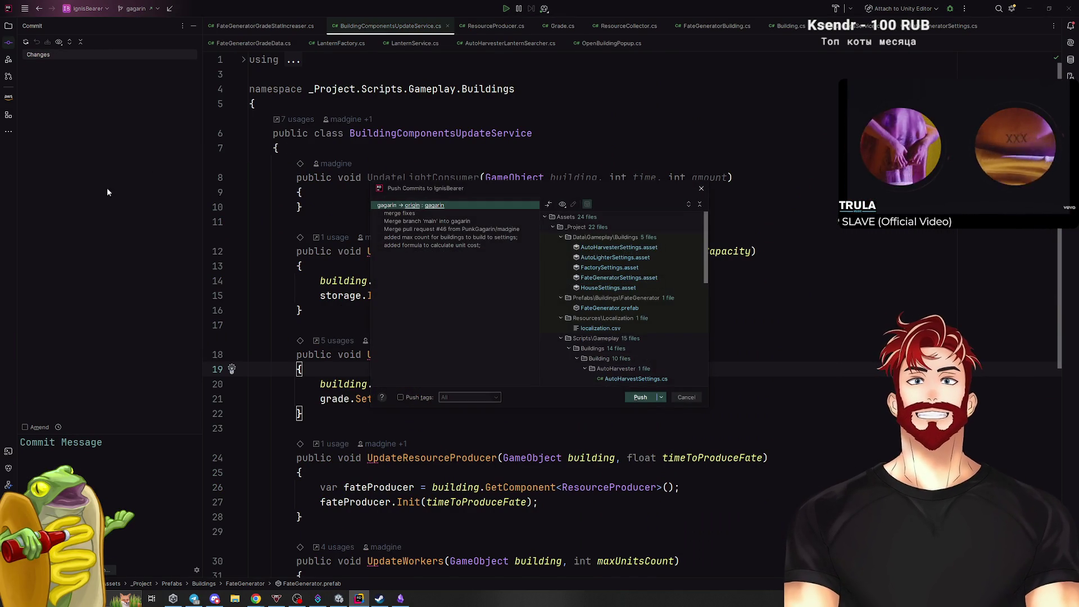
key("Return")
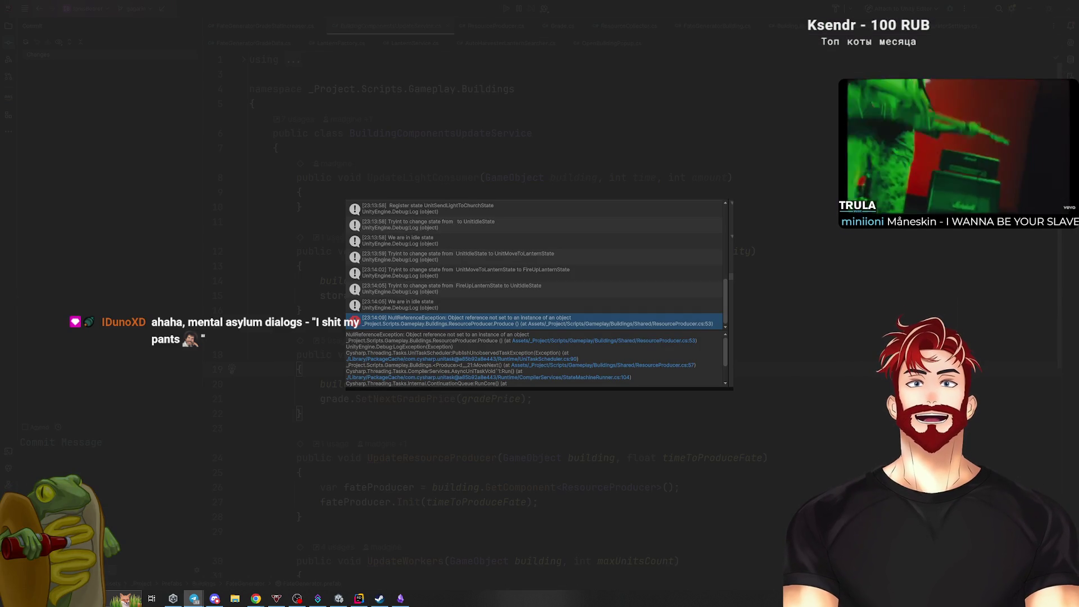
Close the screenshot viewer and search the whole project for 'WorkRes'.
left_click(868, 292)
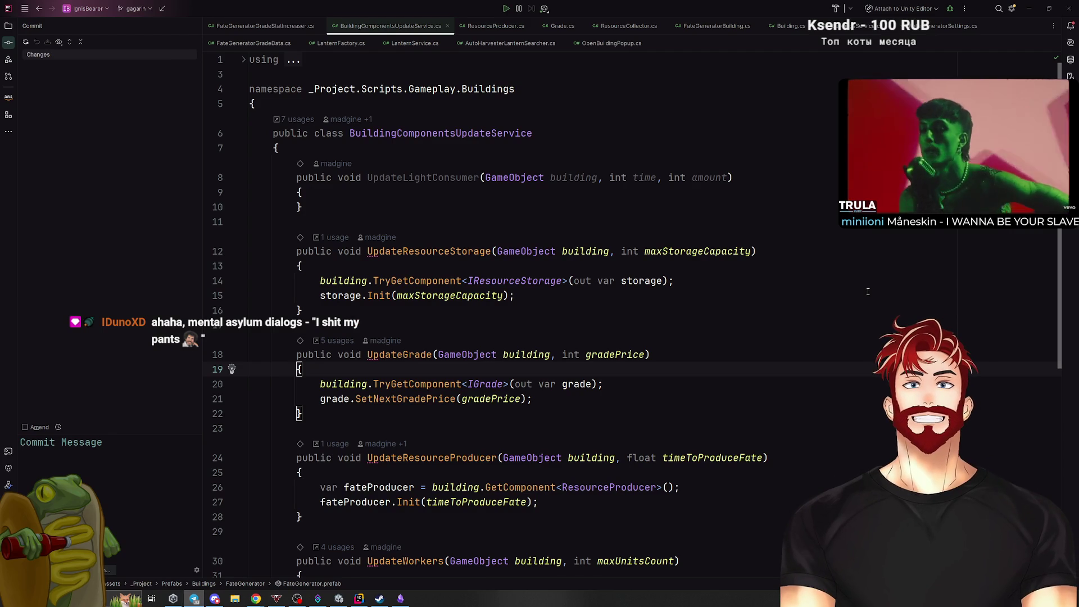
left_click(856, 292)
key("shift")
key("shift")
type("WorkRes")
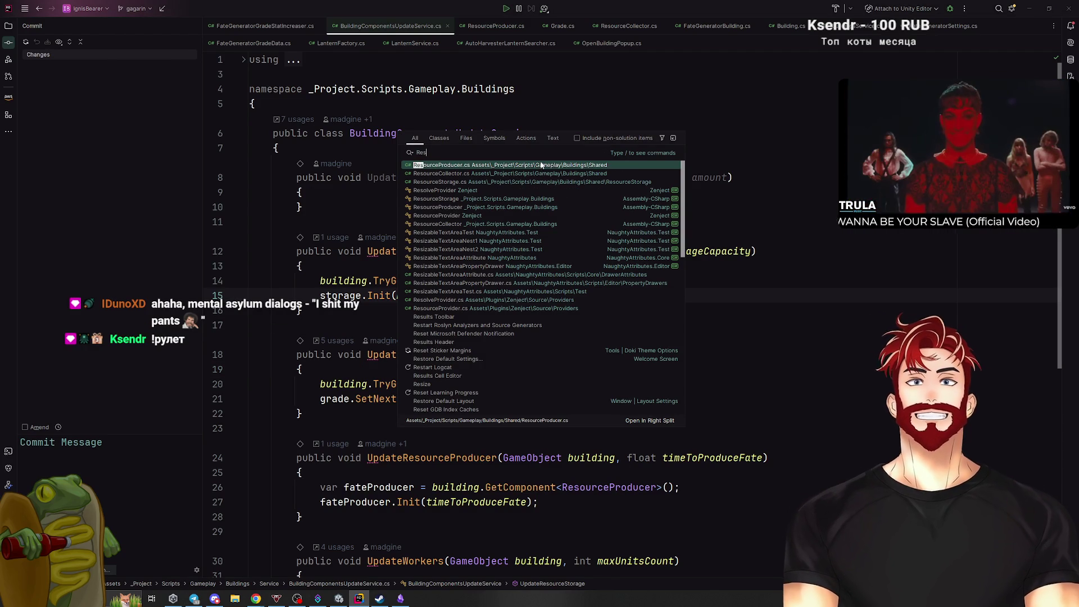
Open ResourceProducer.cs and read through it, checking where _isProducing is used.
key("Return")
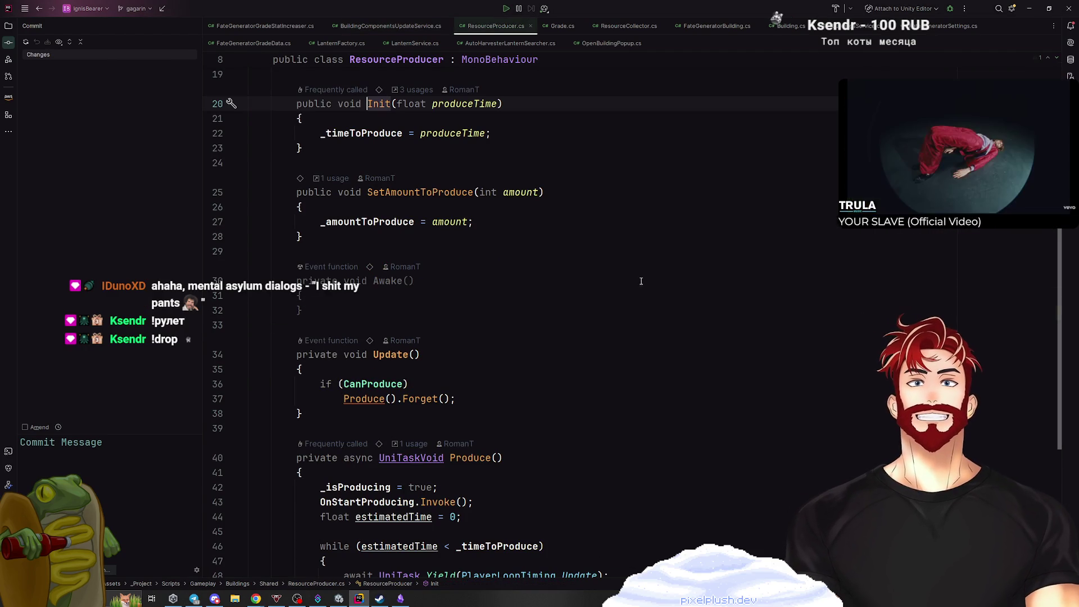
scroll(398, 382, "down", 6)
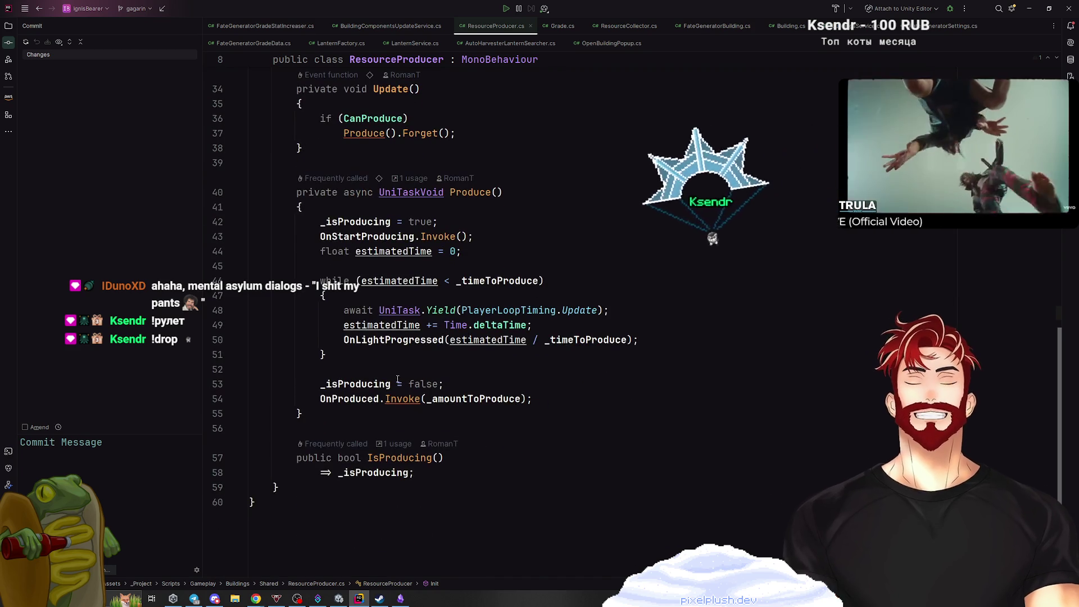
left_click(397, 382)
scroll(434, 368, "up", 5)
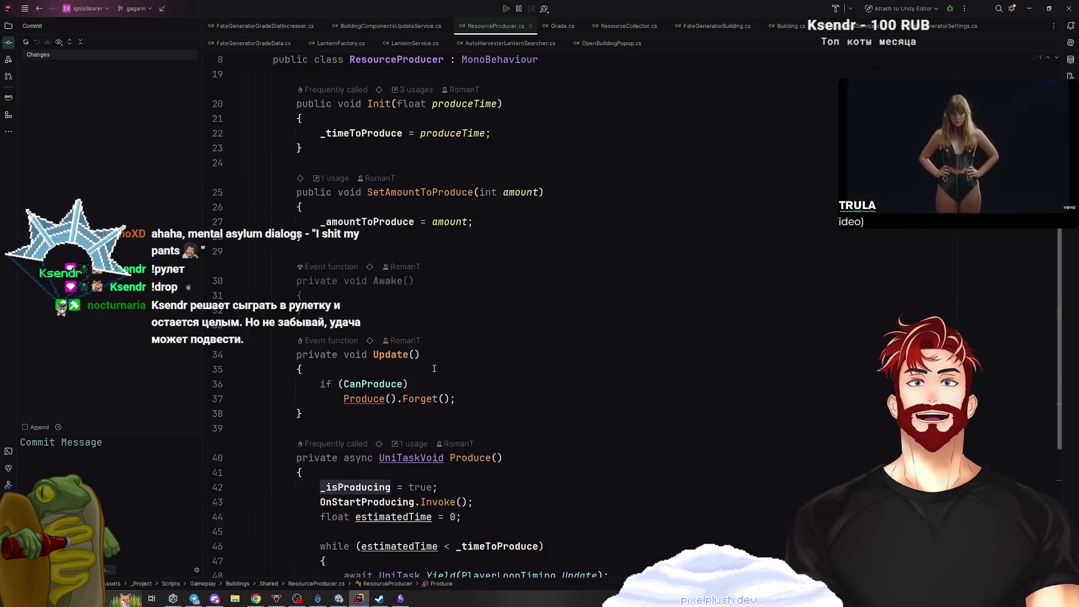
scroll(434, 369, "up", 1)
mouse_move(433, 398)
left_mouse_down()
mouse_move(483, 361)
mouse_move(682, 346)
left_mouse_up()
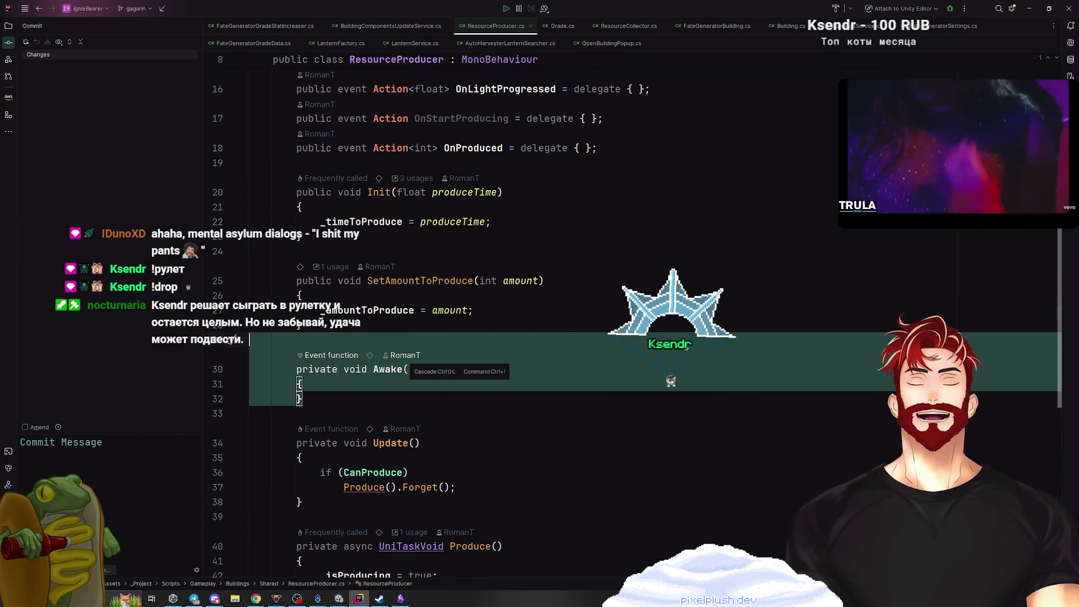
left_click(618, 311)
Open the git branch actions, then look at the Unity editor and return to ResourceProducer in Rider.
left_click(135, 8)
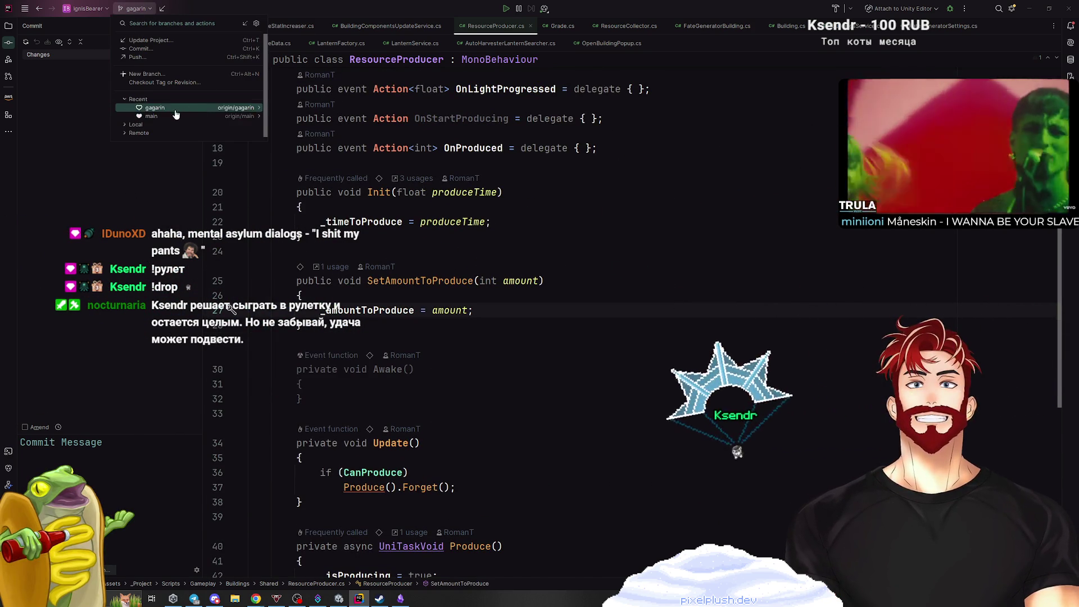
key("alt+Tab")
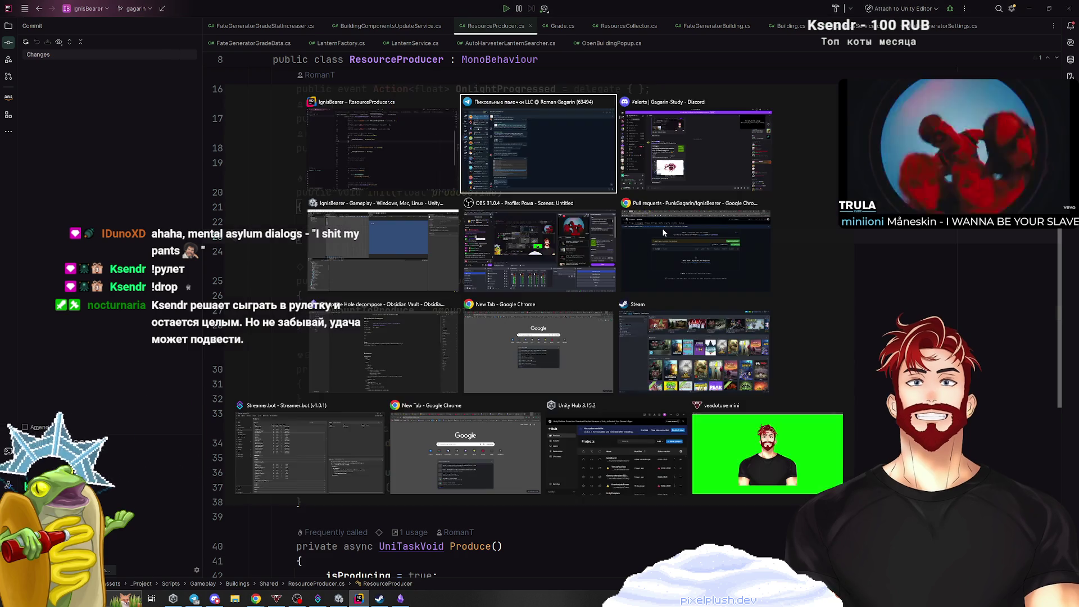
key("Tab")
key("Tab")
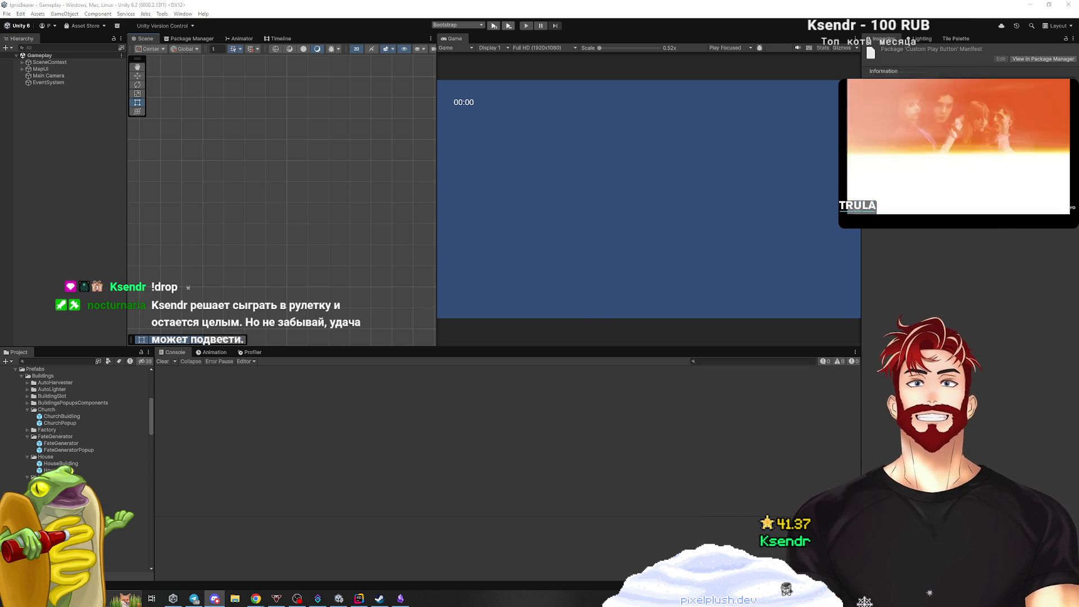
key("alt+Tab")
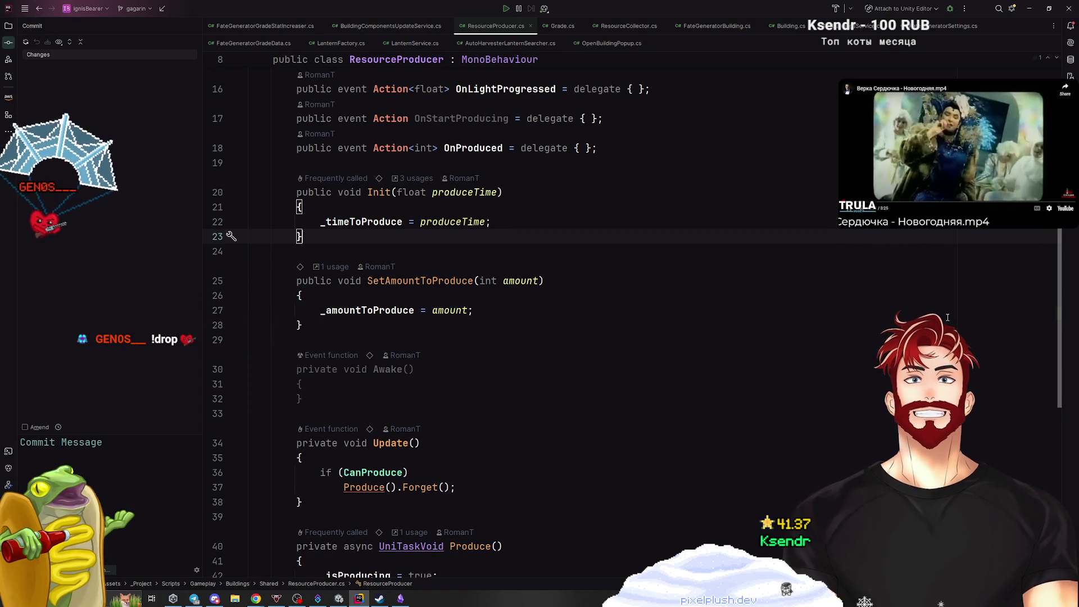
Minimize Rider and bring the Unity editor with its Game view to the front.
left_click(1027, 10)
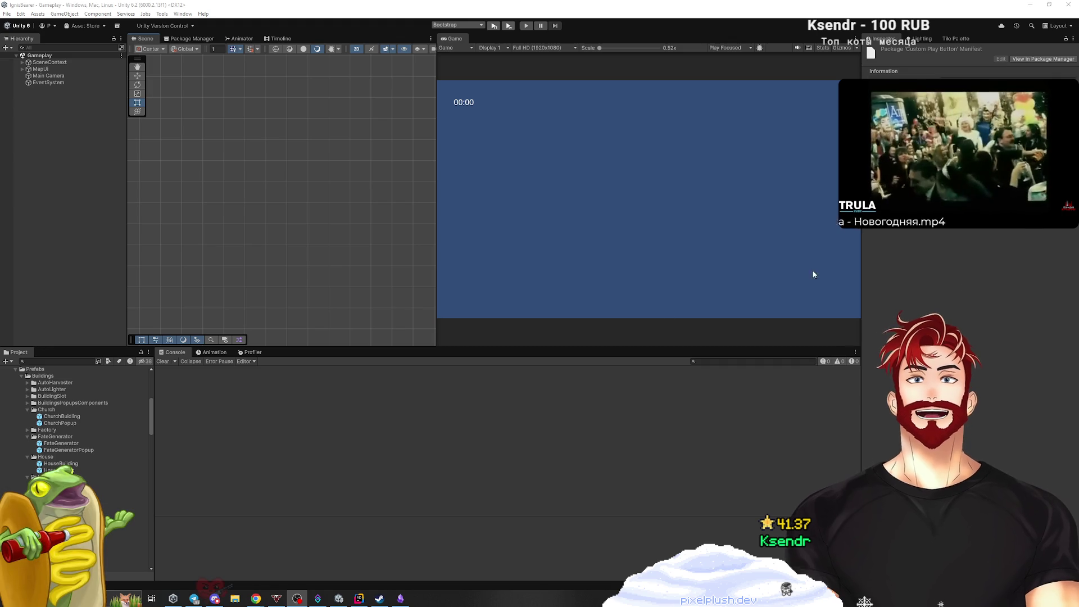
left_click(599, 406)
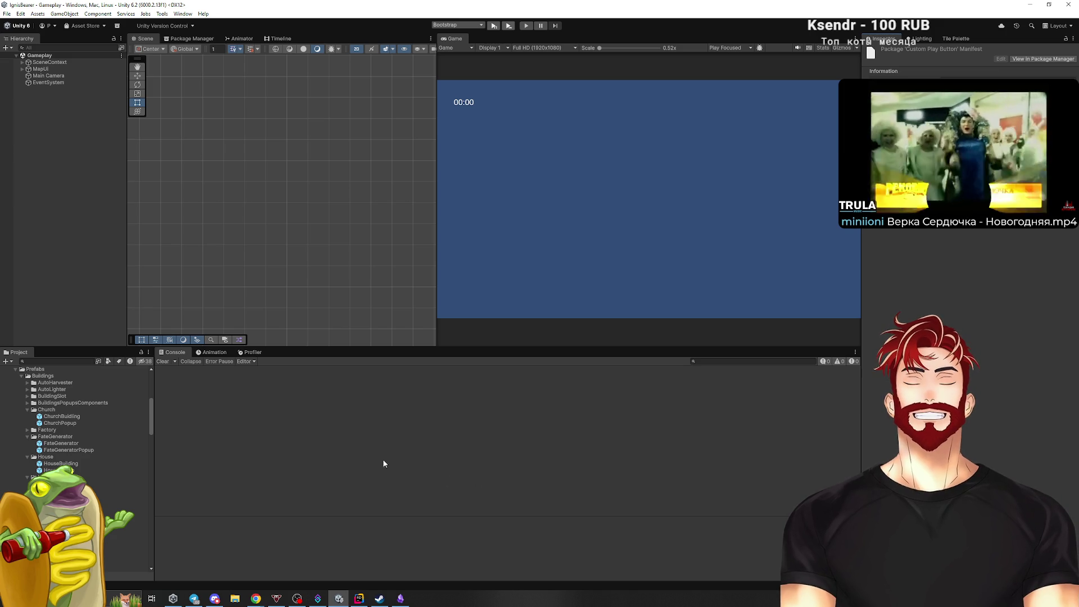
Enlarge the Project panel and scroll to the Data > Gameplay > Buildings settings assets.
left_click_drag(48, 347, 48, 277)
scroll(75, 397, "up", 5)
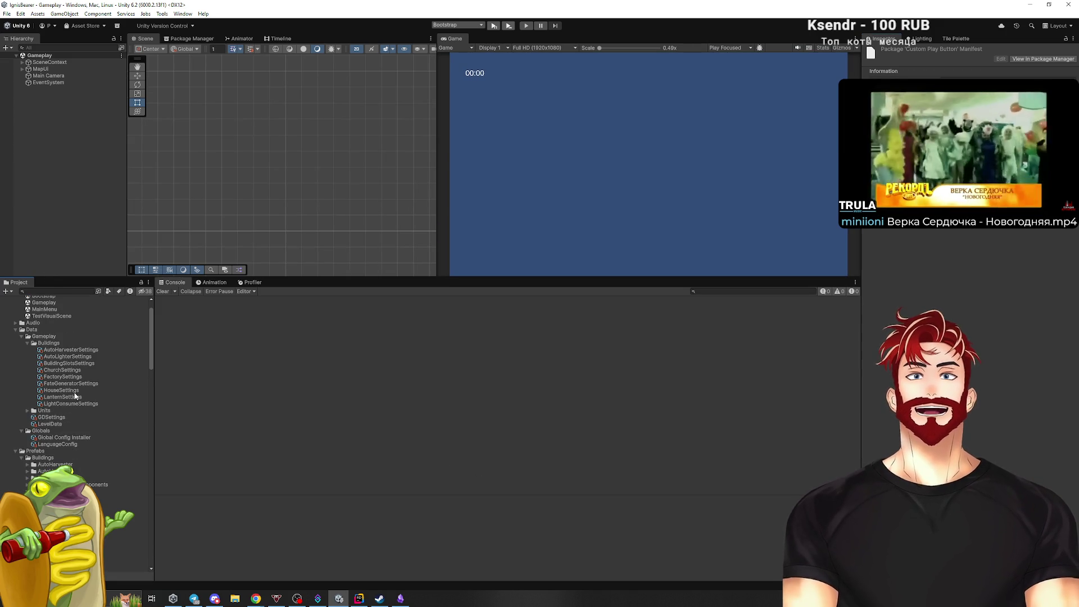
Inspect the FateGeneratorSettings asset, then make the Scene and Game views taller.
left_click(71, 383)
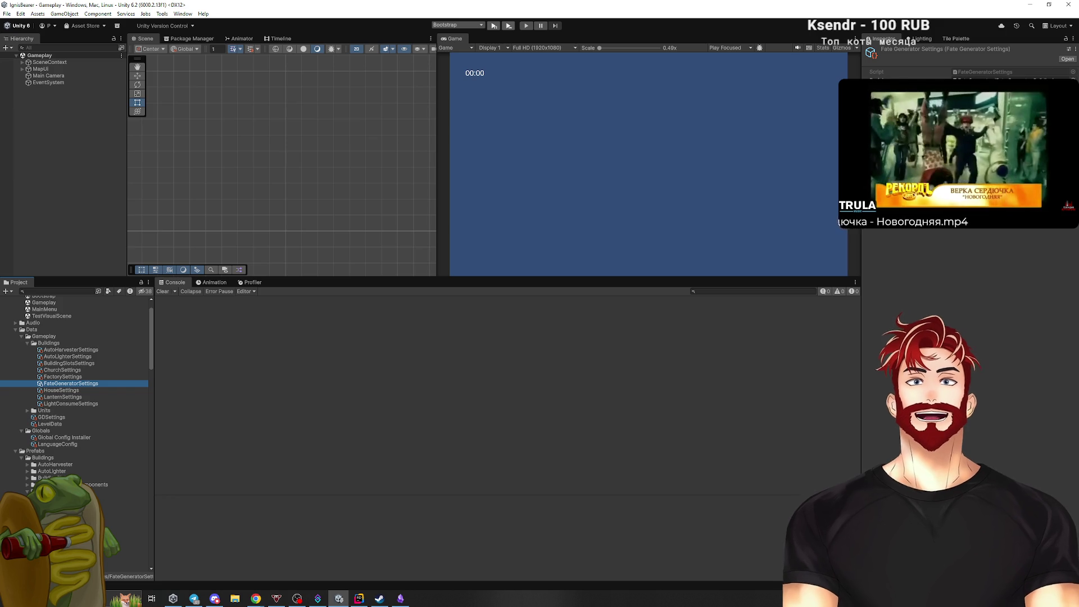
left_click(980, 261)
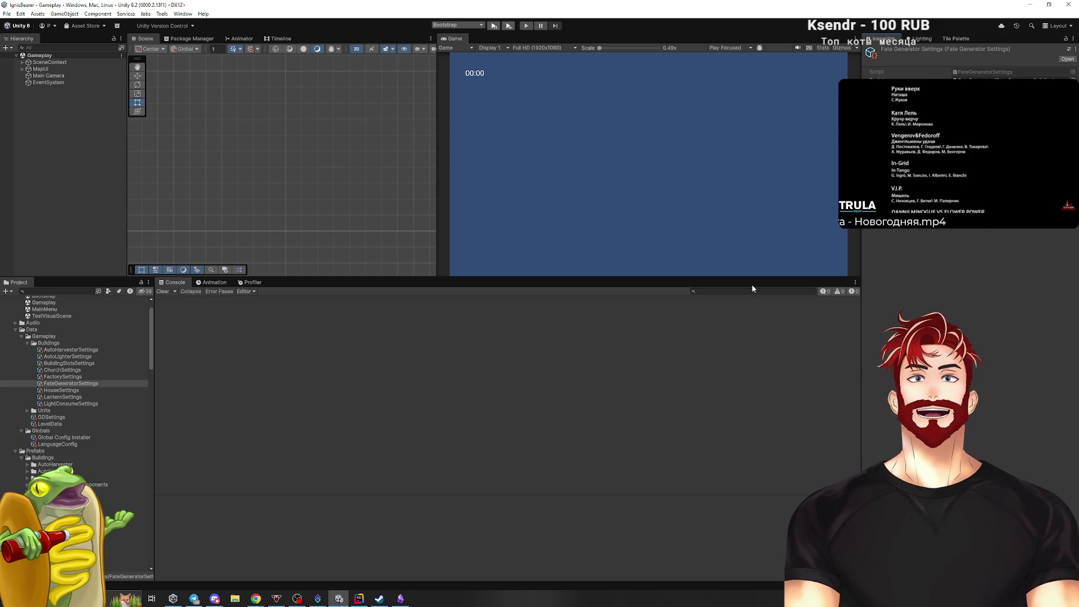
left_click_drag(746, 277, 737, 386)
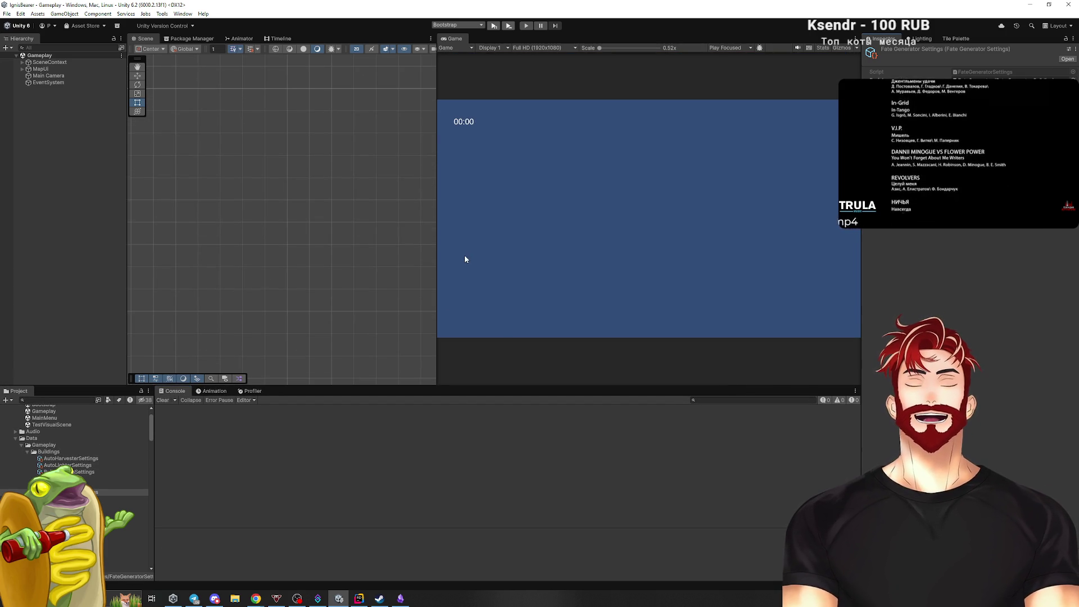
Widen the Game view, then switch to Chrome and open the GD Miro board.
mouse_move(436, 240)
left_mouse_down()
mouse_move(282, 248)
mouse_move(386, 256)
mouse_move(401, 359)
left_mouse_up()
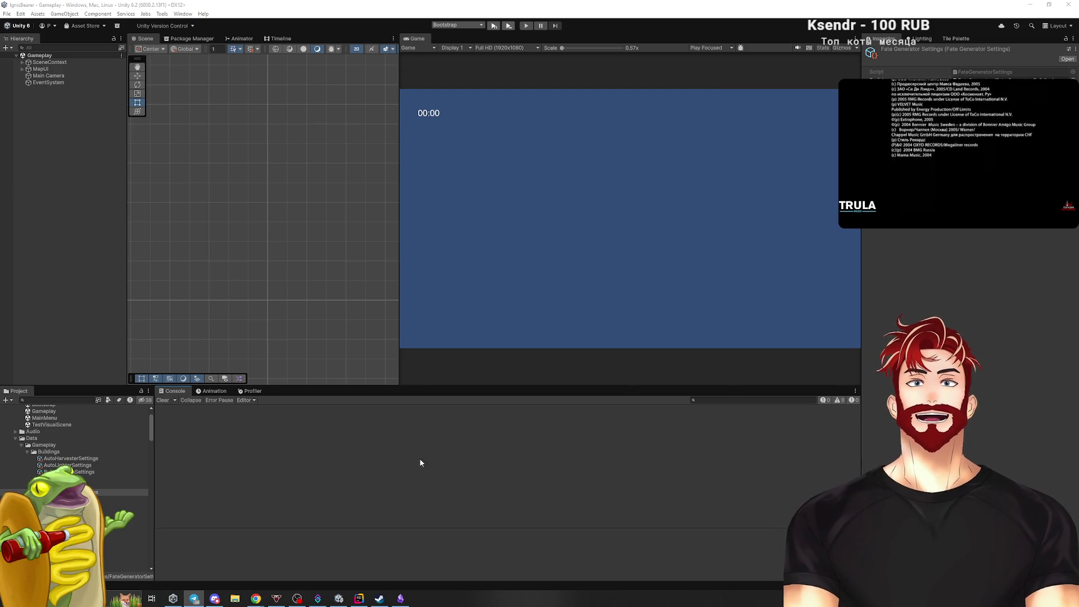
mouse_move(270, 593)
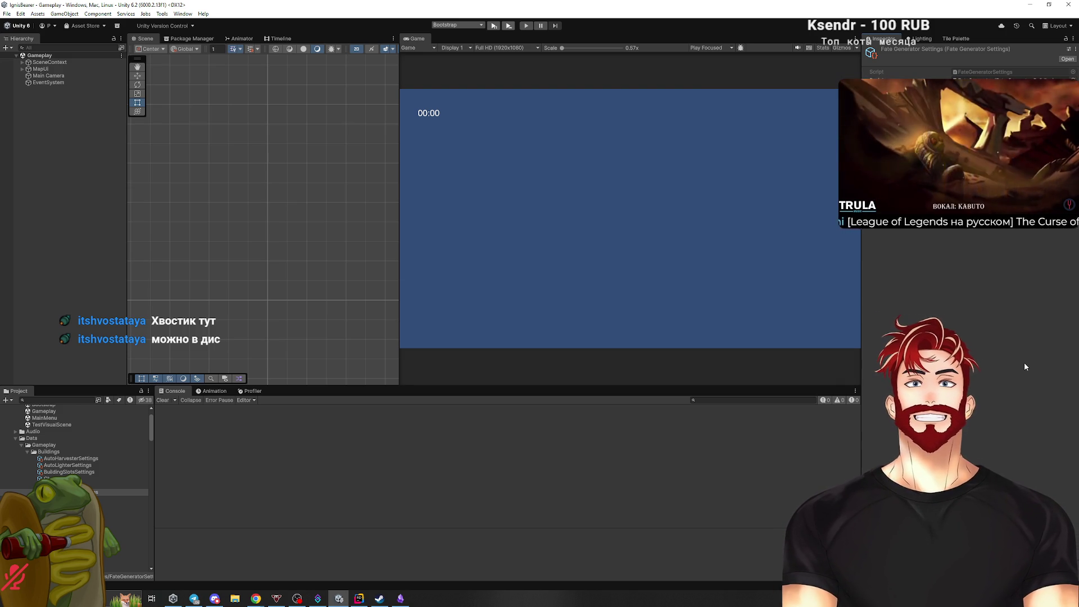
mouse_move(255, 600)
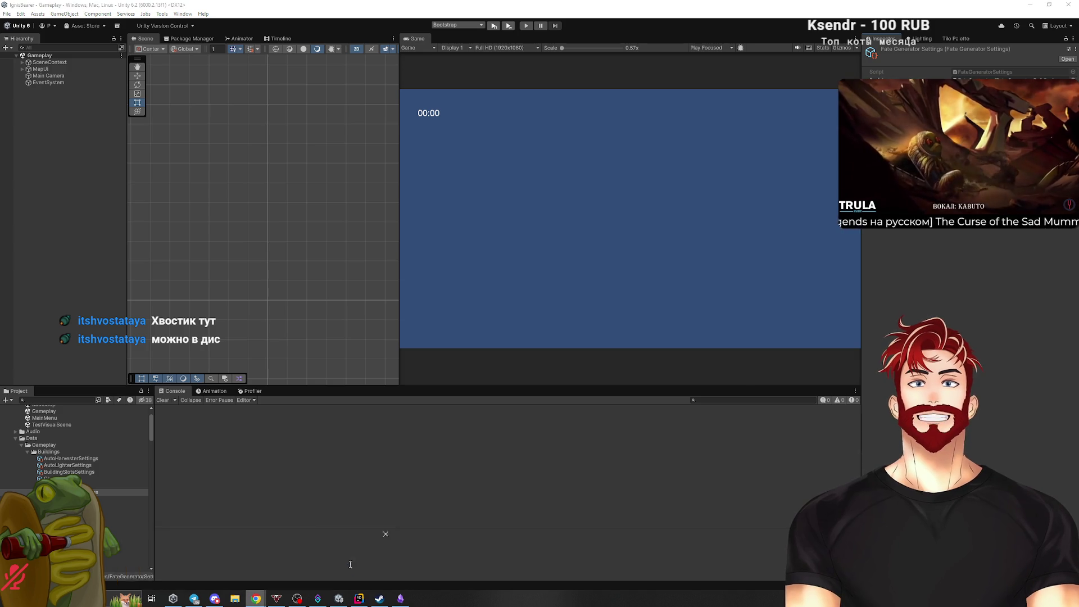
left_click(264, 559)
left_click(219, 7)
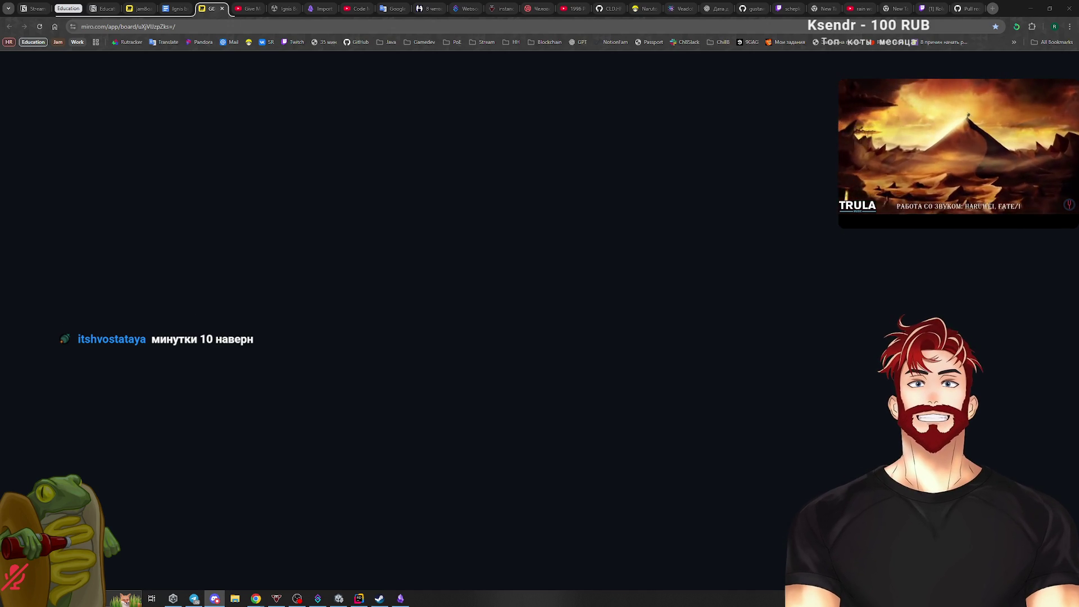
Load the GD play room board with its To do and In progress columns, then return to Rider.
key("alt+Tab")
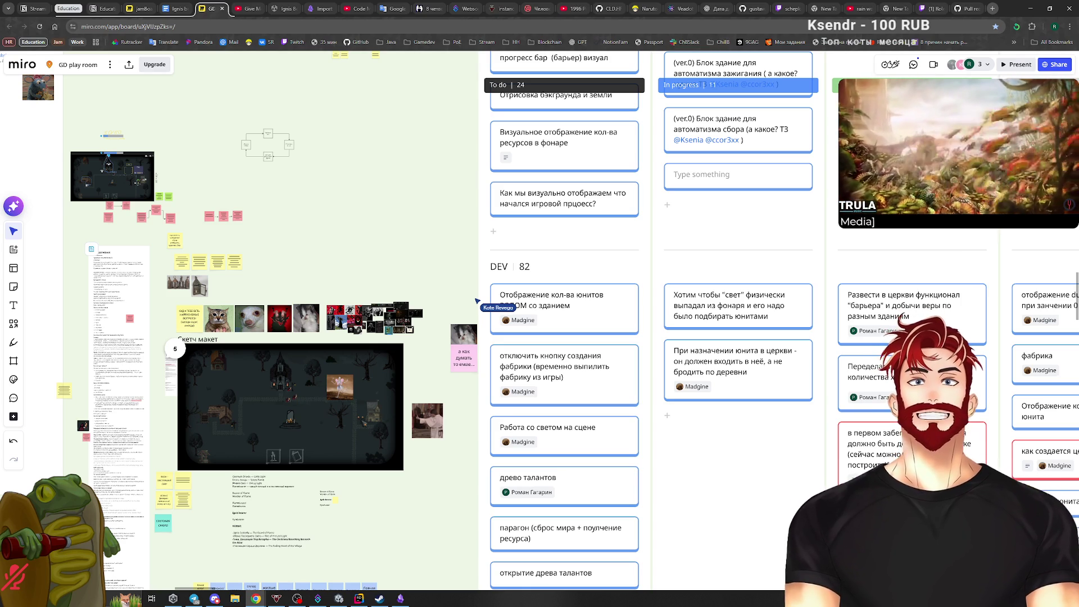
key("alt+Tab")
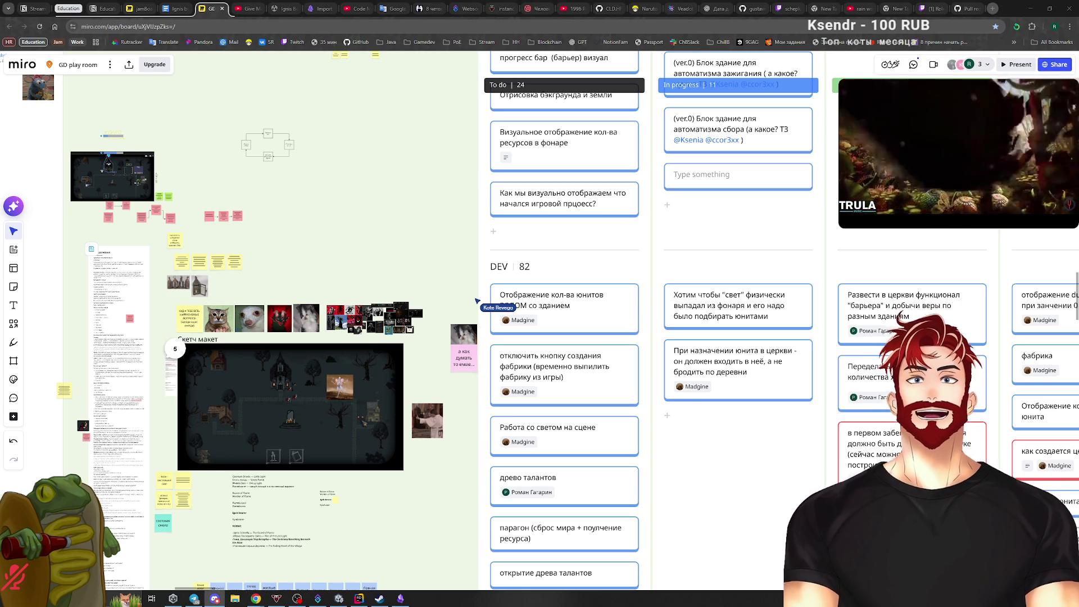
key("alt+Tab")
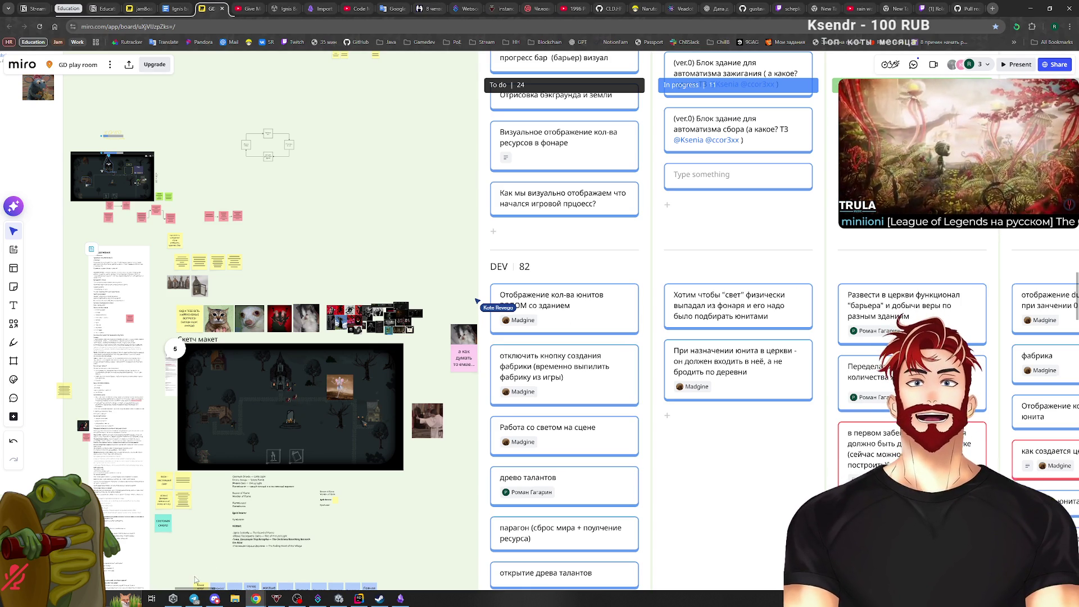
left_click(359, 598)
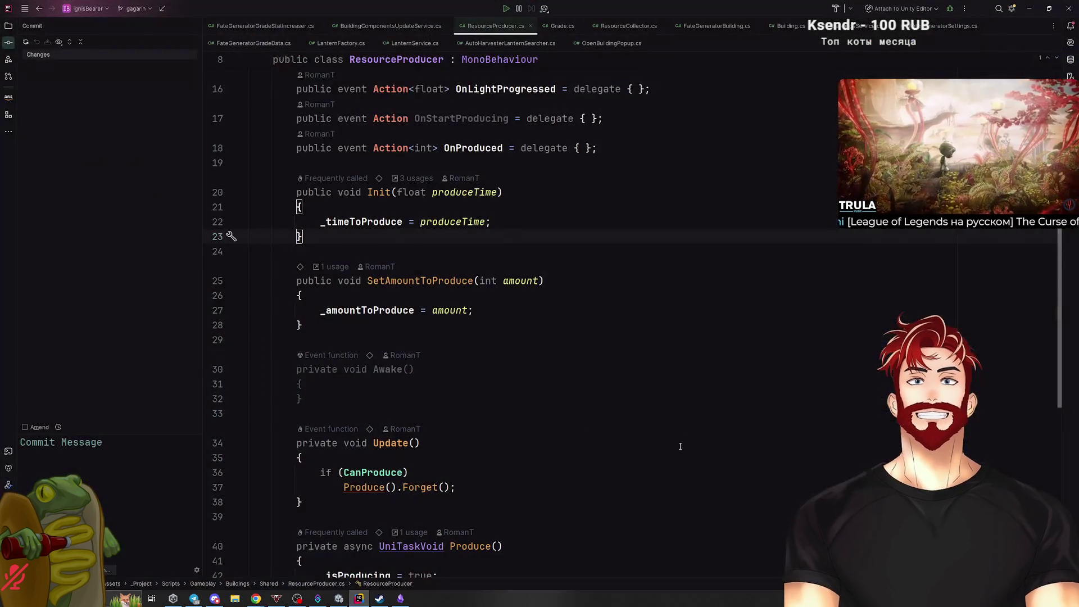
Review the Init method in ResourceProducer.cs, then check the Unity editor.
scroll(599, 378, "up", 4)
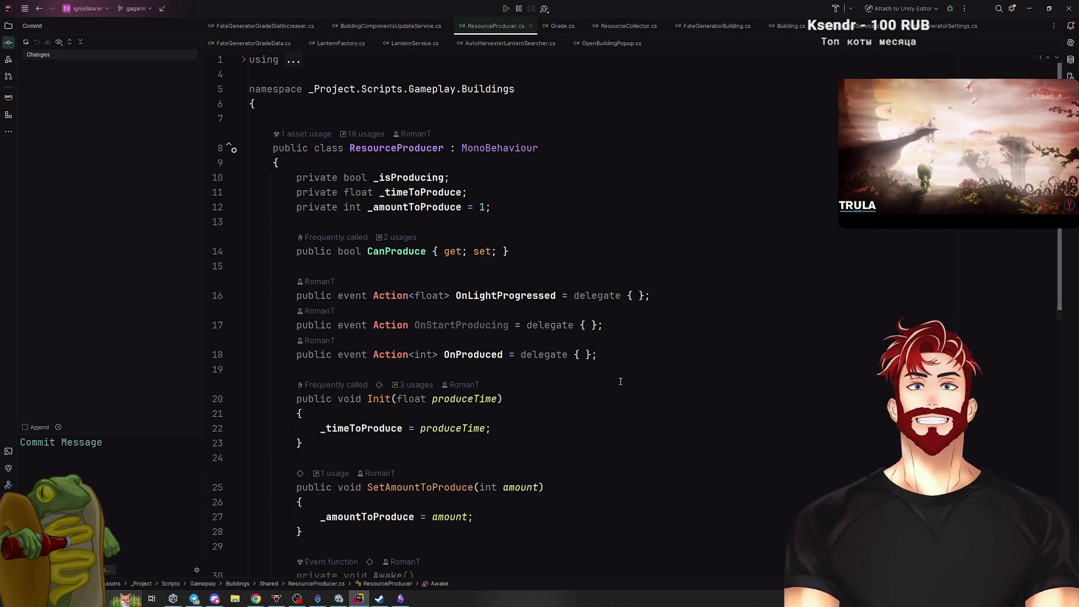
left_click(644, 399)
scroll(644, 399, "down", 10)
key("alt+Tab")
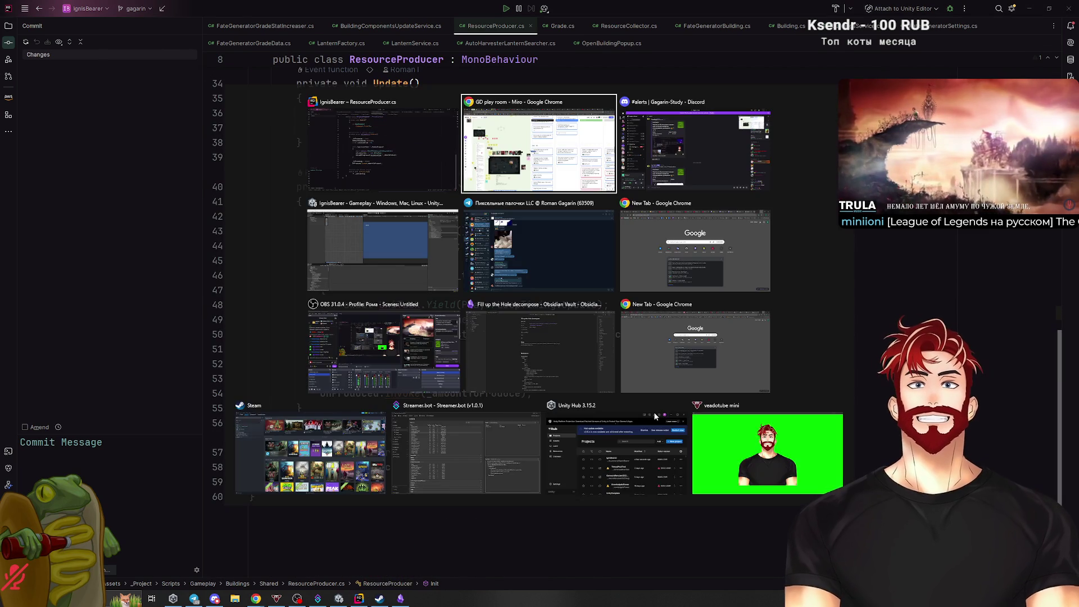
key("alt+Tab")
left_click(394, 265)
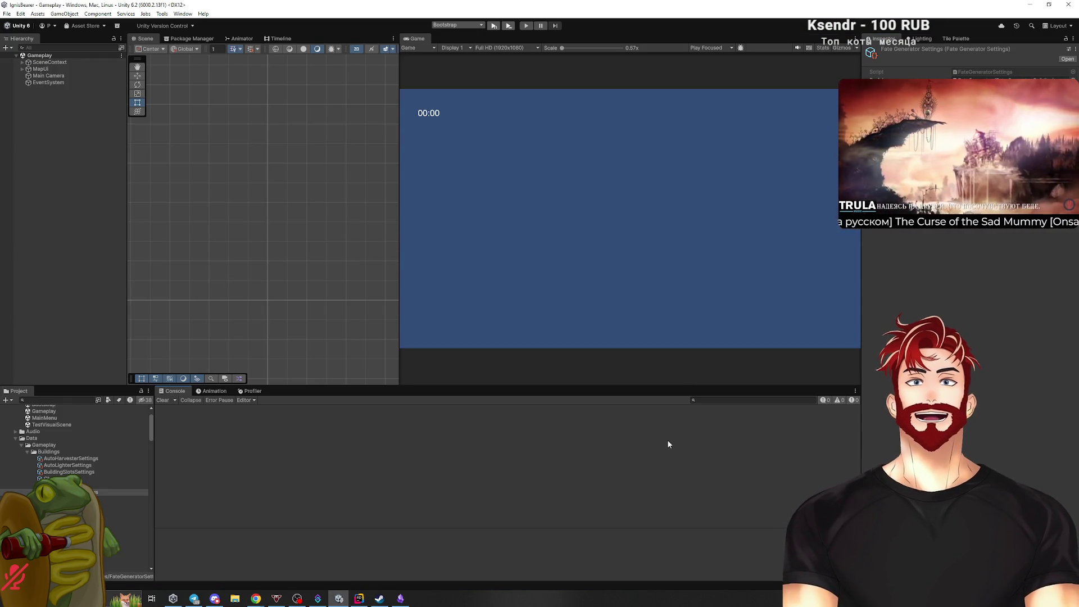
Back in Rider, filter Recent Files (Ctrl+E) by 'Harv' to list the AutoHarvester files.
key("alt+Tab")
key("ctrl+e")
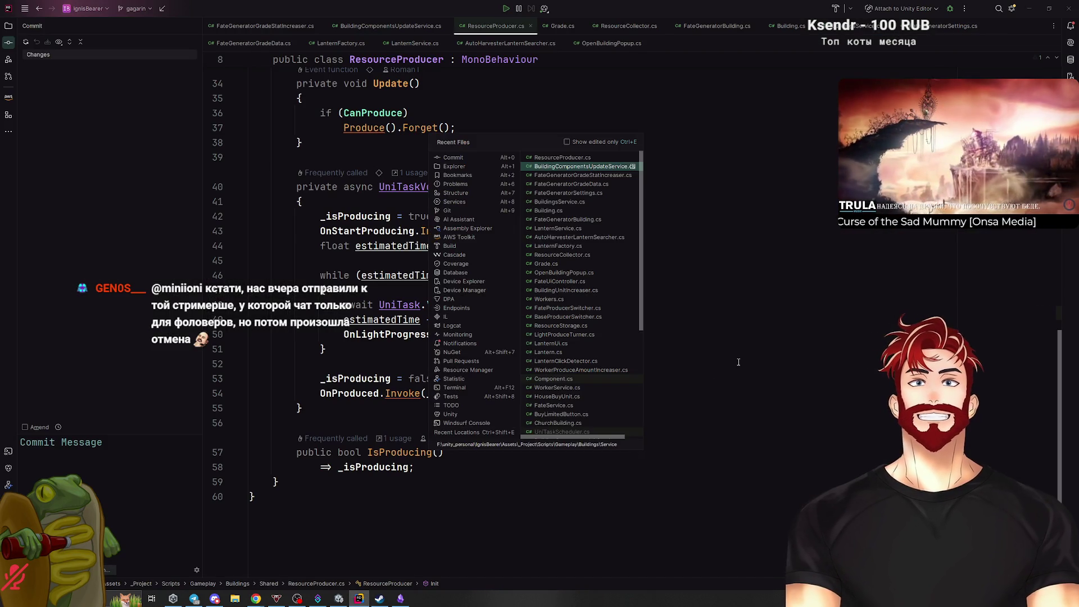
type("Harv")
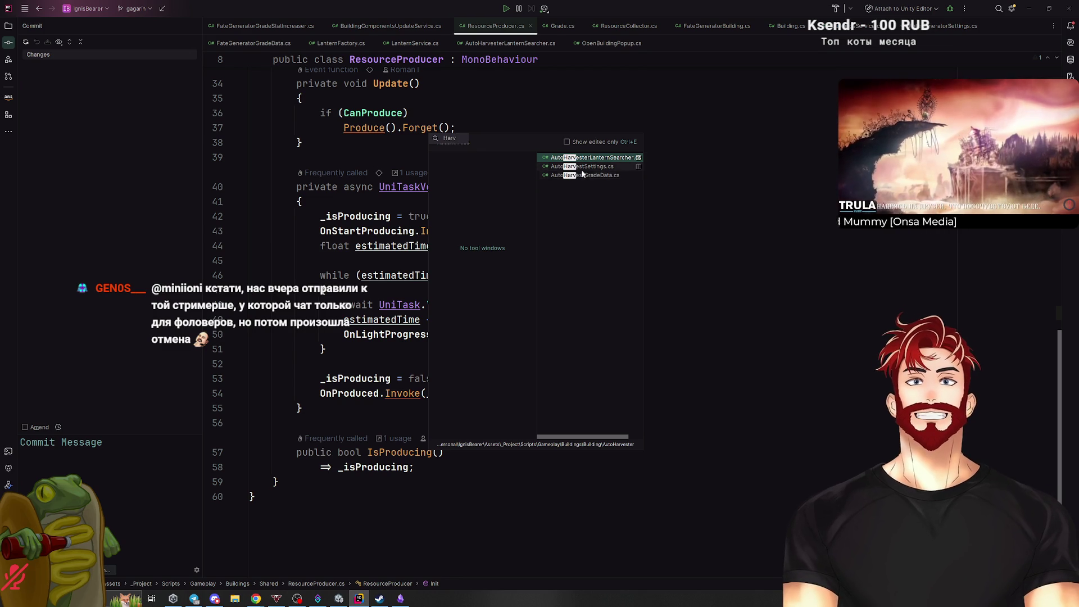
Review the commented-out lantern subscriptions on lines 10–11 of AutoHarvesterLanternSearcher.cs, then return to ResourceProducer.cs.
left_click(599, 158)
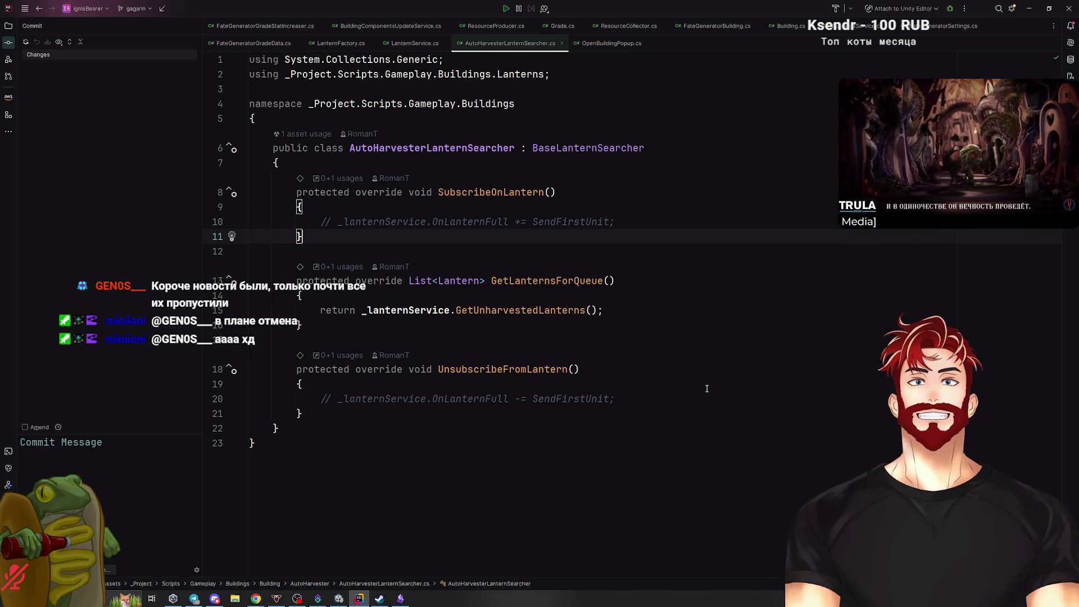
left_click(699, 218)
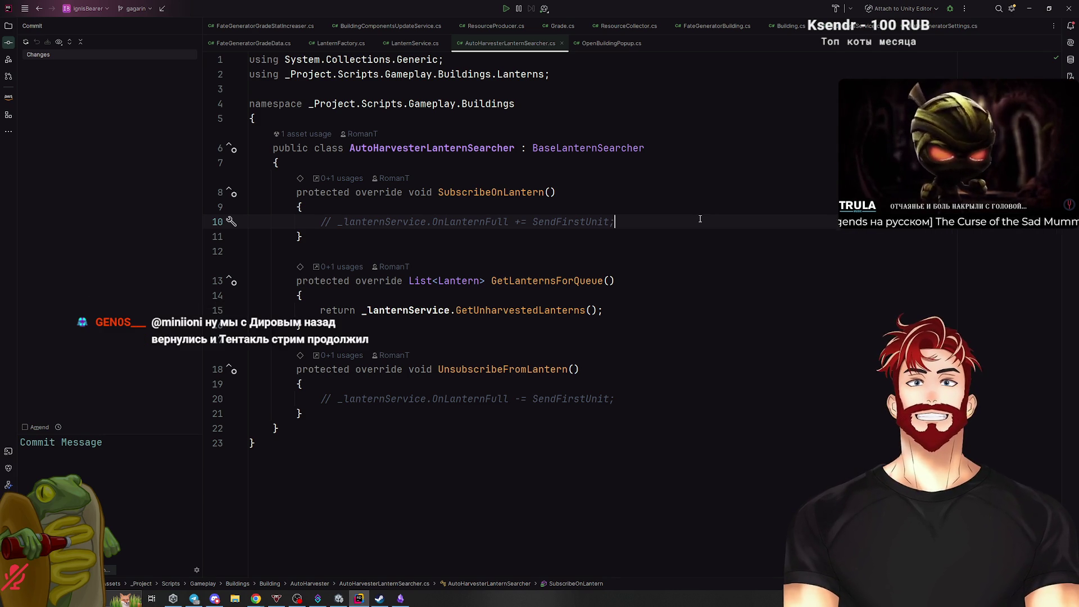
left_click(533, 232)
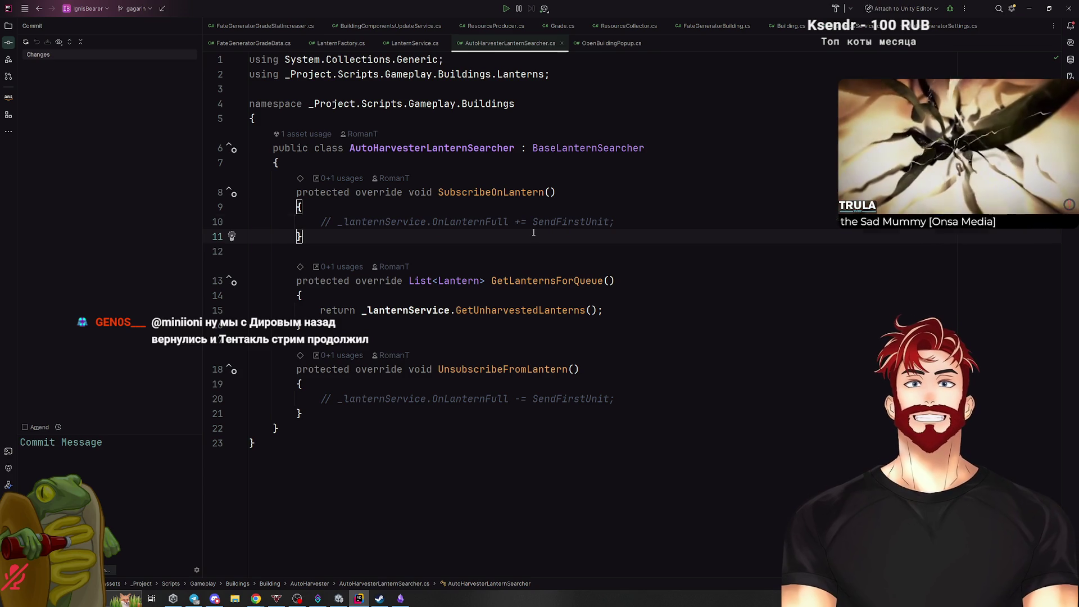
key("ctrl+Tab")
scroll(533, 232, "down", 9)
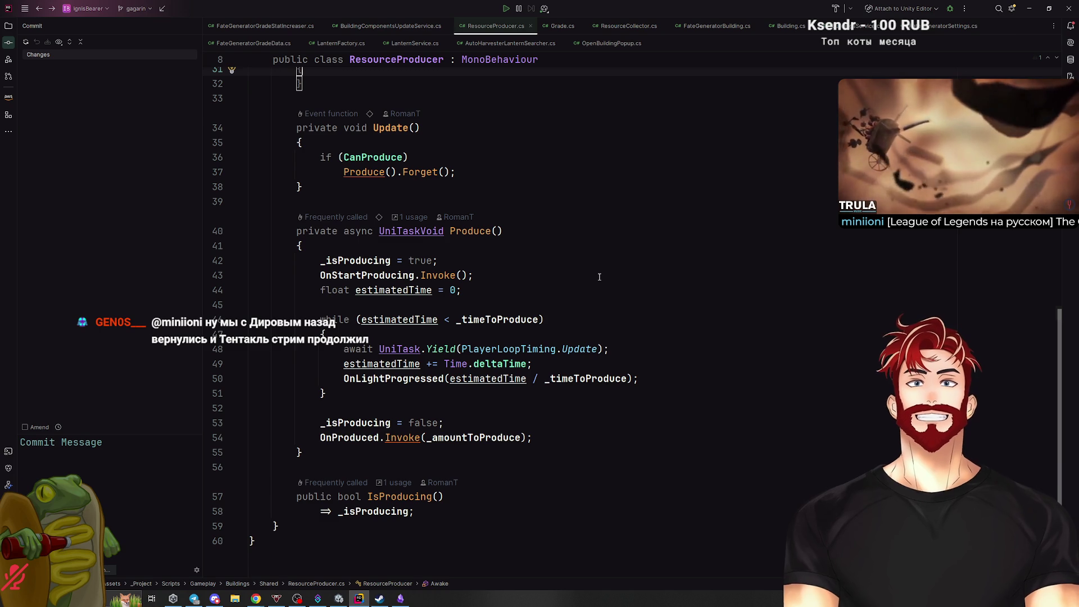
Locate ResourceProducer.cs in the Unity project file tree.
scroll(599, 276, "up", 10)
left_click(389, 148)
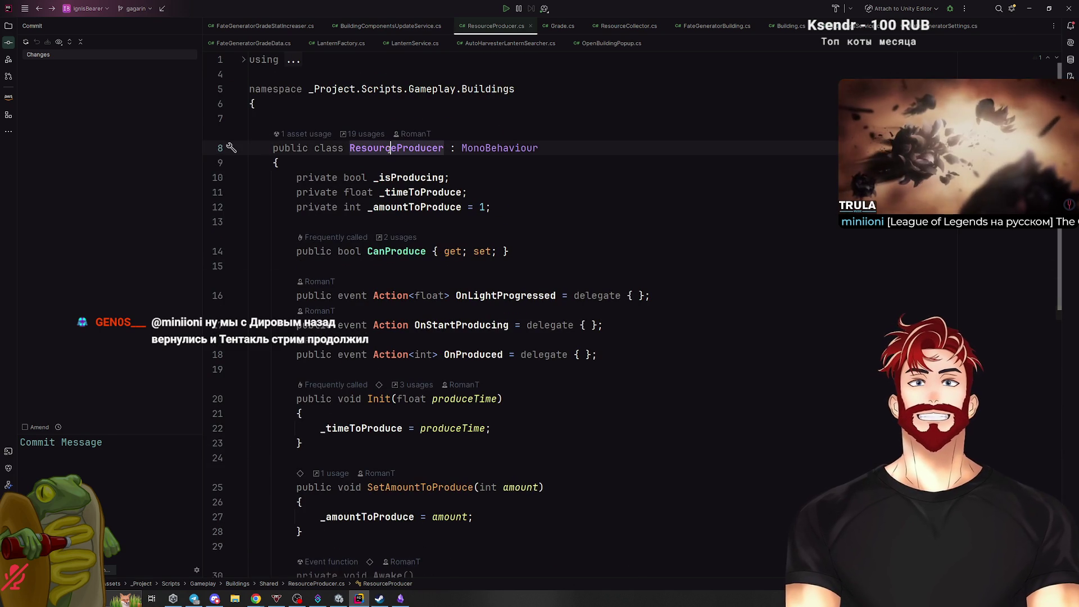
key("ctrl+b")
key("Escape")
left_click(9, 25)
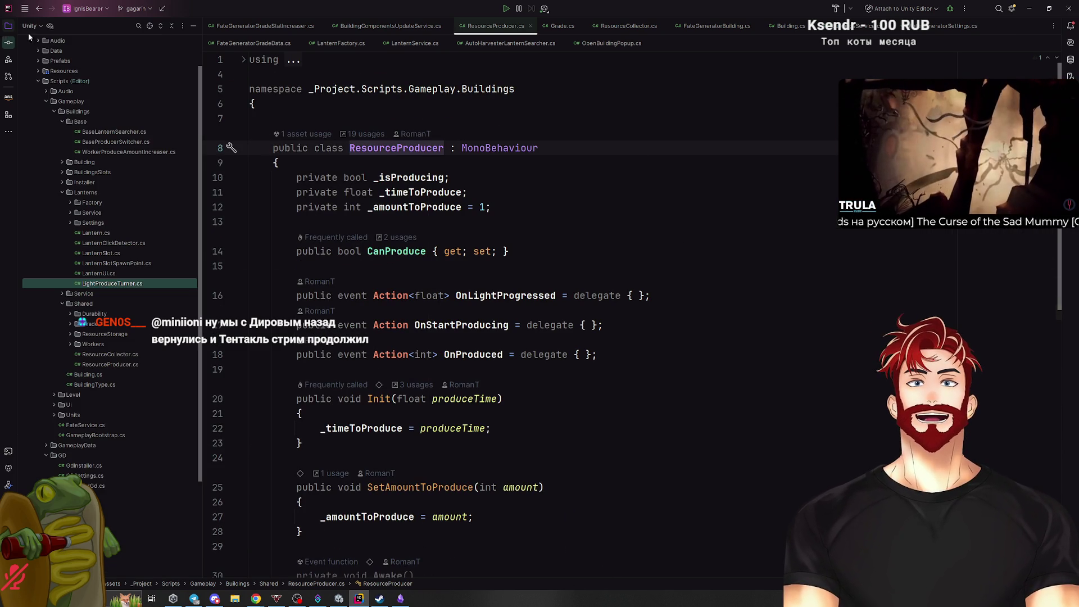
left_click(149, 25)
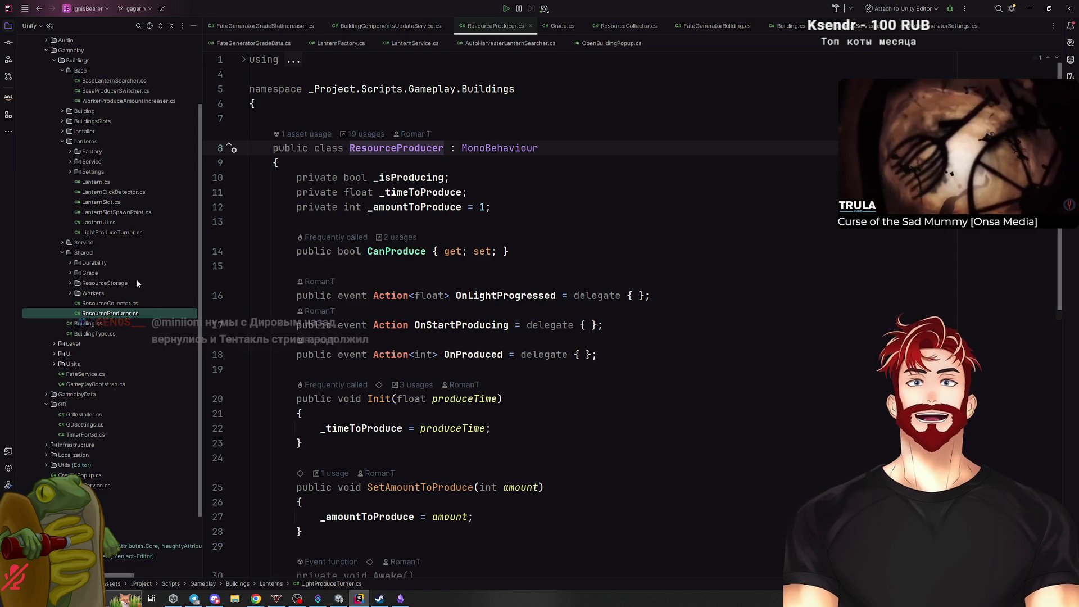
scroll(75, 237, "up", 2)
Create a new LanternLightCreator class in the Lanterns folder.
right_click(93, 234)
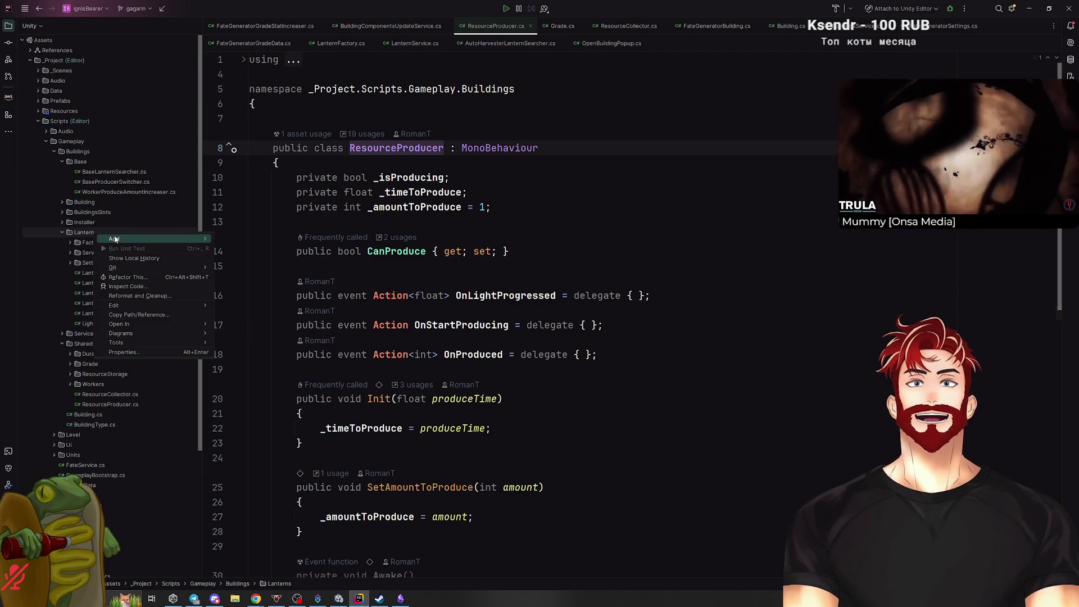
key("Escape")
right_click(94, 237)
mouse_move(122, 238)
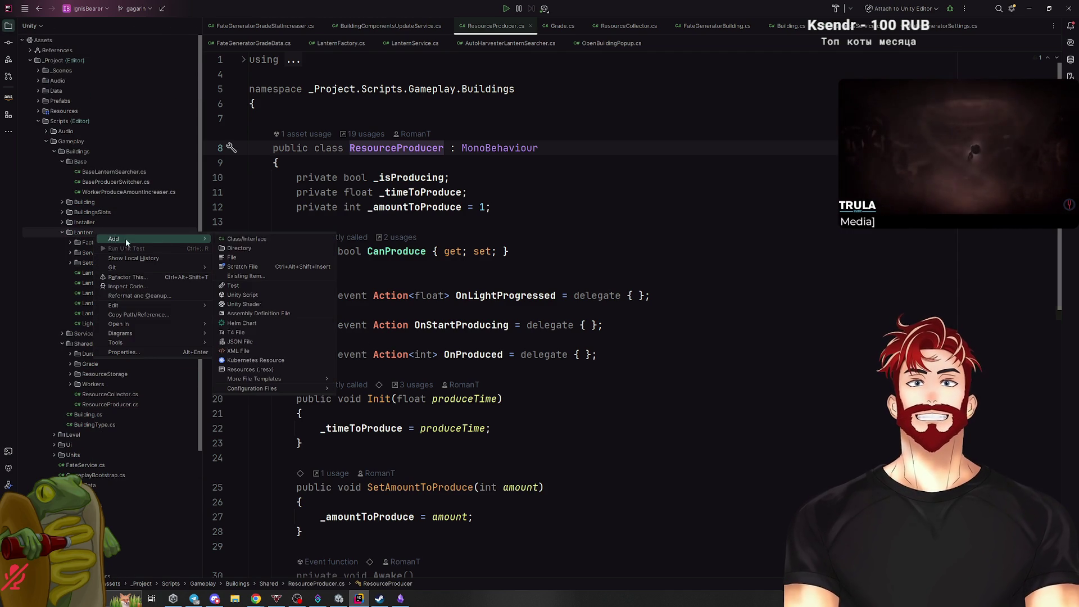
left_click(241, 241)
type("La")
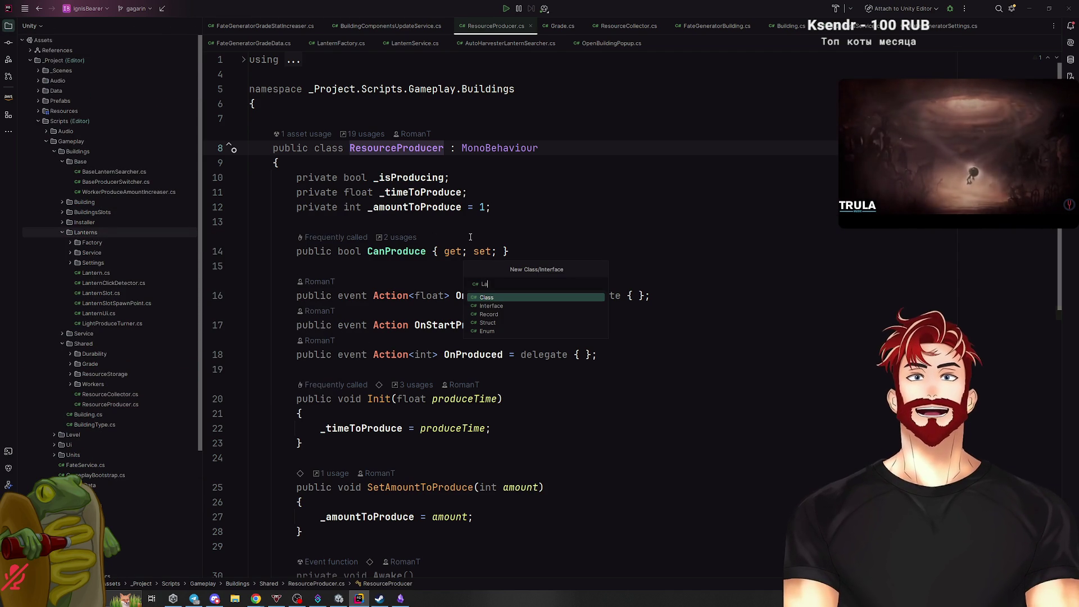
type("nternLight")
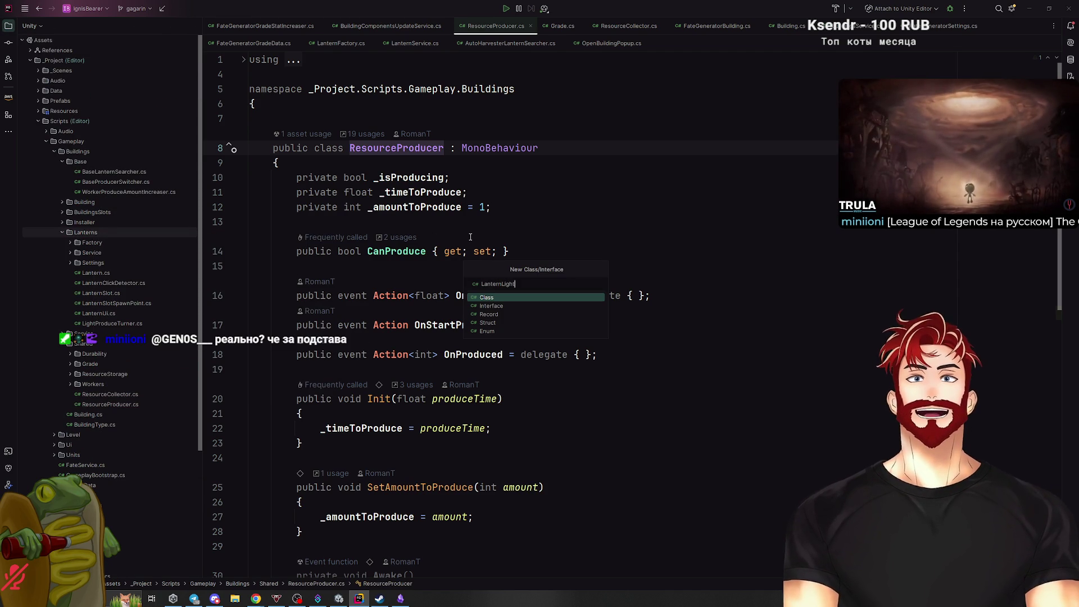
type("ProCre")
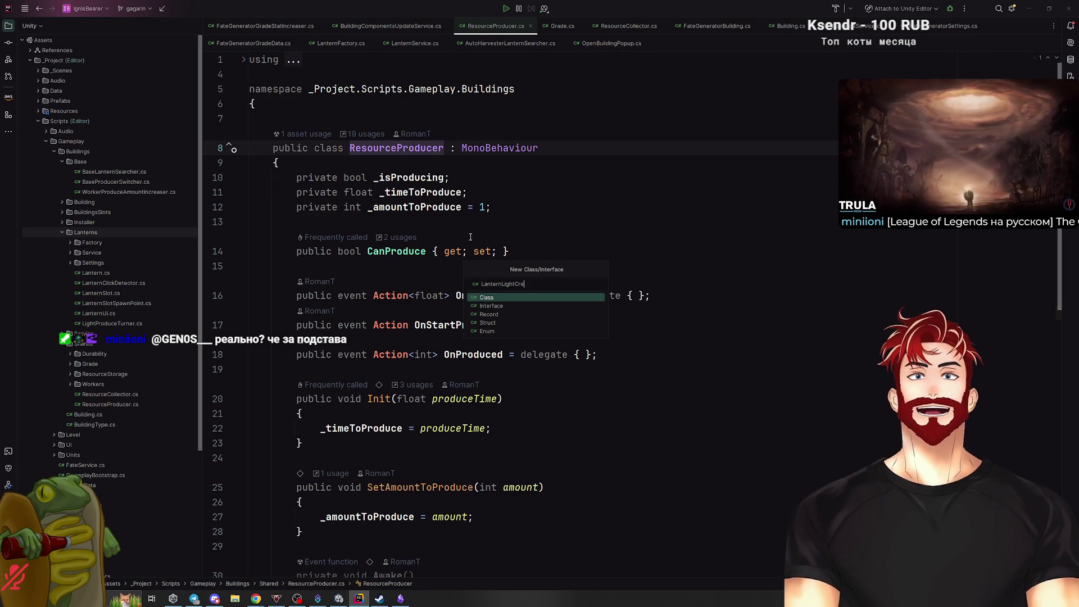
type("ator")
key("Return")
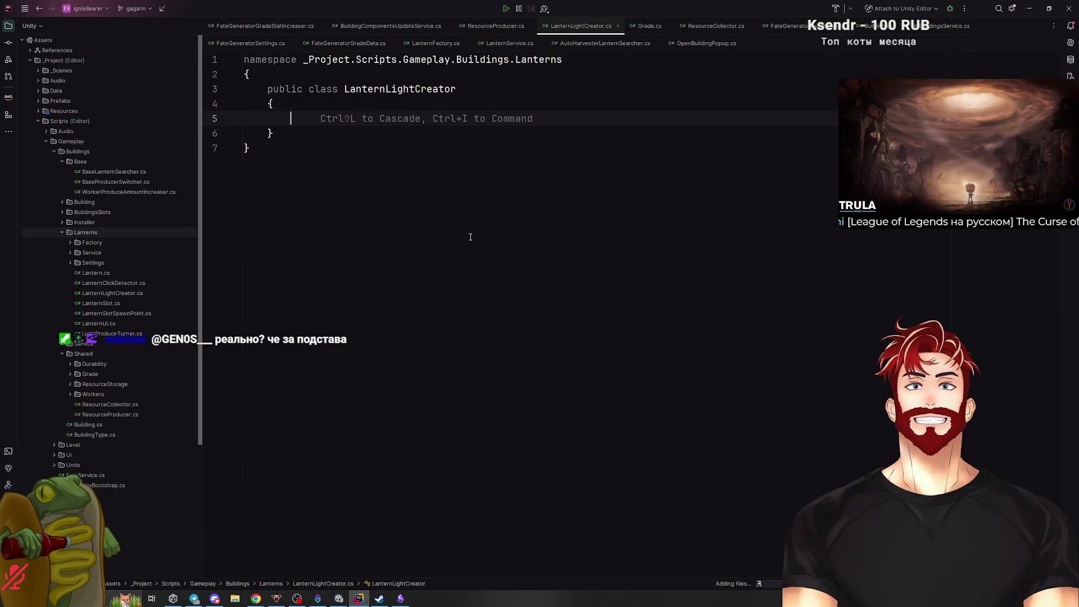
Make LanternLightCreator derive from MonoBehaviour, importing UnityEngine.
type(" : MonoBehaviour")
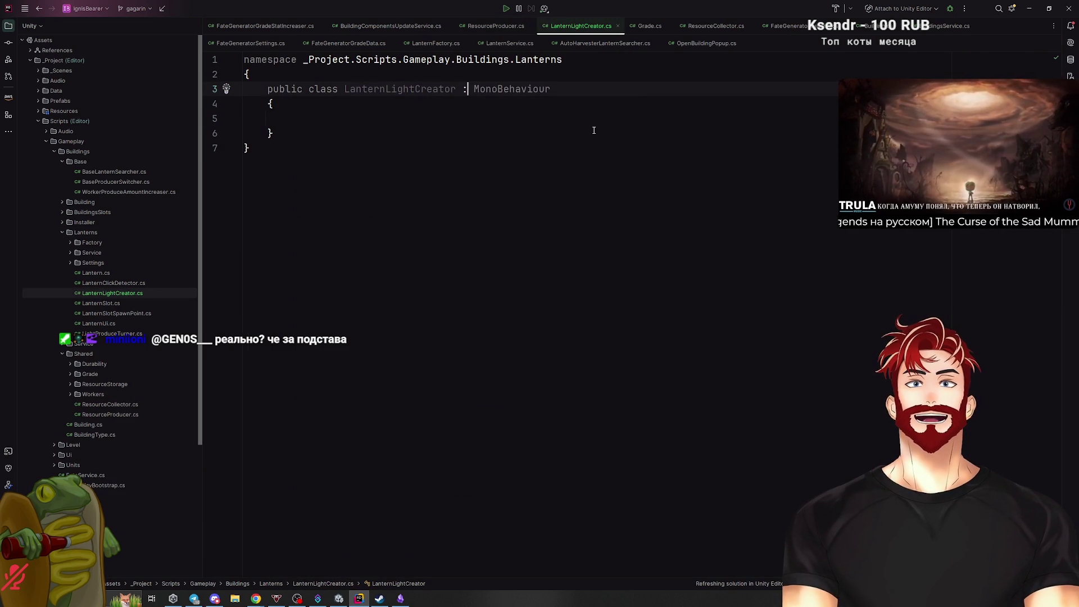
left_click(509, 89)
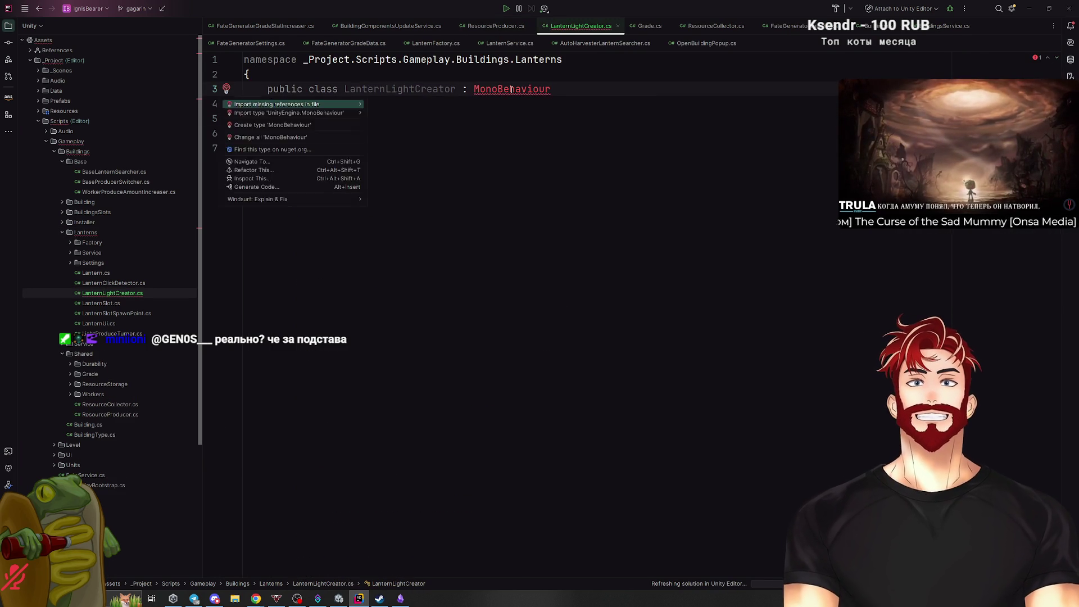
key("alt+Return")
left_click(314, 143)
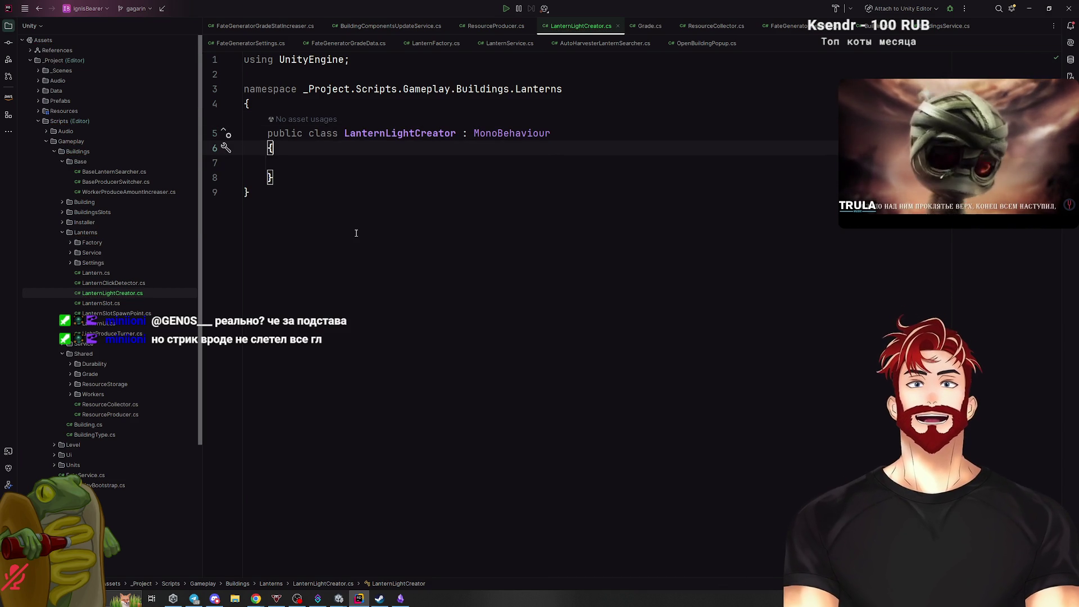
Add [RequireComponent(typeof(ResourceProducer))] above the class declaration.
left_click(303, 102)
key("Return")
key("Return")
type("[RequireComponent(type")
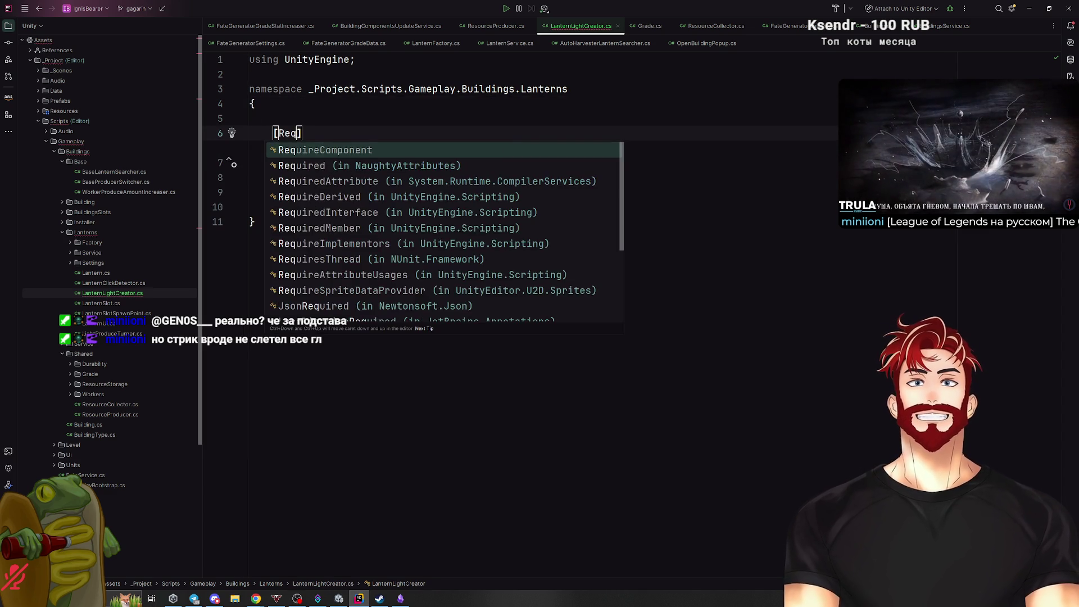
key("Return")
type("typ")
key("Return")
type("Light")
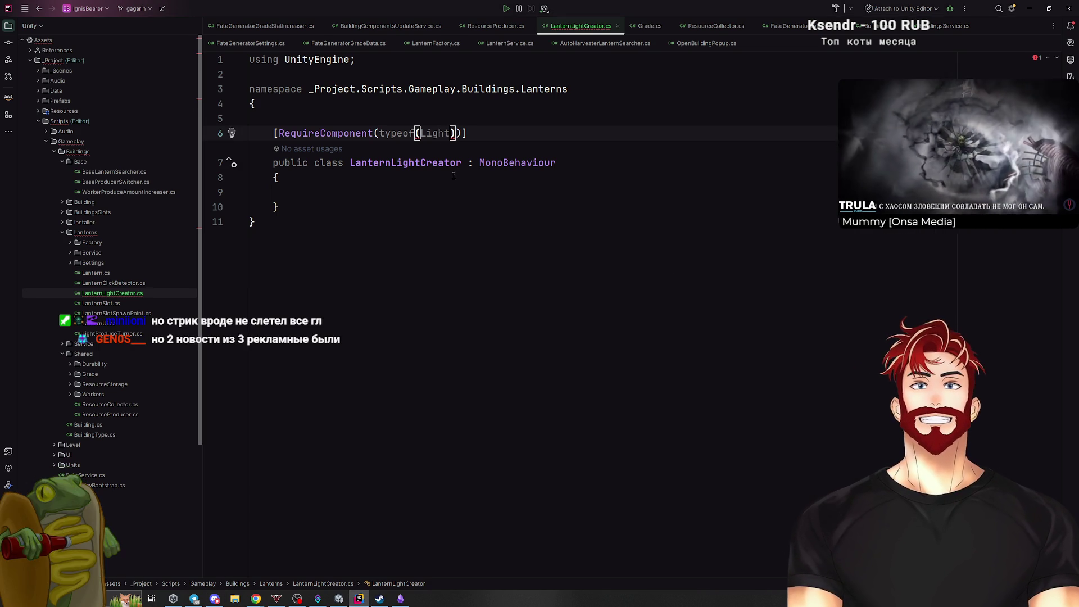
key("ctrl+BackSpace")
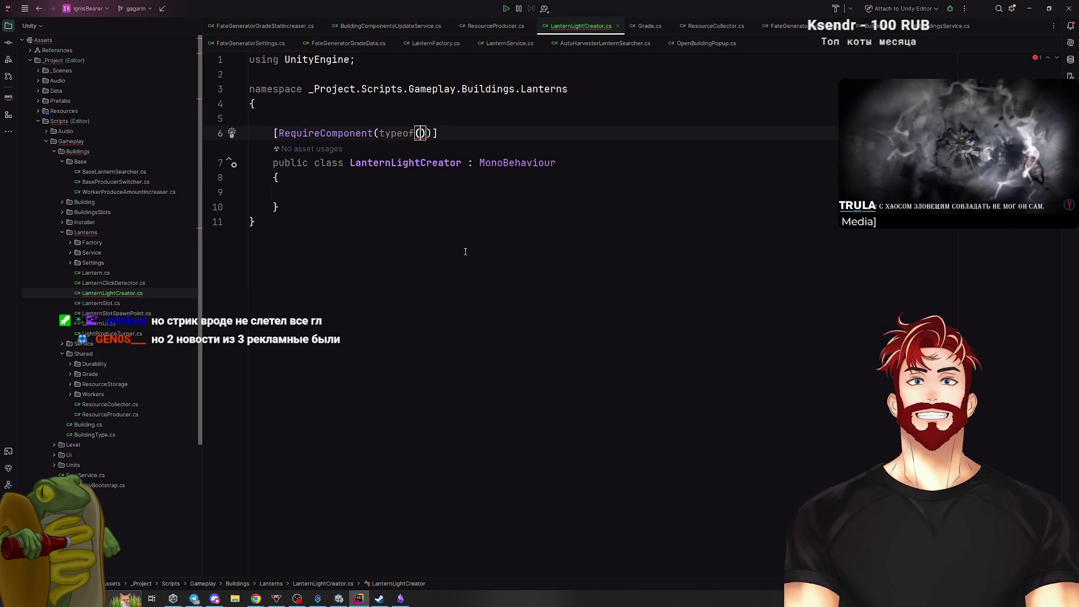
type("res")
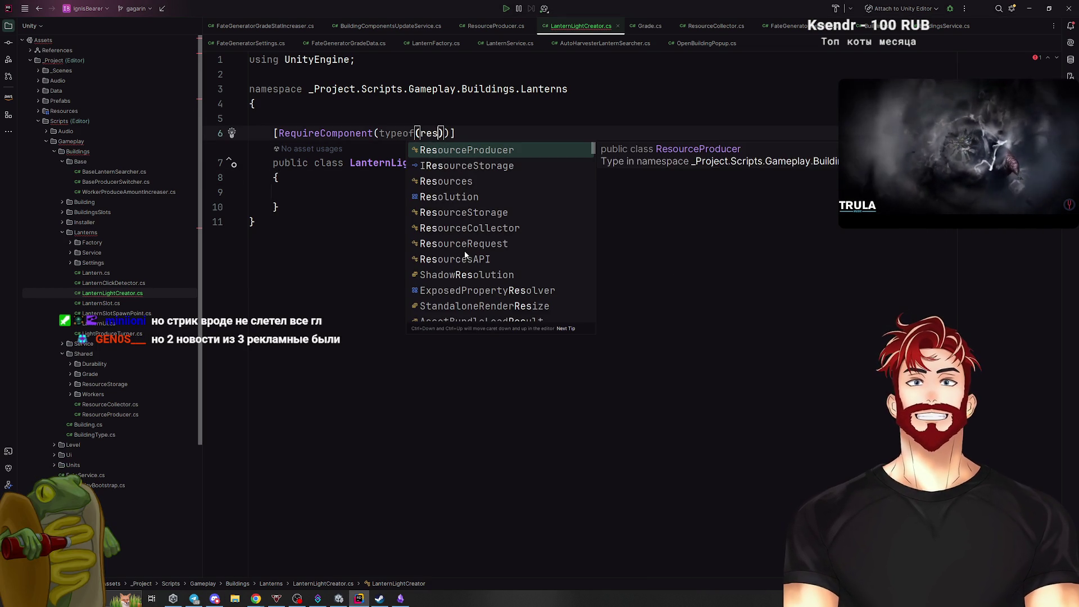
key("Return")
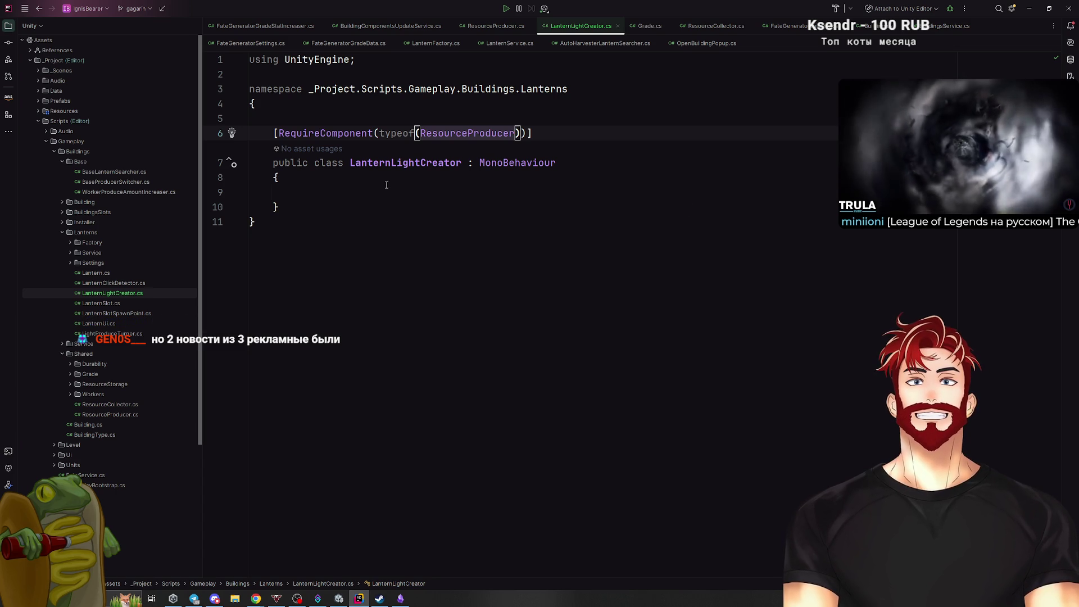
Glance over the Miro board in the browser, then come back to Rider.
mouse_move(256, 597)
left_click(332, 570)
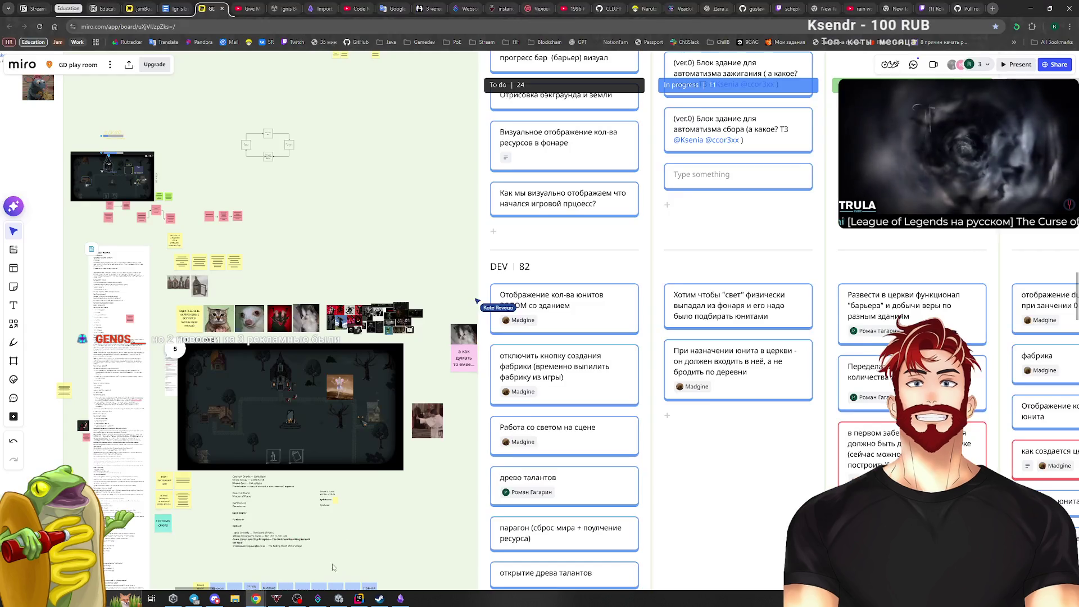
scroll(194, 407, "right", 5)
scroll(194, 405, "down", 3)
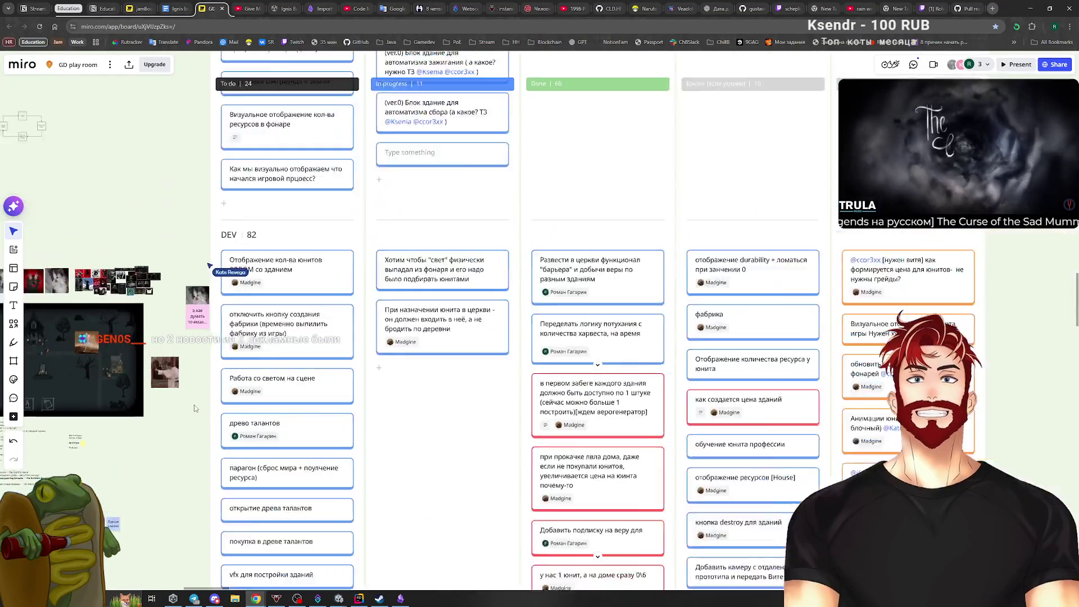
key("alt+Tab")
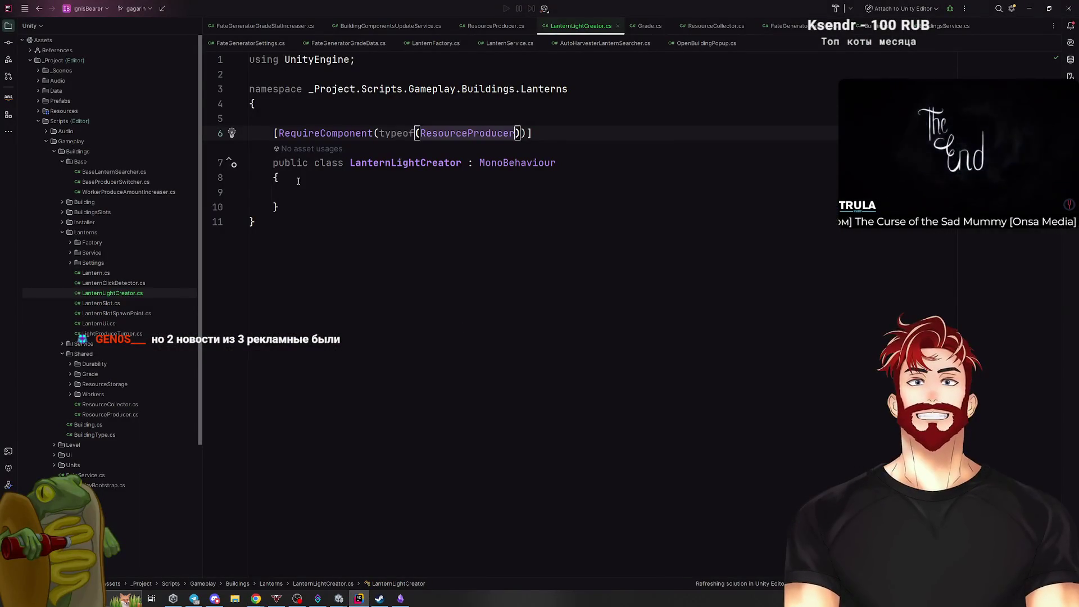
Indent an empty line inside the LanternLightCreator class body.
left_click(295, 179)
left_click(326, 191)
key("Home")
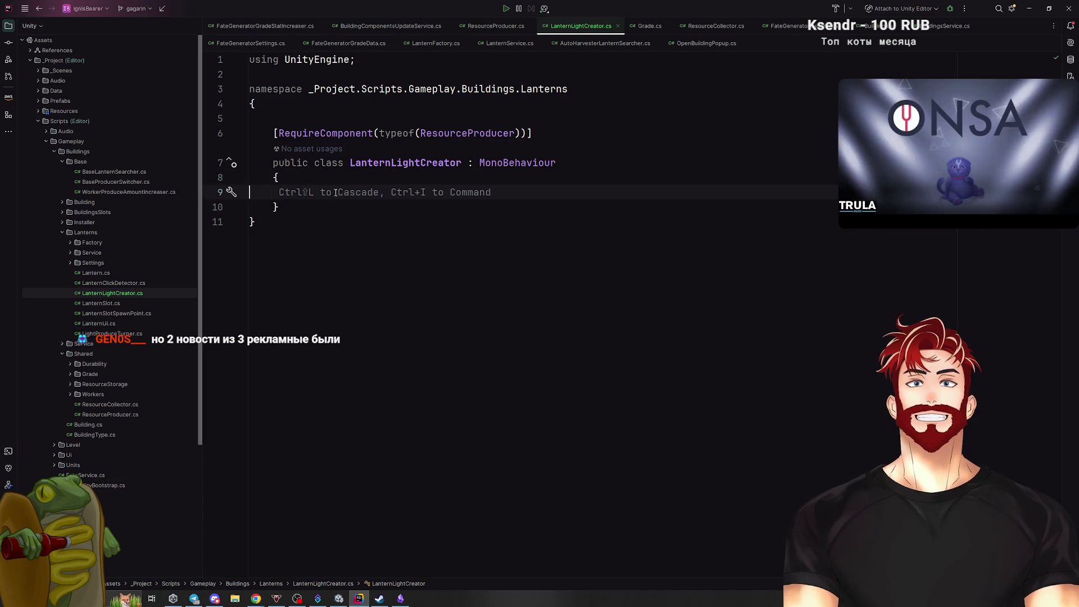
key("Tab")
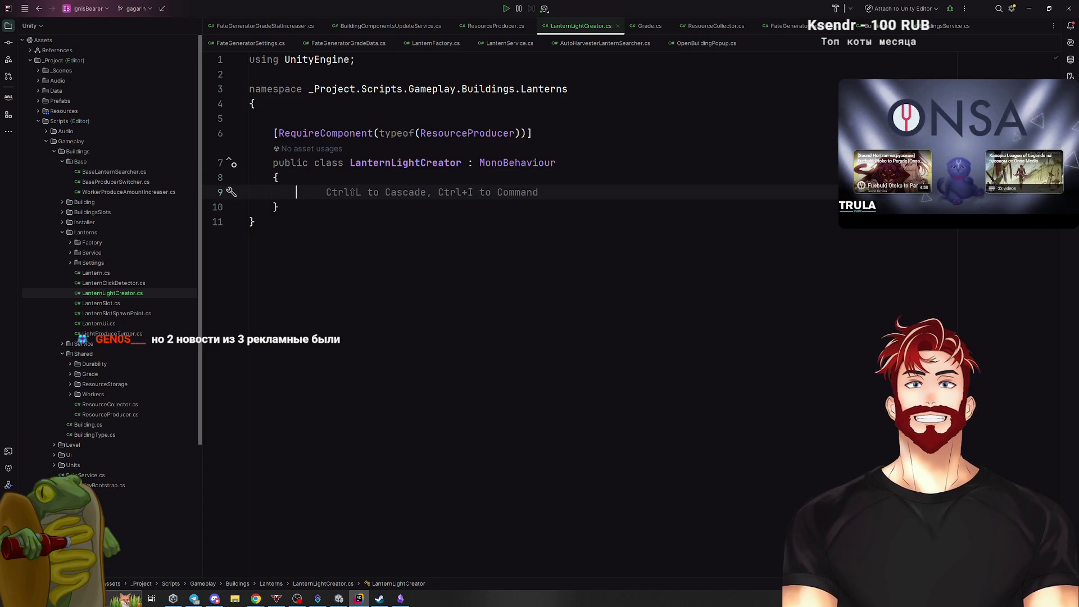
left_click(414, 163)
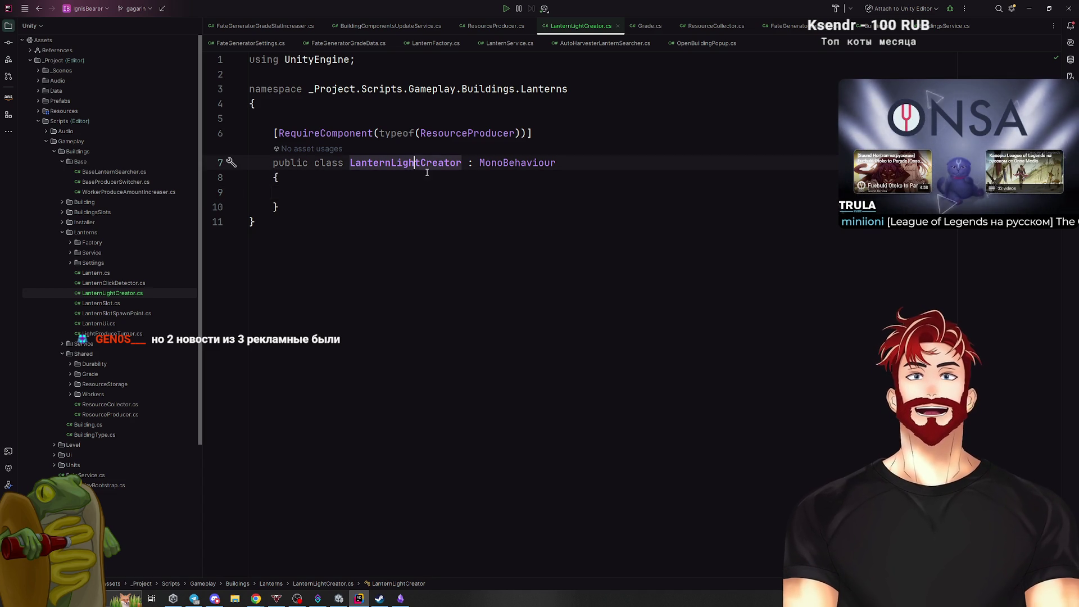
Declare a private ResourceProducer _resourceProducer field in the class body.
left_click(352, 190)
key("Return")
type("private ")
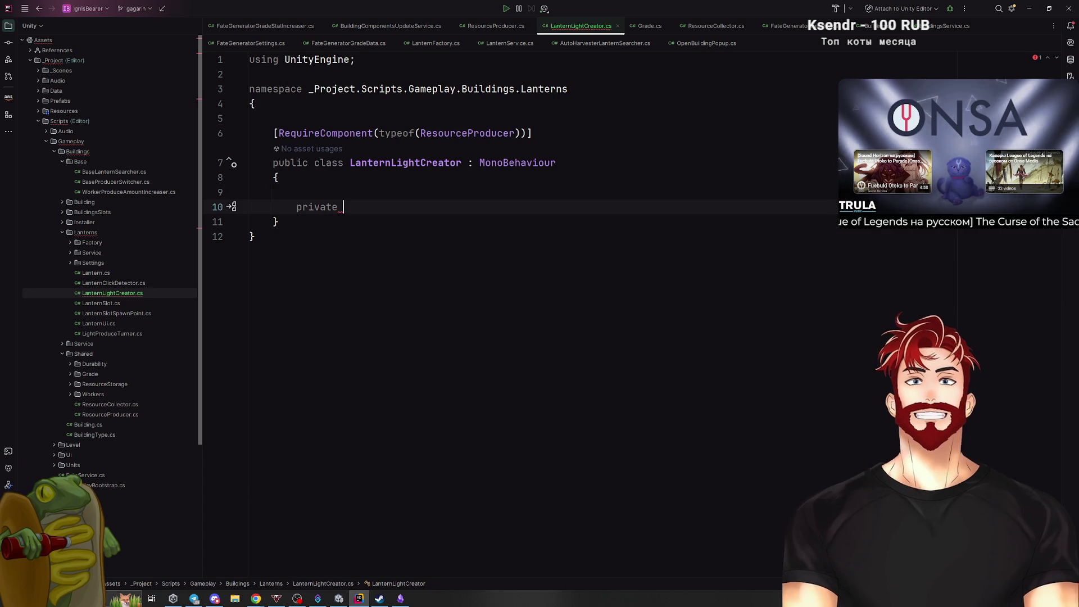
type("Res")
key("Return")
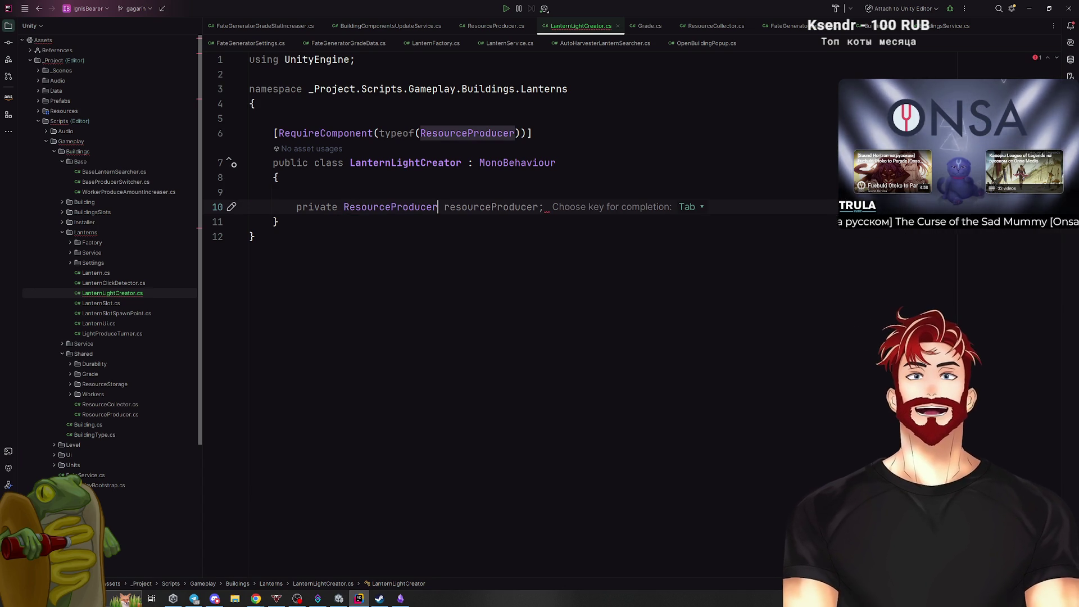
key("Tab")
left_click(442, 208)
type("_")
key("Escape")
left_click(573, 208)
key("Return")
key("Return")
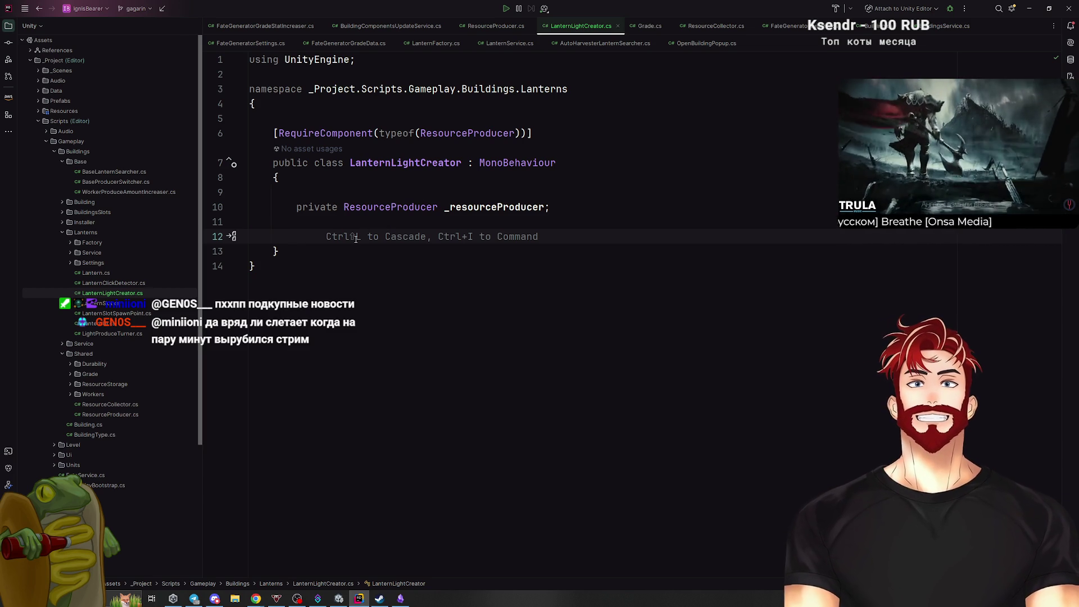
Add a '//create object pool' comment above the _resourceProducer field.
left_click(342, 178)
key("Return")
key("Return")
type("//create objec")
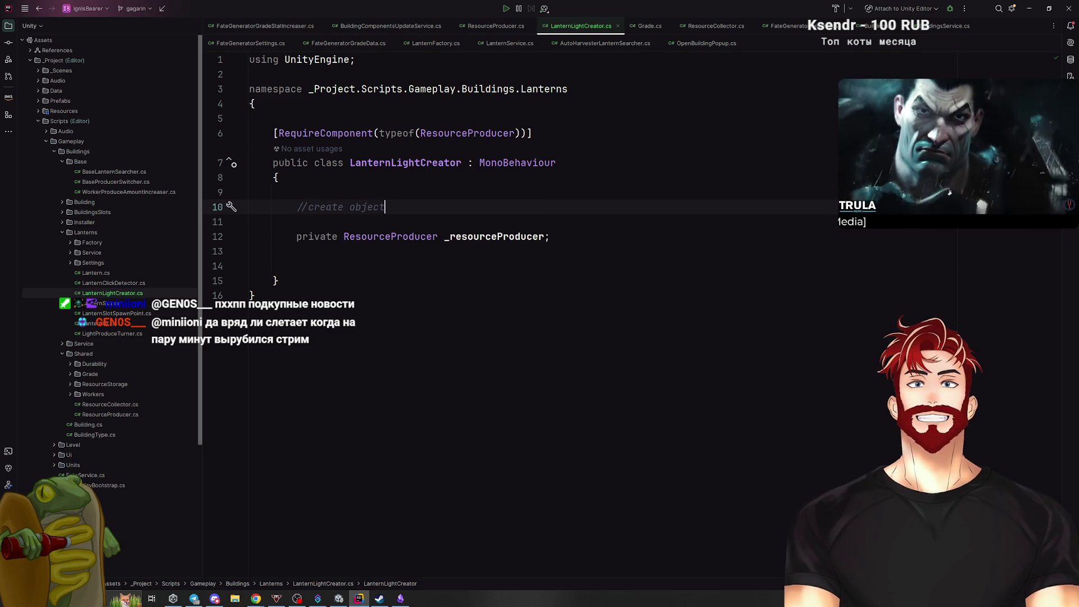
type("t ")
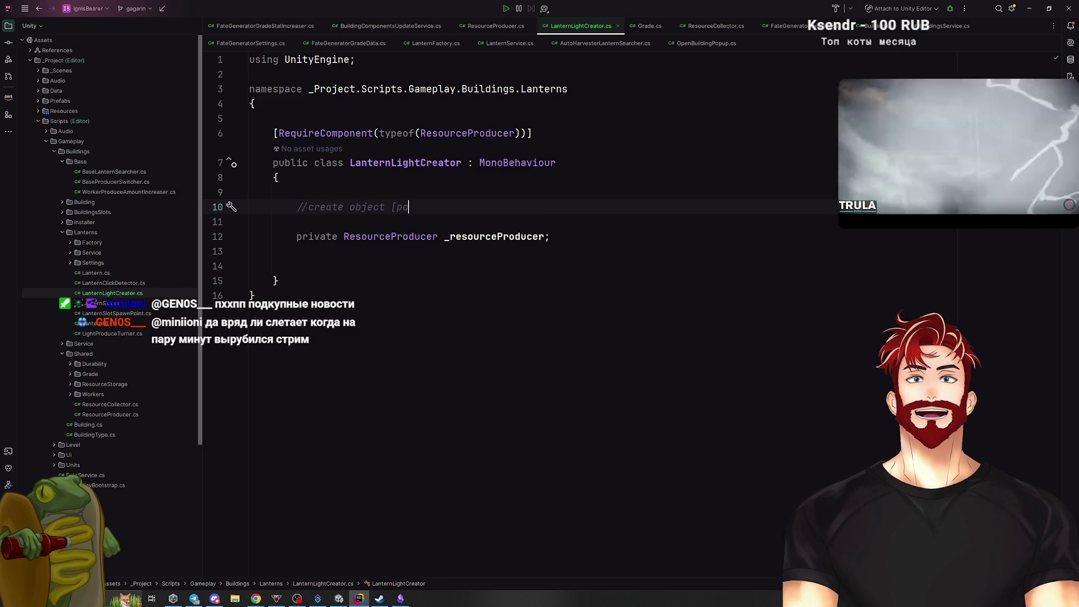
type("pool")
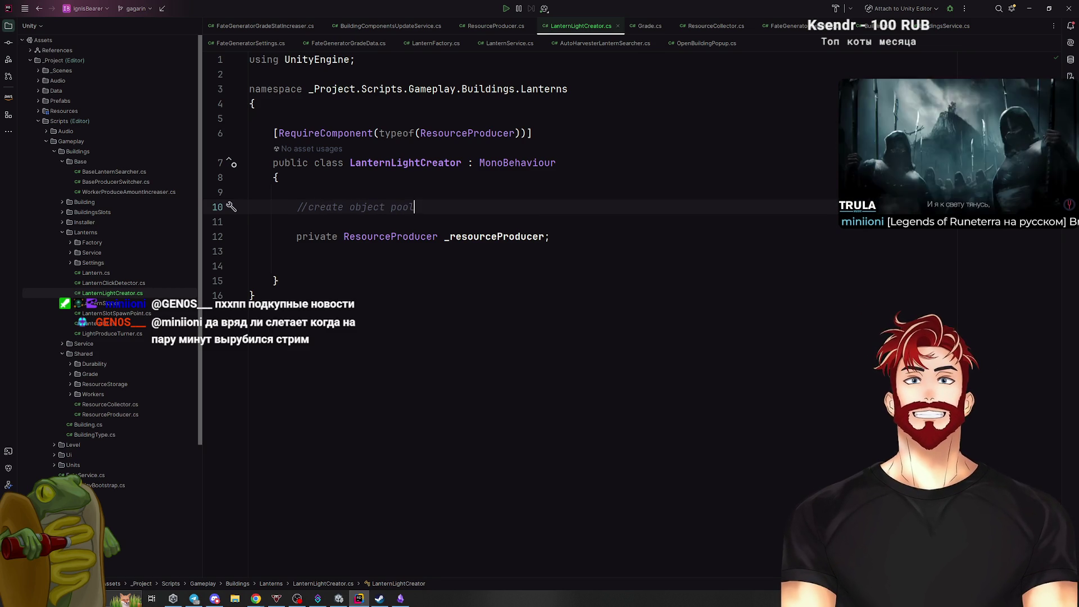
Add an Awake method fetching ResourceProducer and an empty Start method.
left_click(348, 251)
left_click(354, 266)
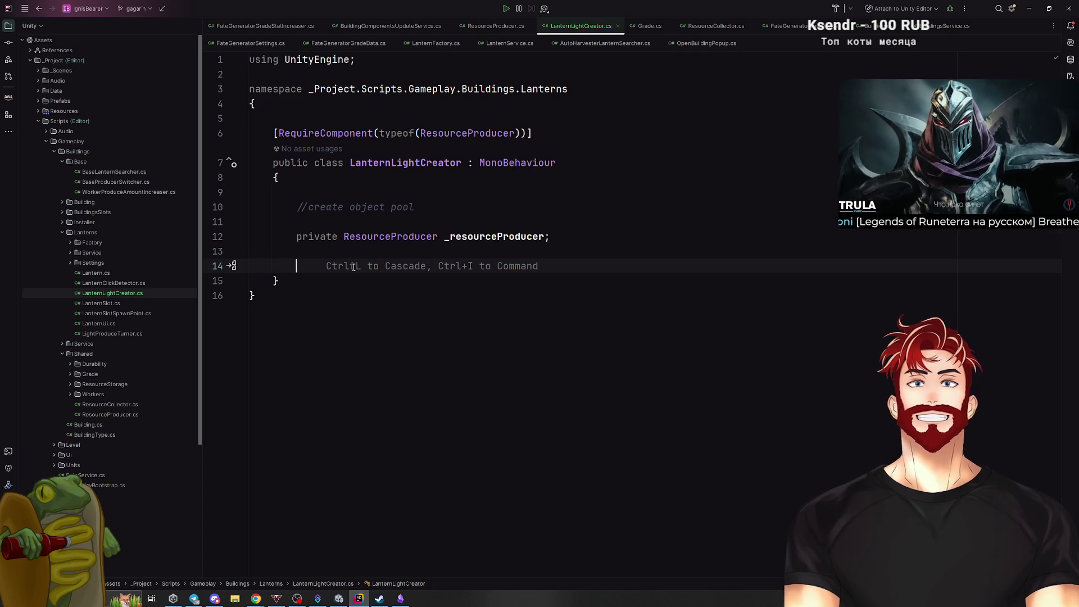
key("Tab")
key("Return")
key("Return")
type("Sta")
key("Return")
key("BackSpace")
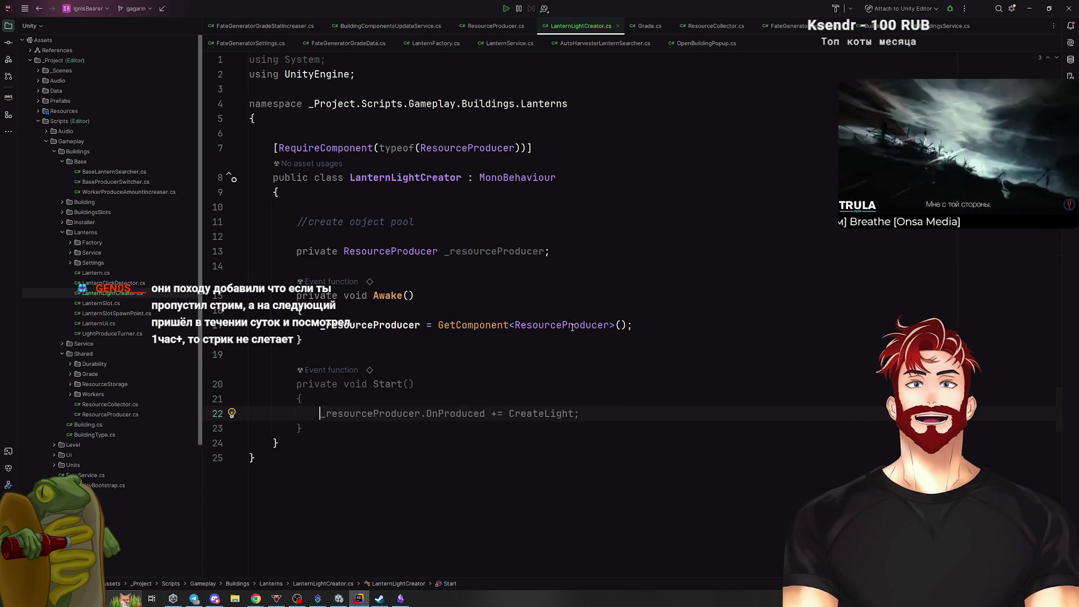
Add an empty OnDestroy method after Start.
left_click(397, 324)
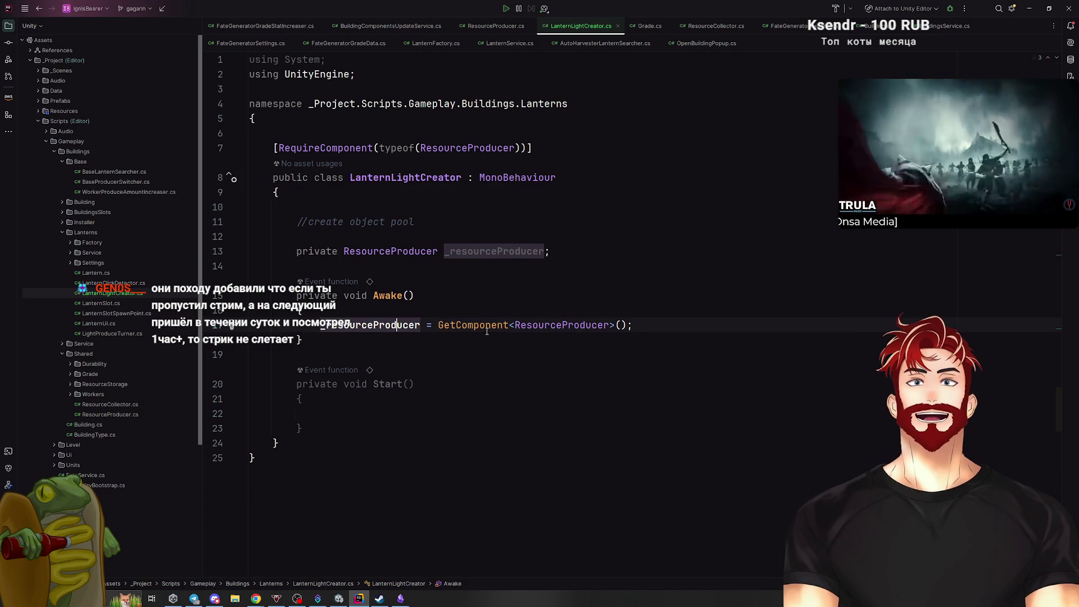
left_click(412, 414)
left_click(328, 426)
key("Return")
key("Return")
type("OnD")
key("Return")
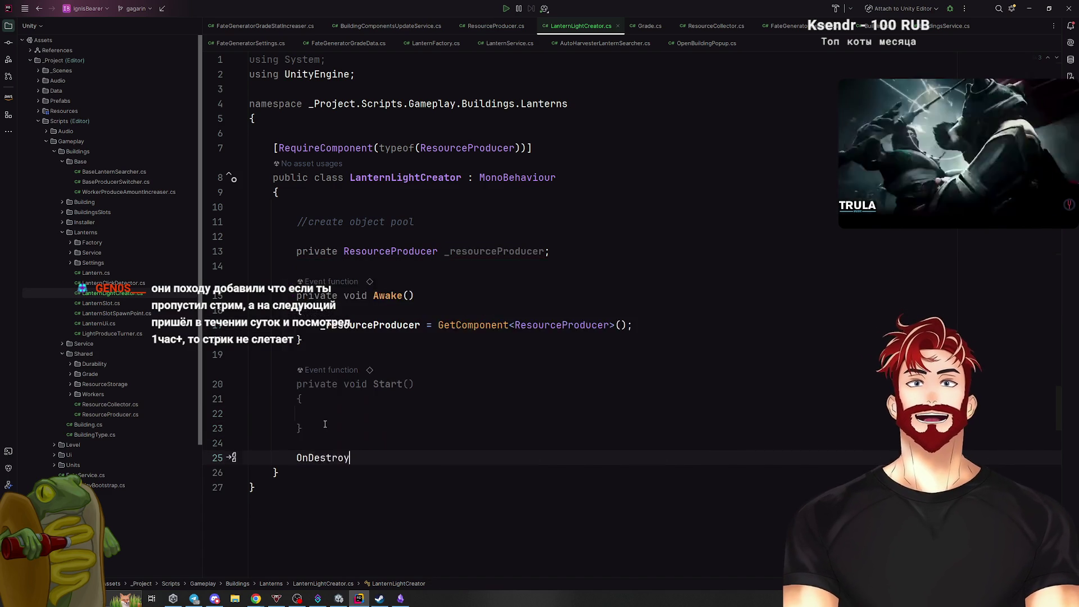
Subscribe CreateLight to OnProduced in Start and unsubscribe it in OnDestroy.
left_click(326, 390)
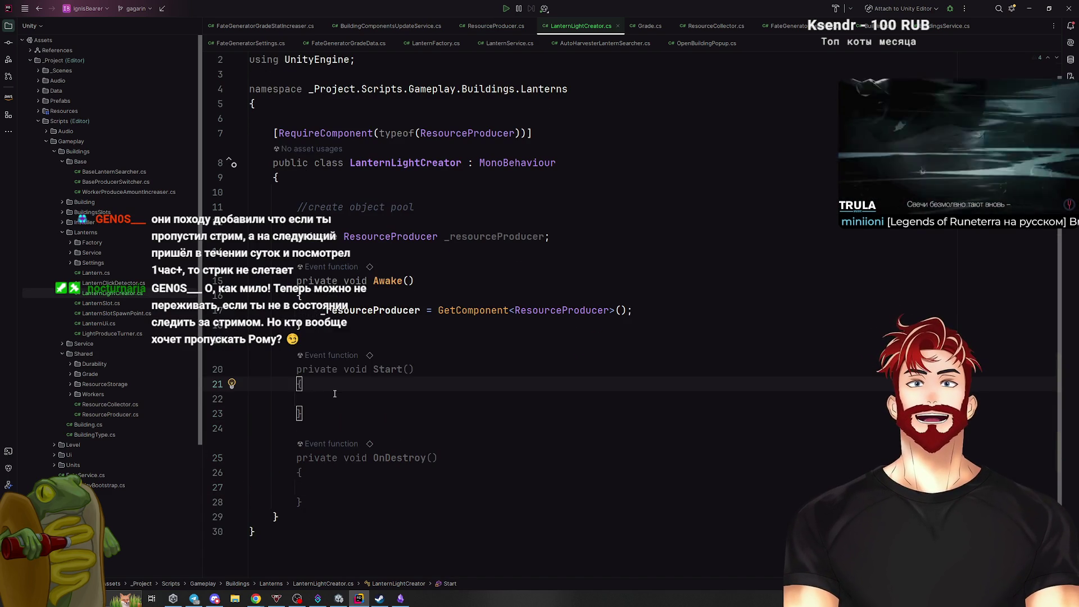
key("Down")
key("Tab")
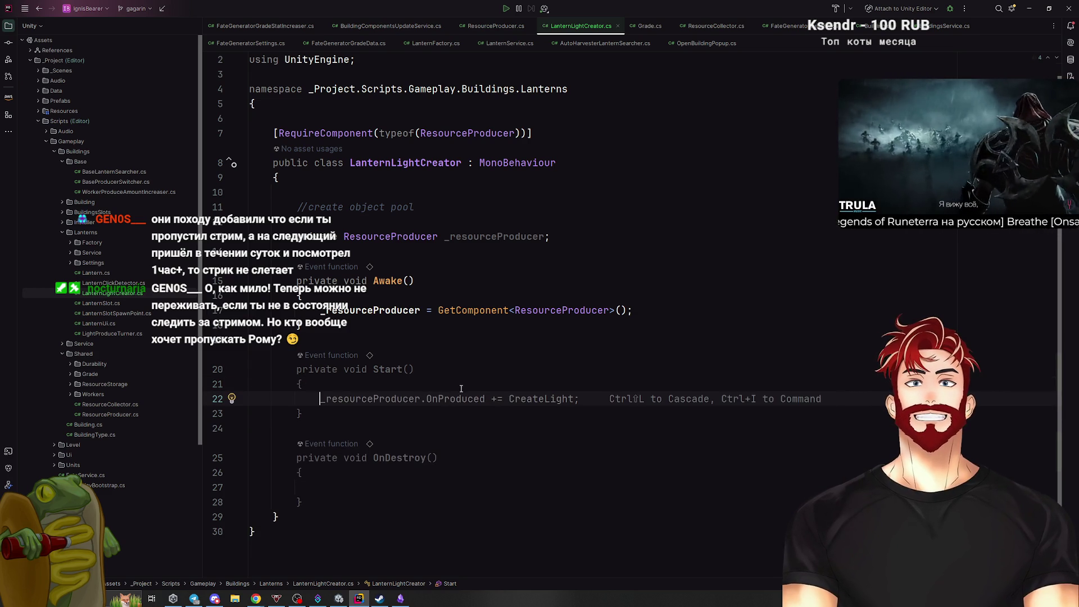
key("Tab")
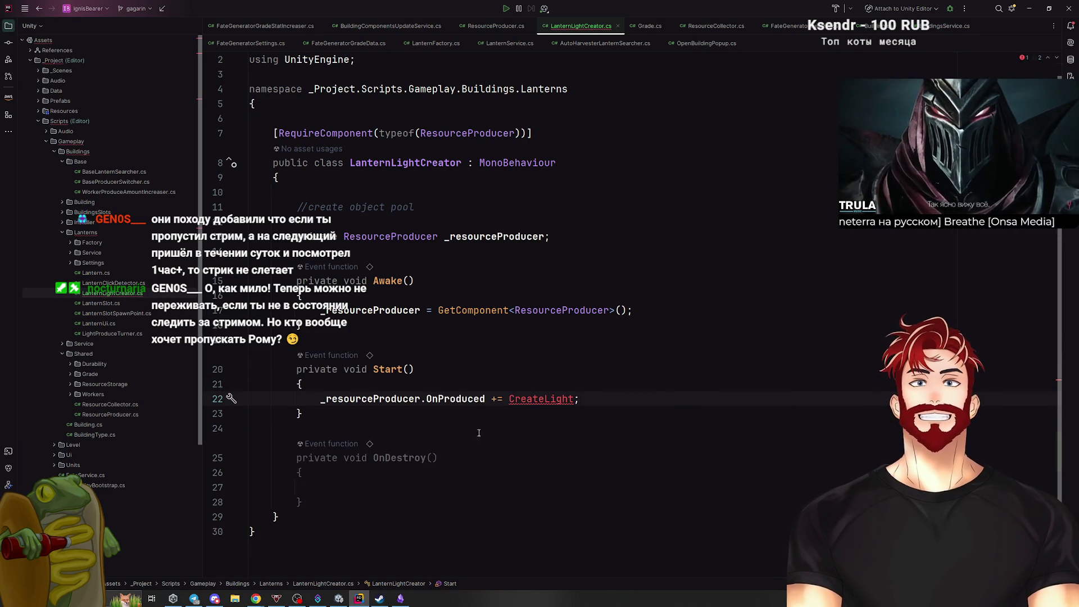
key("shift+Home")
key("ctrl+c")
left_click(508, 487)
key("ctrl+v")
left_click(497, 487)
key("BackSpace")
type("-")
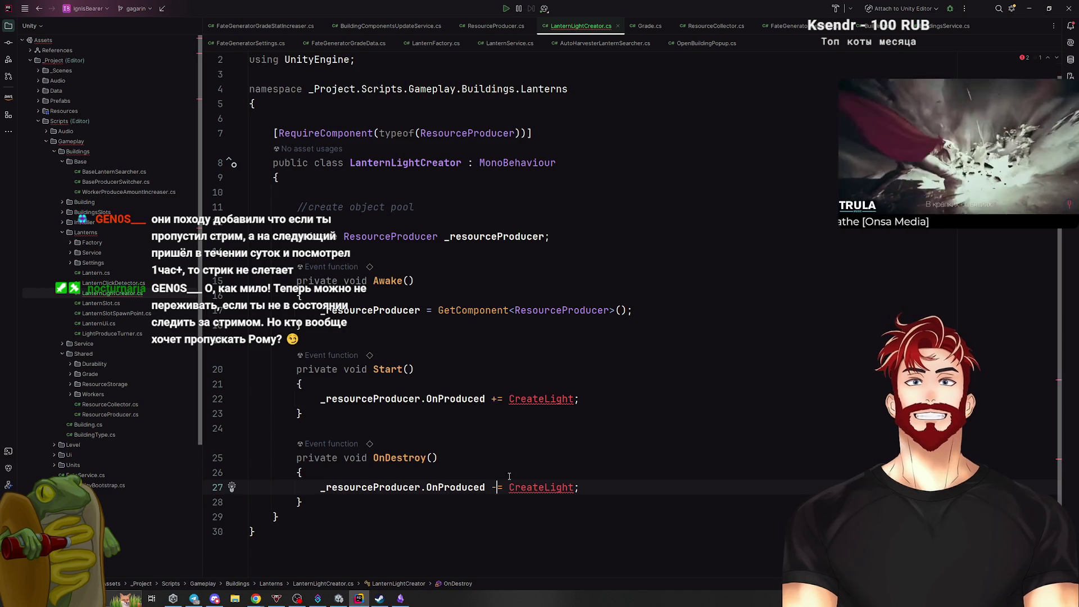
scroll(553, 406, "down", 1)
Generate the CreateLight(int obj) method and delete its NotImplementedException line.
key("alt+Return")
key("Return")
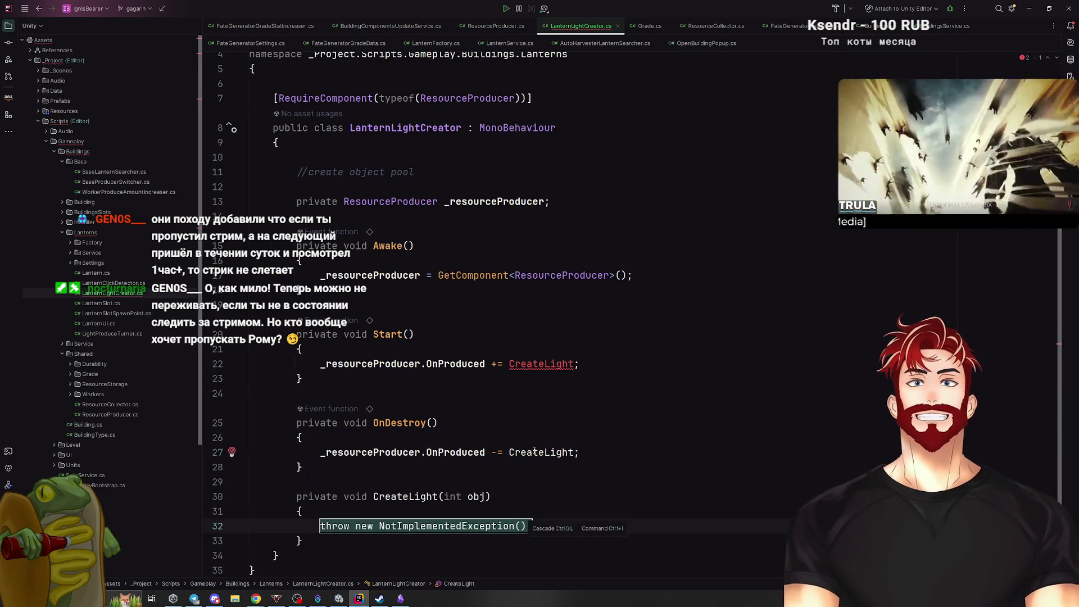
scroll(563, 448, "down", 2)
key("ctrl+x")
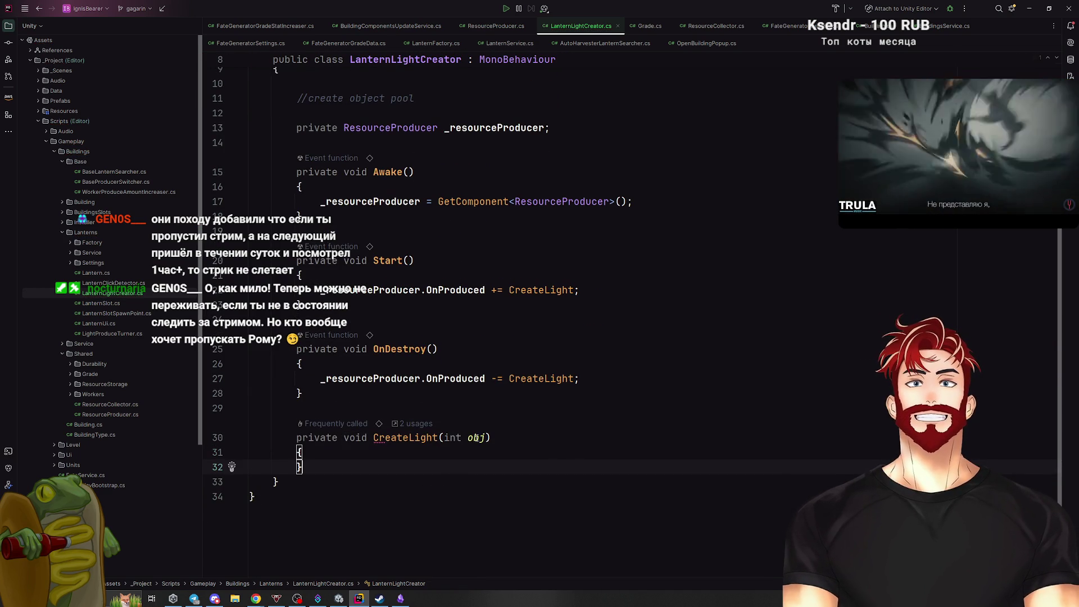
left_click(486, 438)
scroll(434, 312, "up", 3)
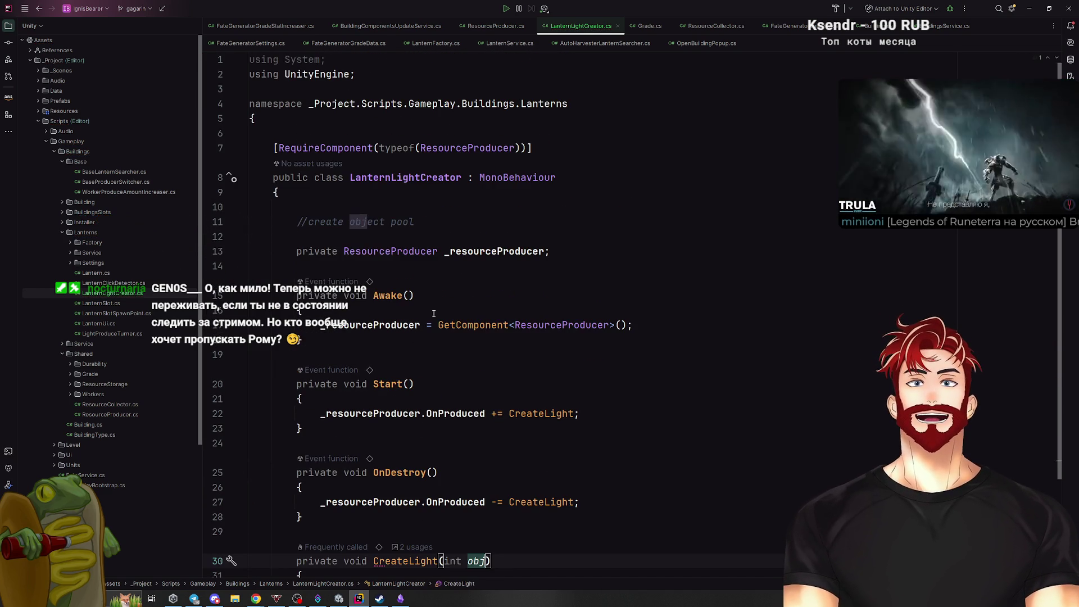
Add an [Inject] attribute below the object pool comment, then remove it again.
left_click(429, 221)
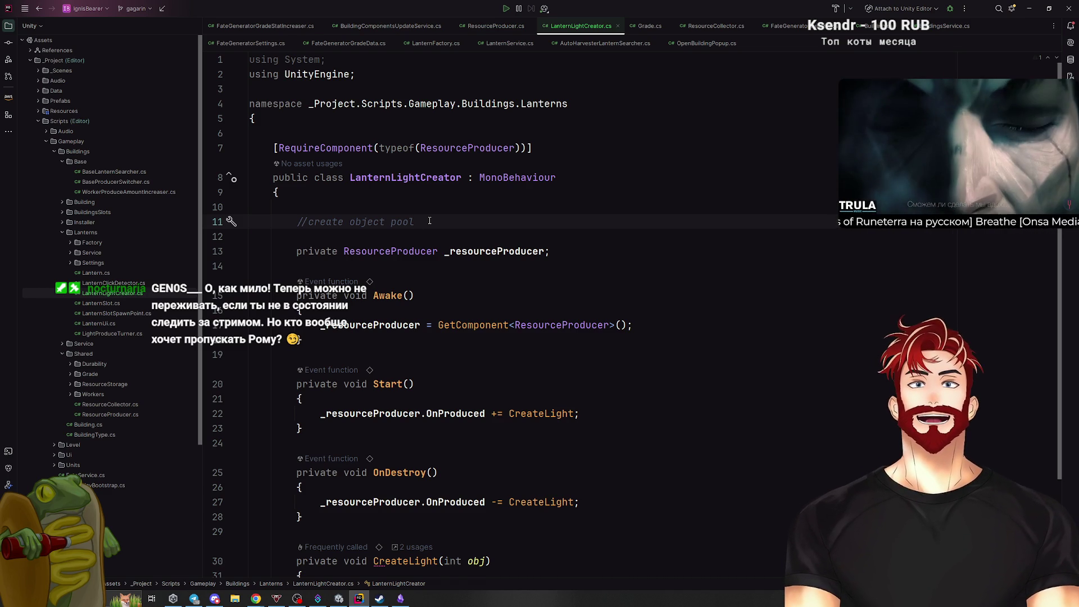
key("Return")
type("[Inject")
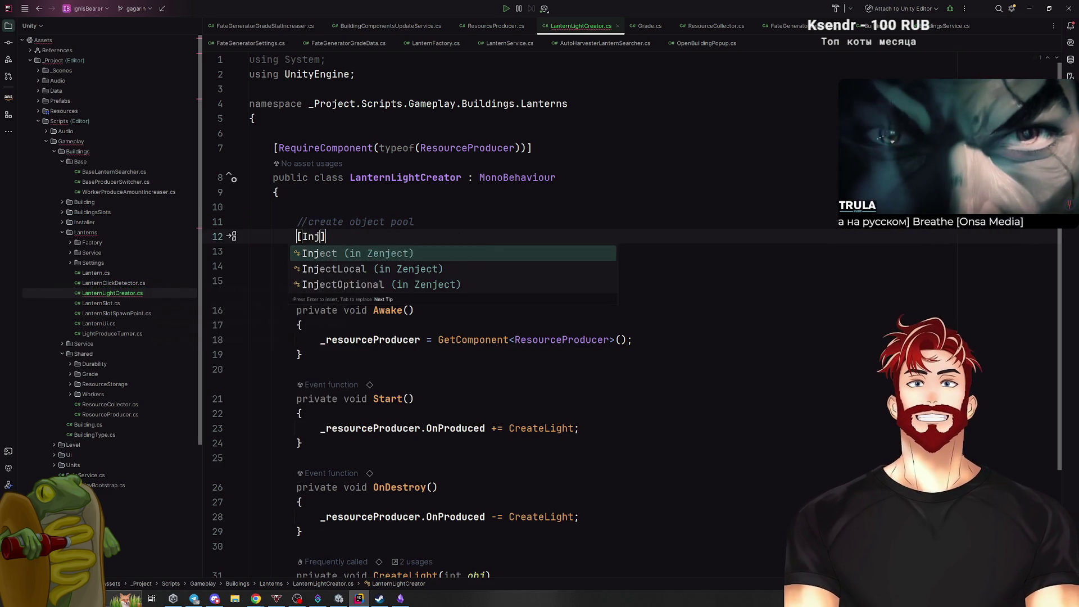
key("Return")
type("]")
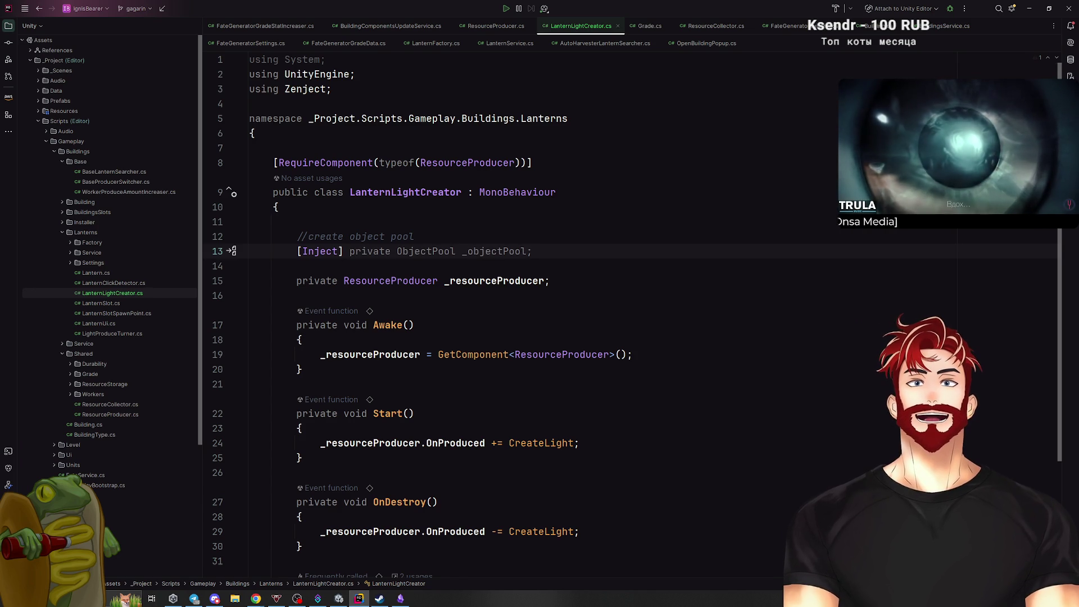
key("ctrl+y")
key("ctrl+y")
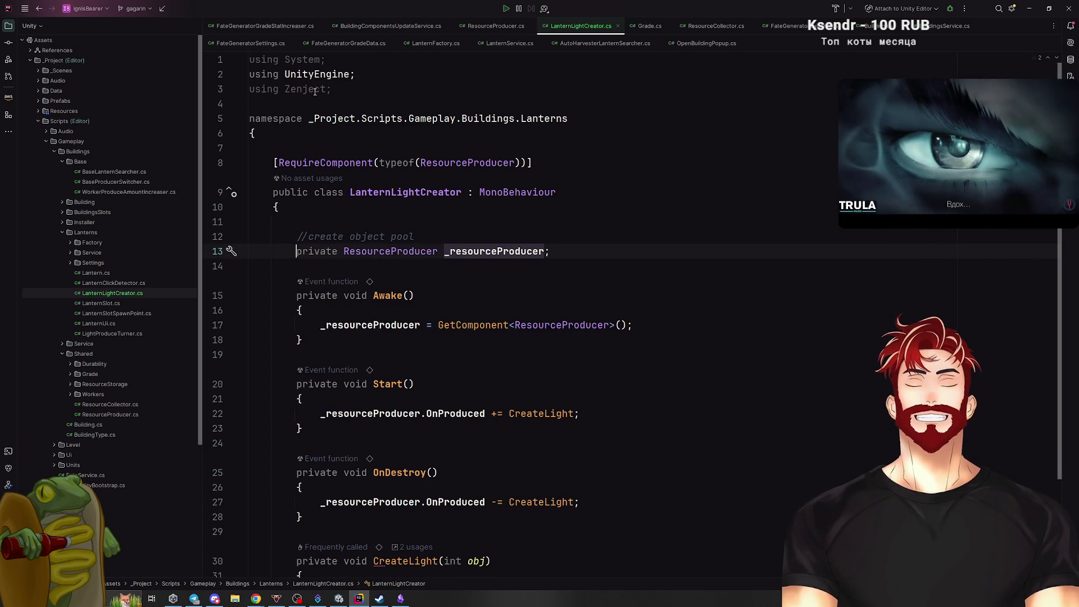
Rename the CreateLight parameter from obj to count.
scroll(315, 91, "down", 3)
left_click(341, 447)
key("Return")
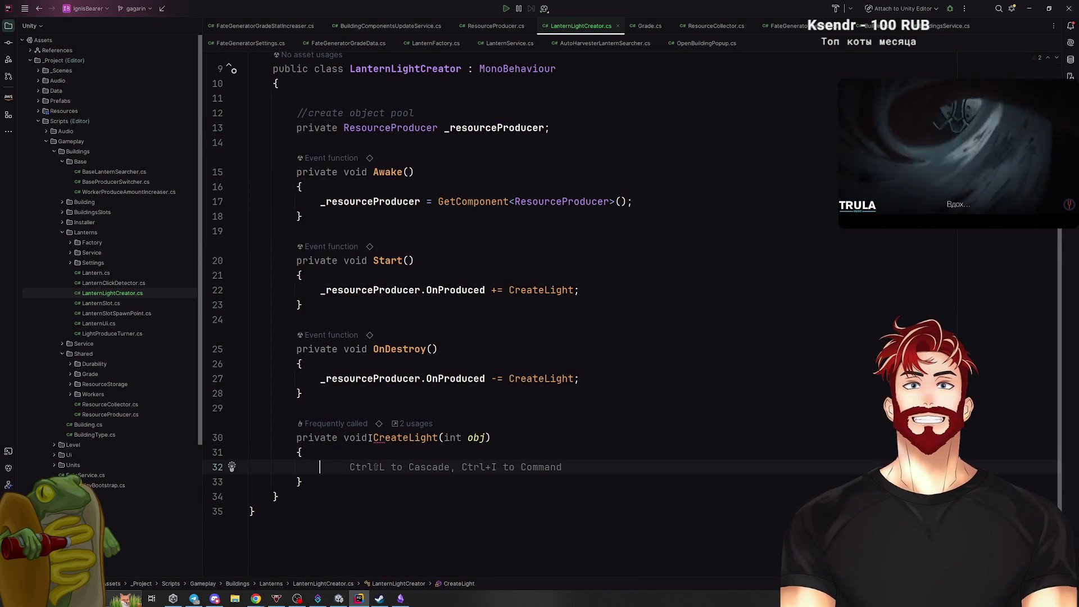
double_click(476, 437)
type("count")
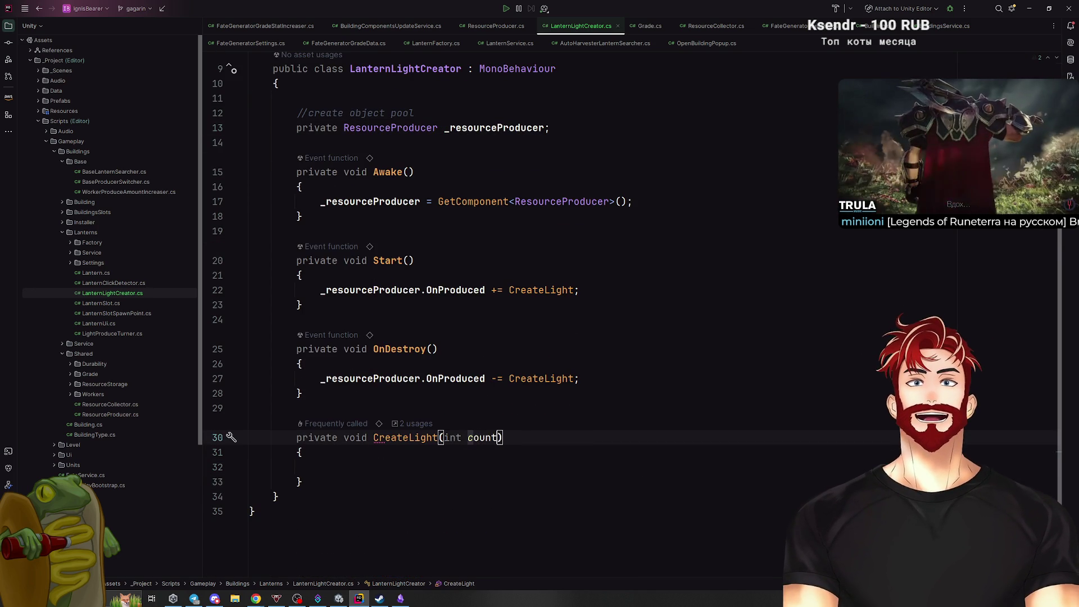
Begin a private declaration below the _resourceProducer field, then remove it.
scroll(472, 415, "up", 3)
left_click(579, 256)
key("Return")
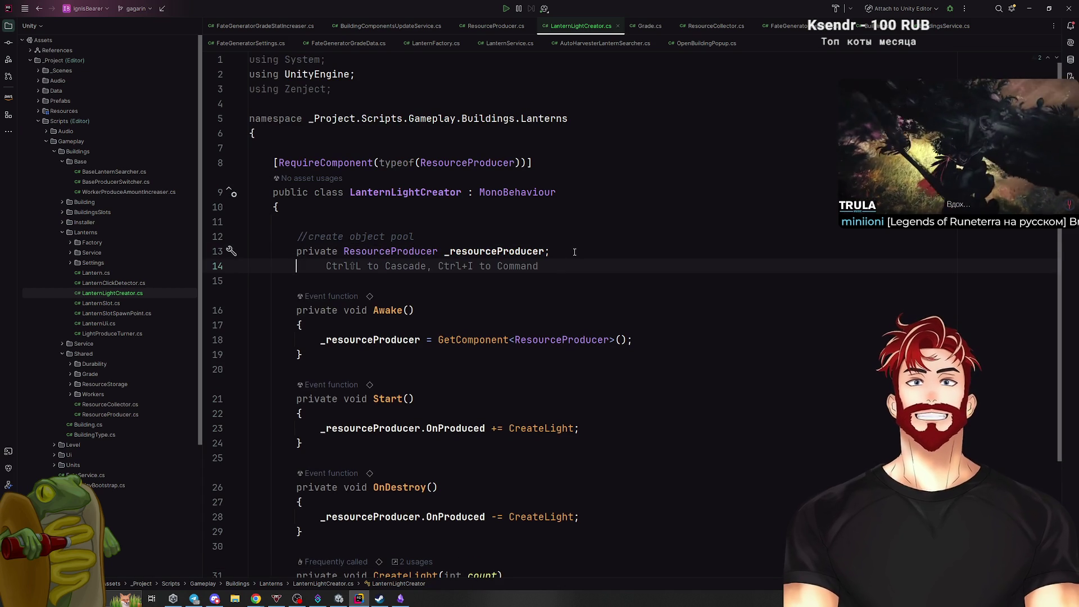
type("pr")
key("Return")
key("BackSpace")
key("BackSpace")
key("BackSpace")
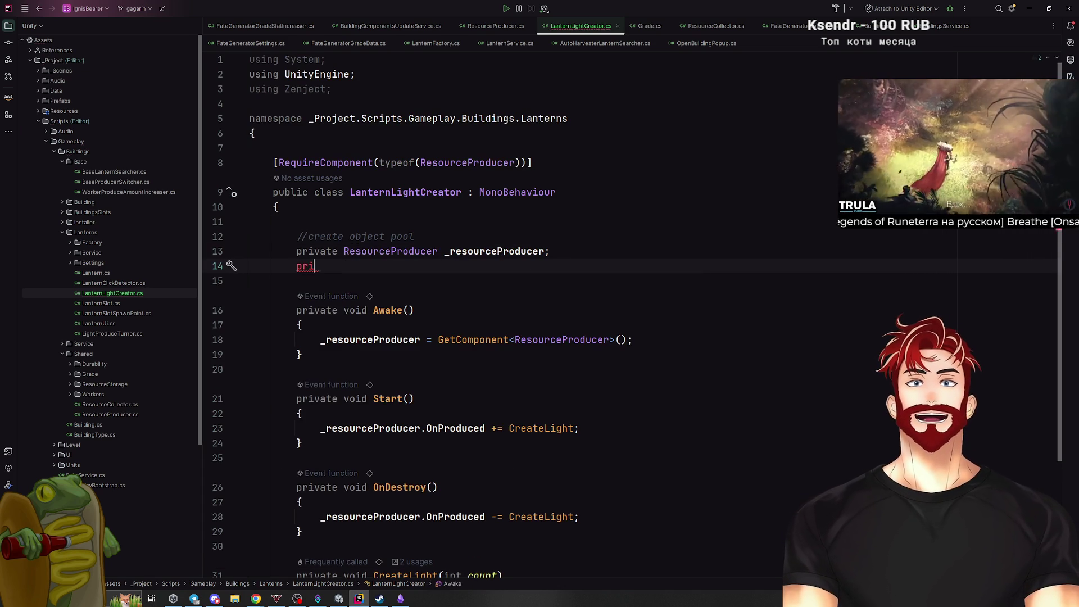
left_click(318, 201)
Add a [field: SerializeField] attribute at the top of the class and save the script.
key("Return")
key("Return")
type("[fie")
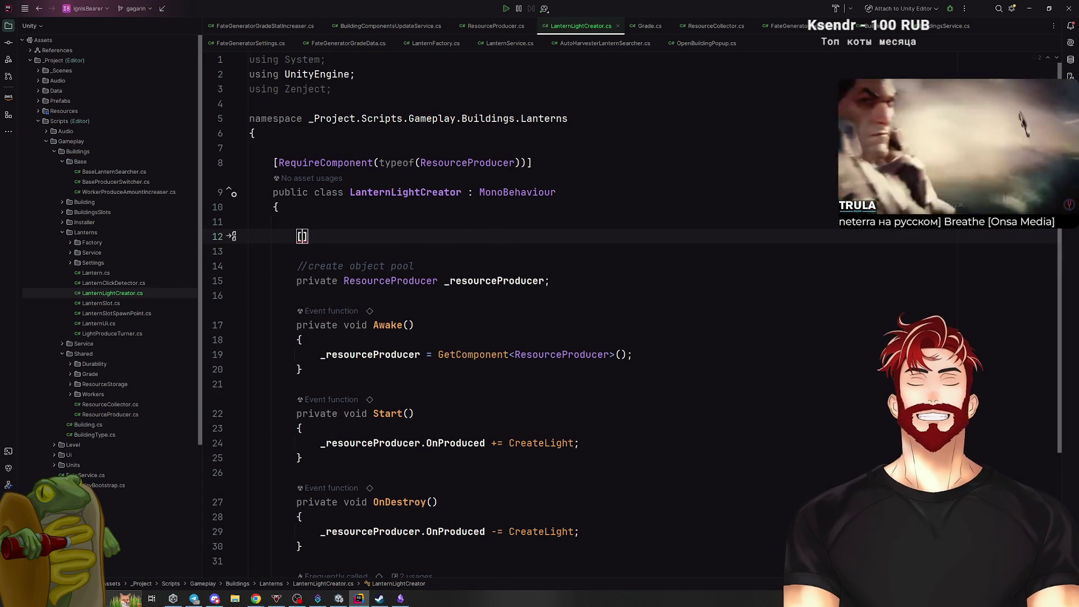
key("Return")
type("Ser")
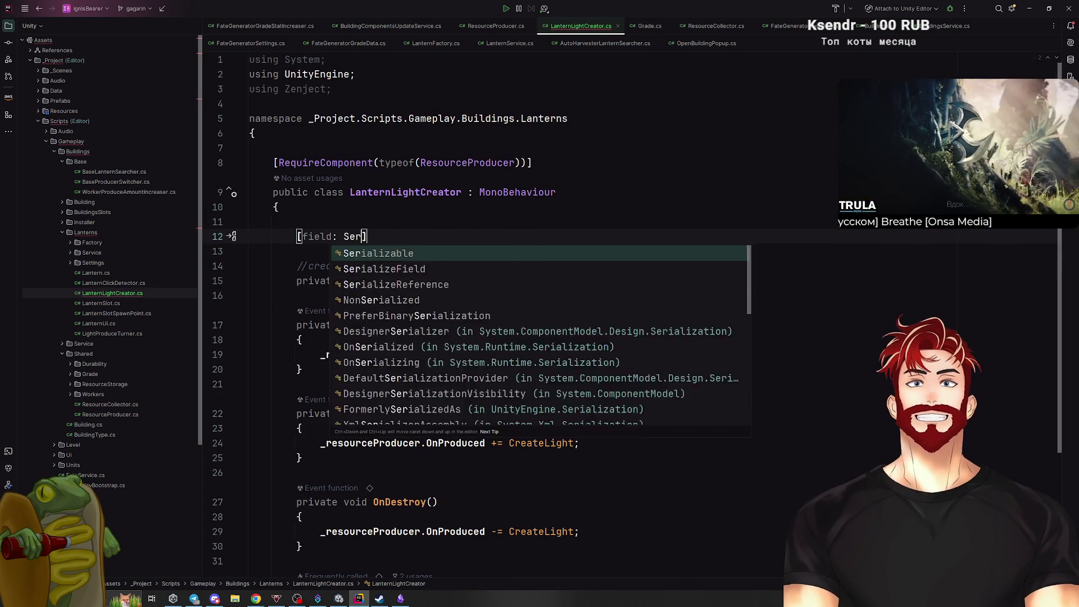
key("Return")
key("ctrl+s")
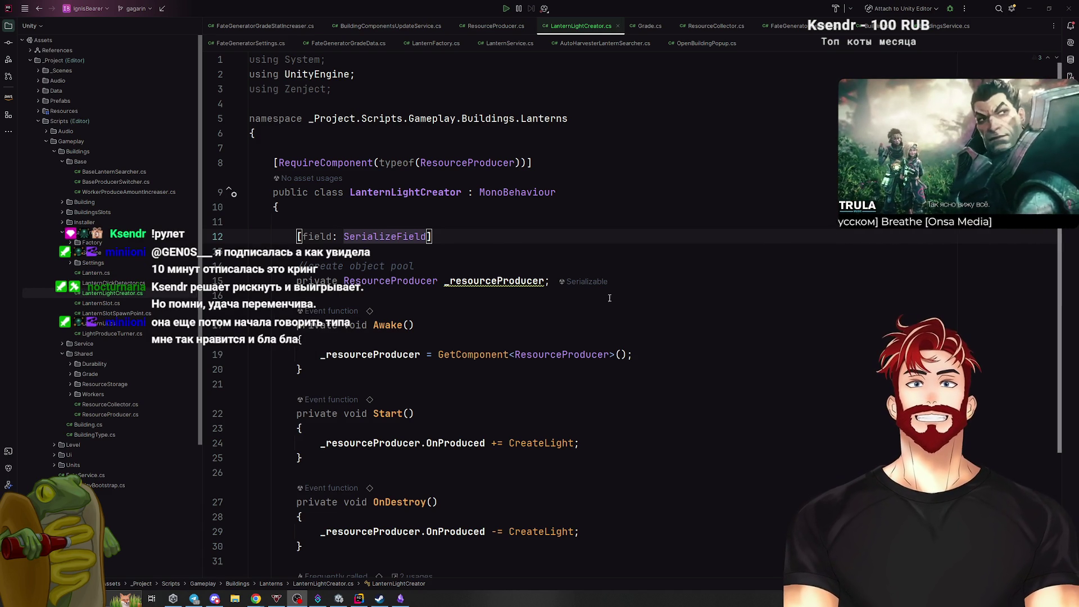
Declare a private GameObject LightPrefab { get; set; } property under the attribute.
left_click(477, 234)
key("Return")
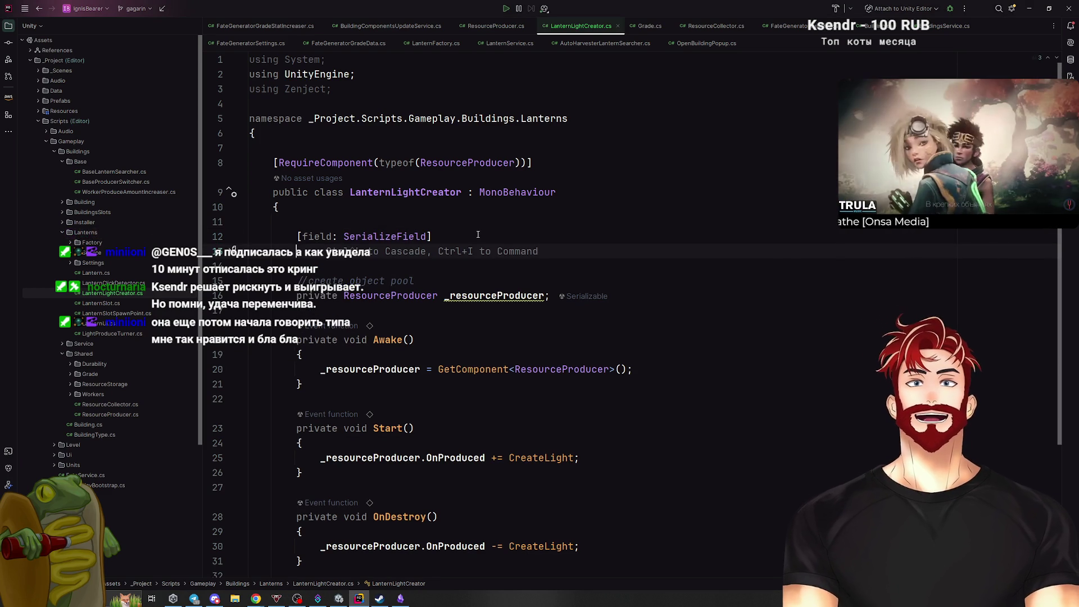
key("Tab")
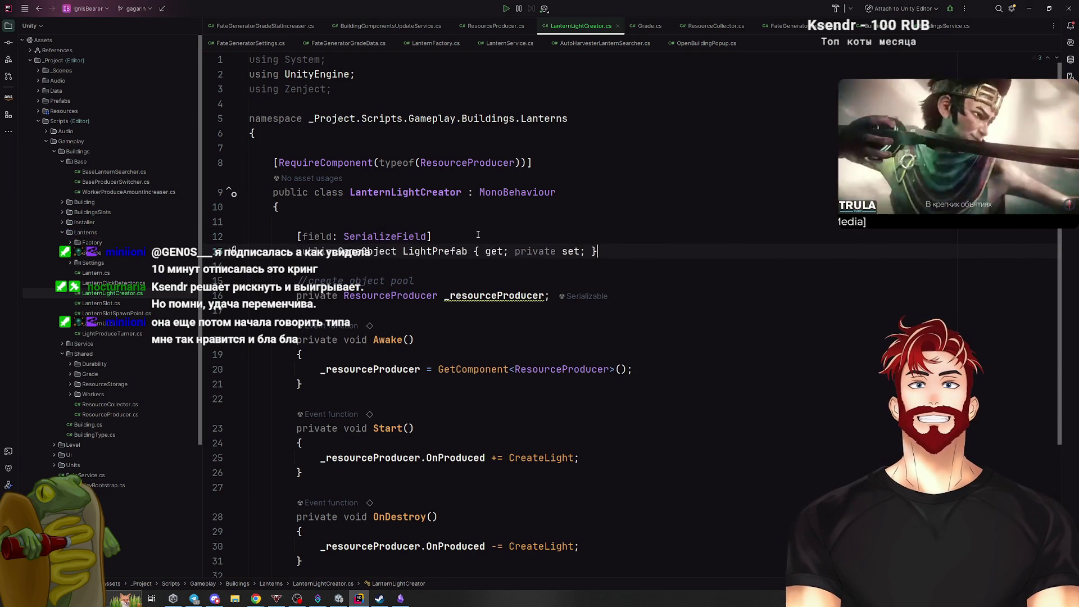
left_click(338, 251)
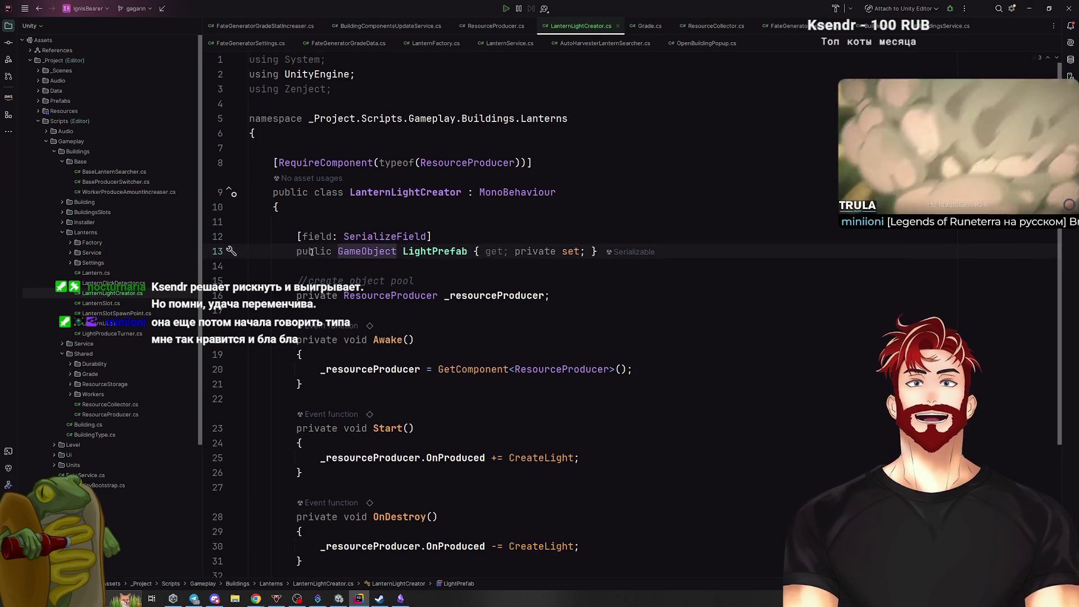
double_click(312, 251)
type("private")
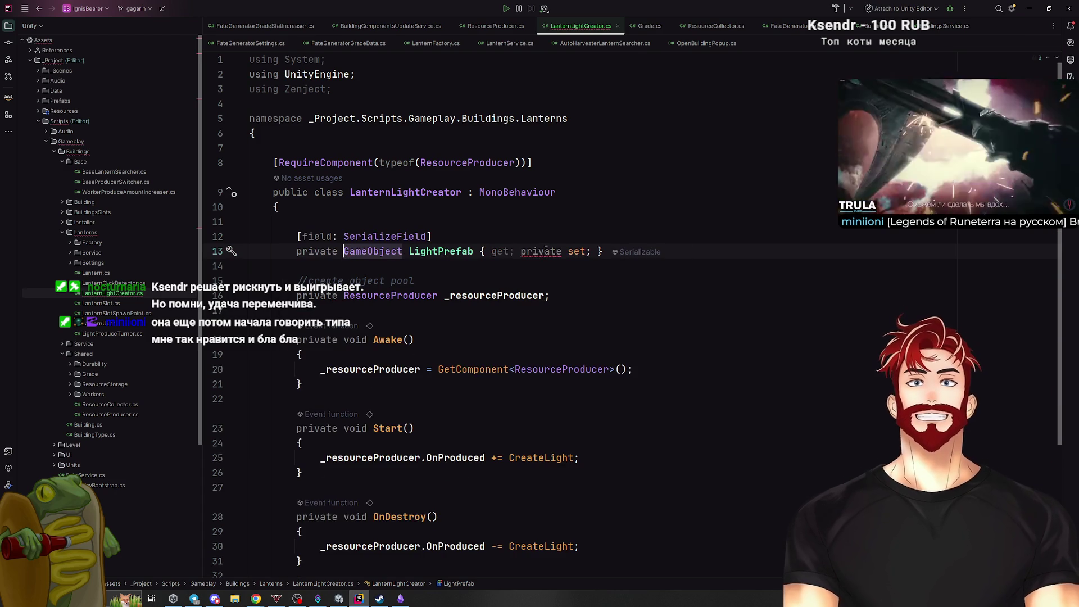
double_click(544, 251)
key("BackSpace")
key("BackSpace")
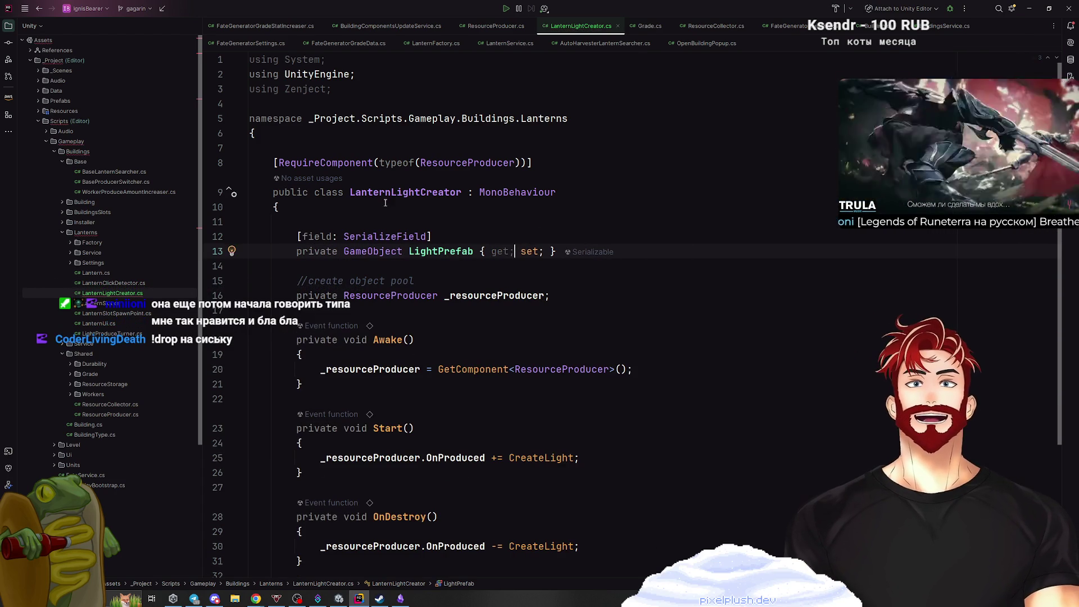
Remove the blank line above the LightPrefab attribute in LanternLightCreator.cs.
left_click(501, 252)
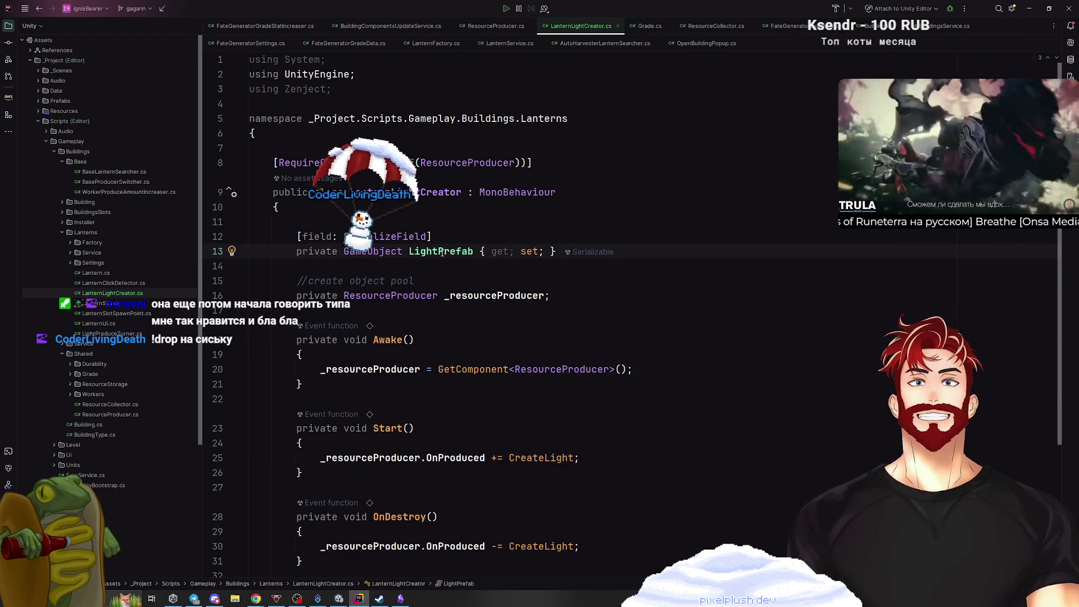
mouse_move(451, 251)
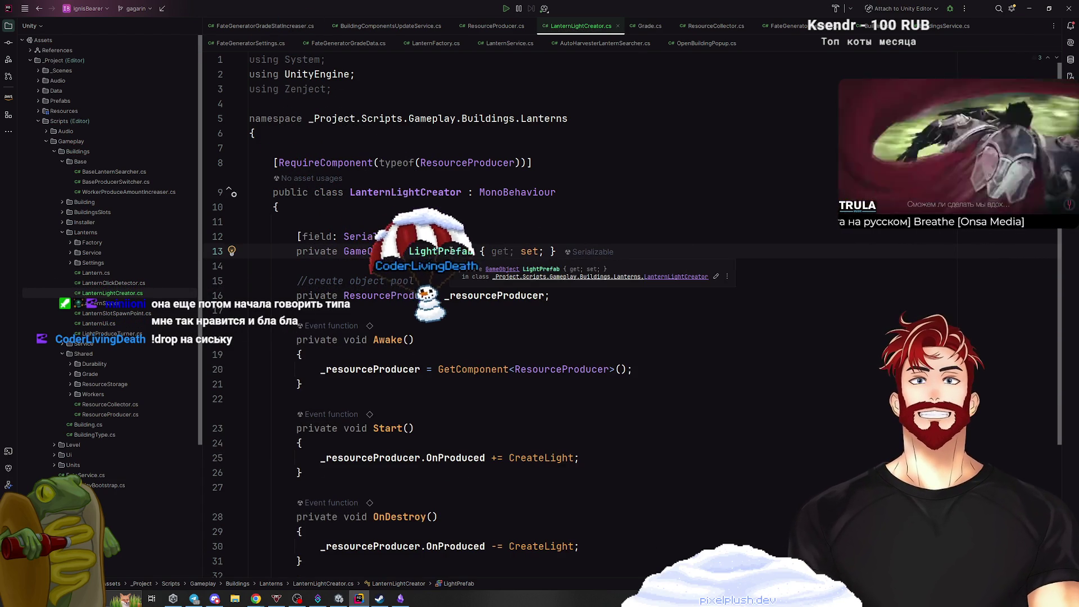
left_click(481, 208)
key("Down")
key("ctrl+y")
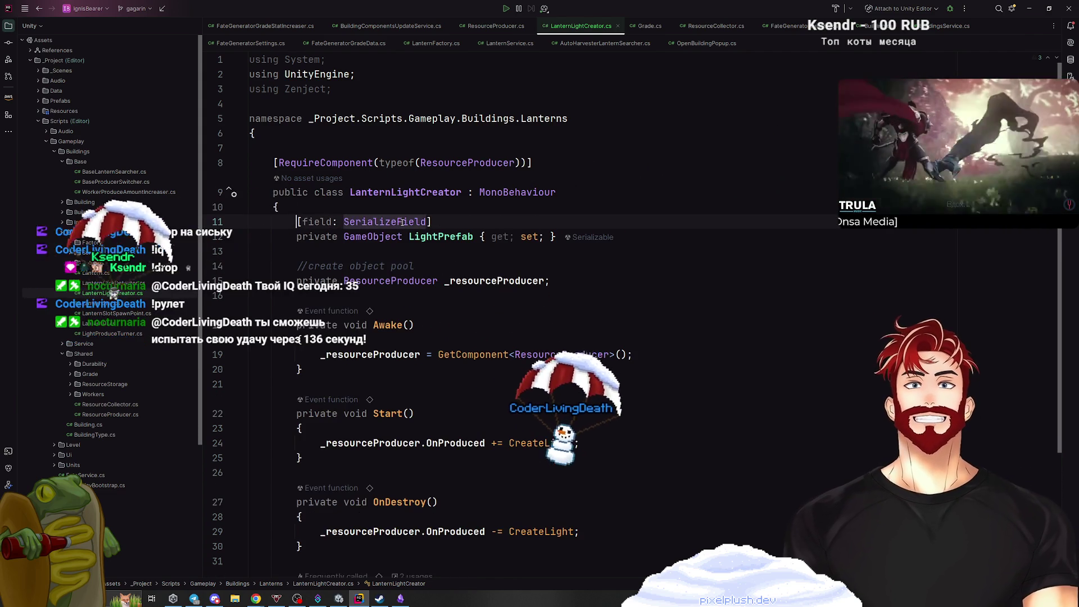
key("Down")
key("ctrl+Right")
key("ctrl+Right")
key("ctrl+Right")
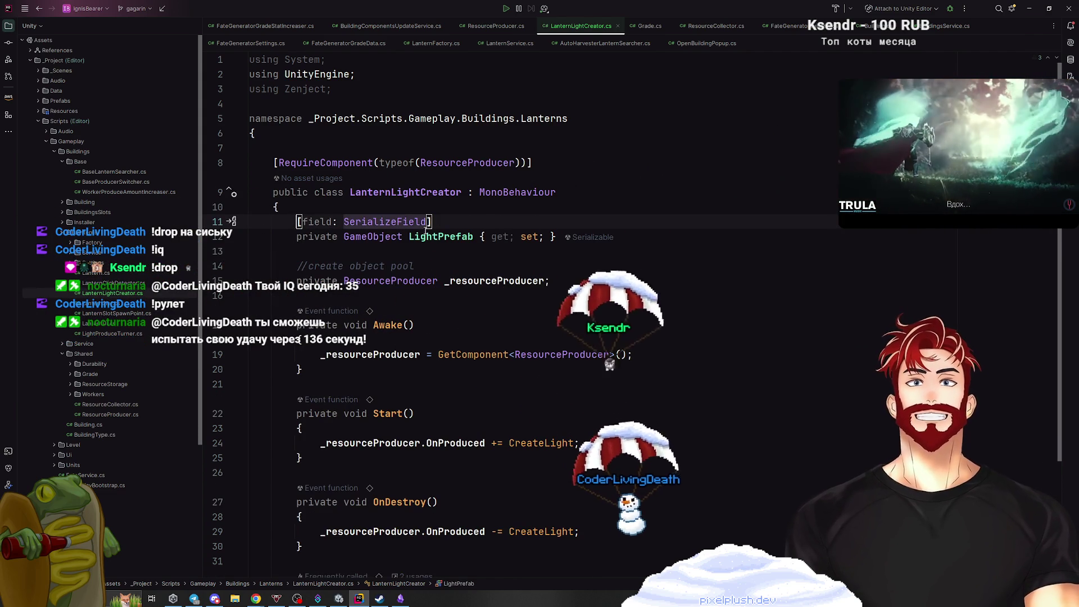
Insert a for loop running count times inside the CreateLight body.
scroll(394, 337, "down", 3)
left_click(334, 453)
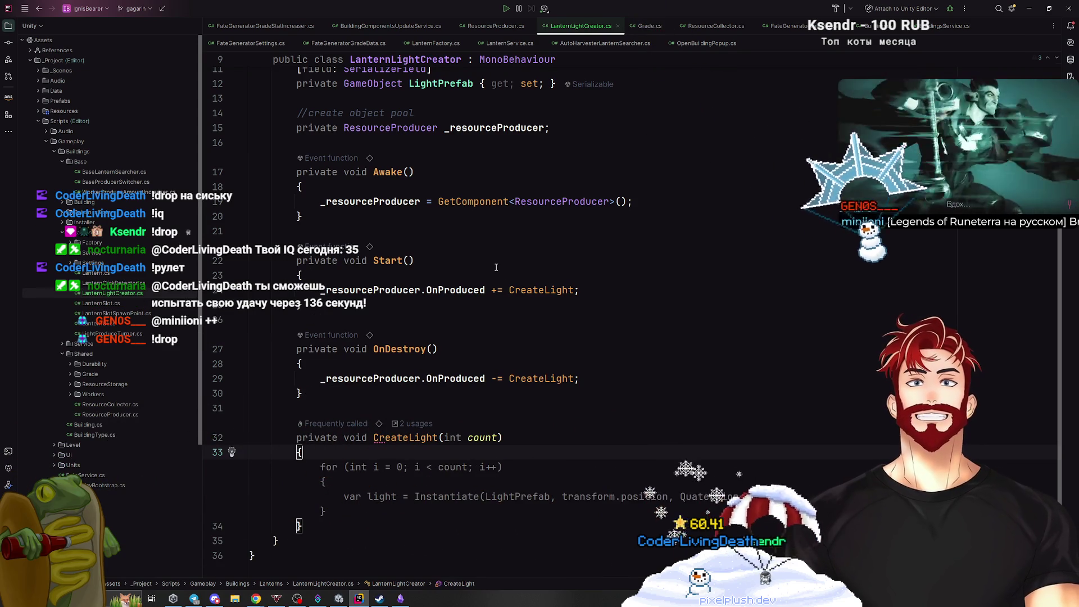
key("Escape")
key("Return")
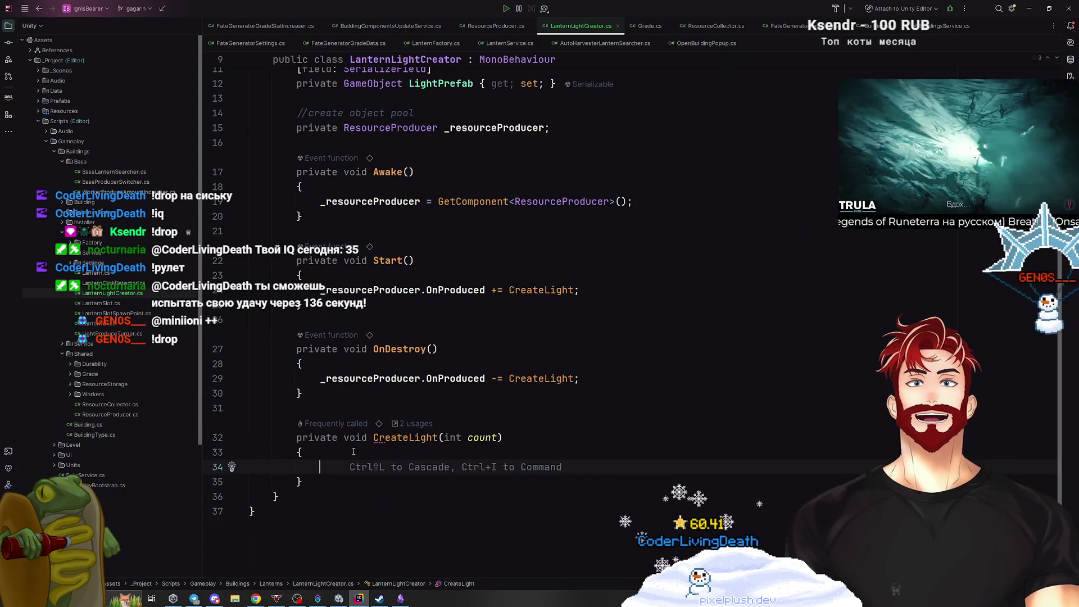
key("Tab")
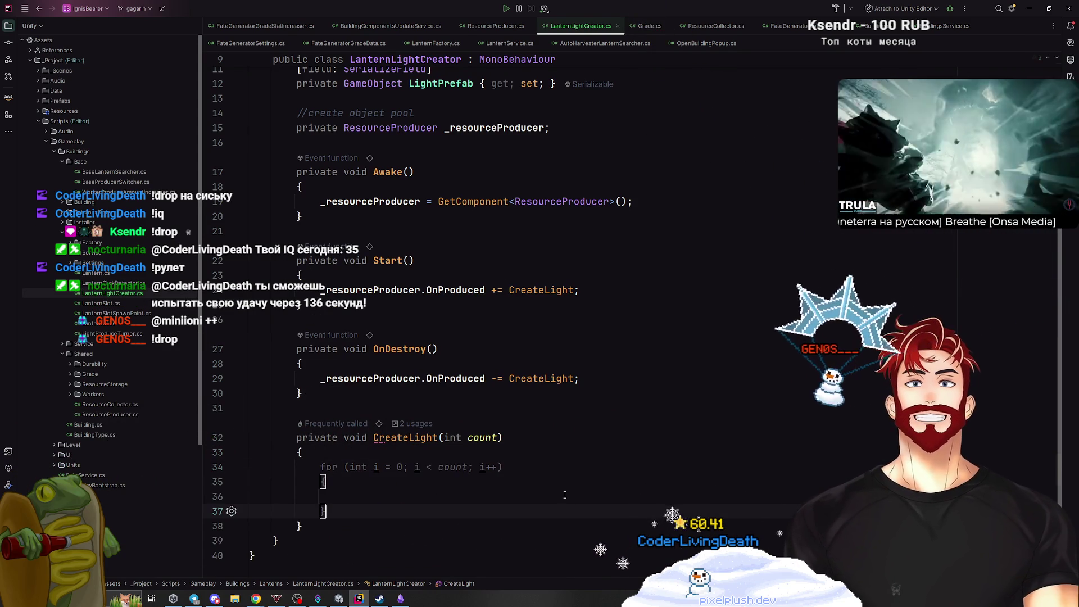
left_click(371, 494)
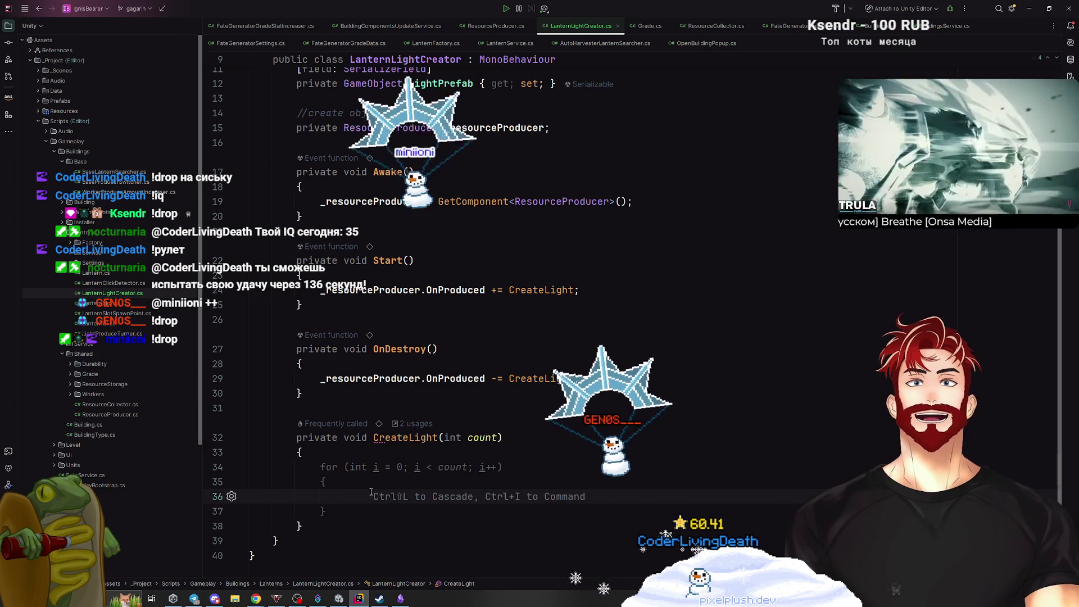
Complete line 36 as Instantiate(LightPrefab); inside the loop and scroll back to the top.
type("Instan")
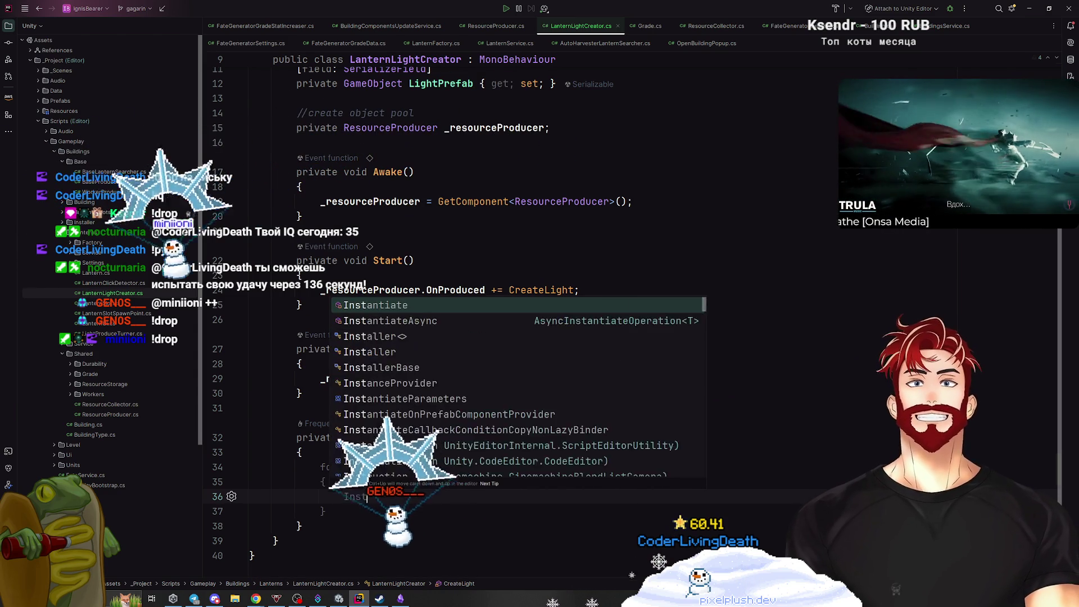
key("Return")
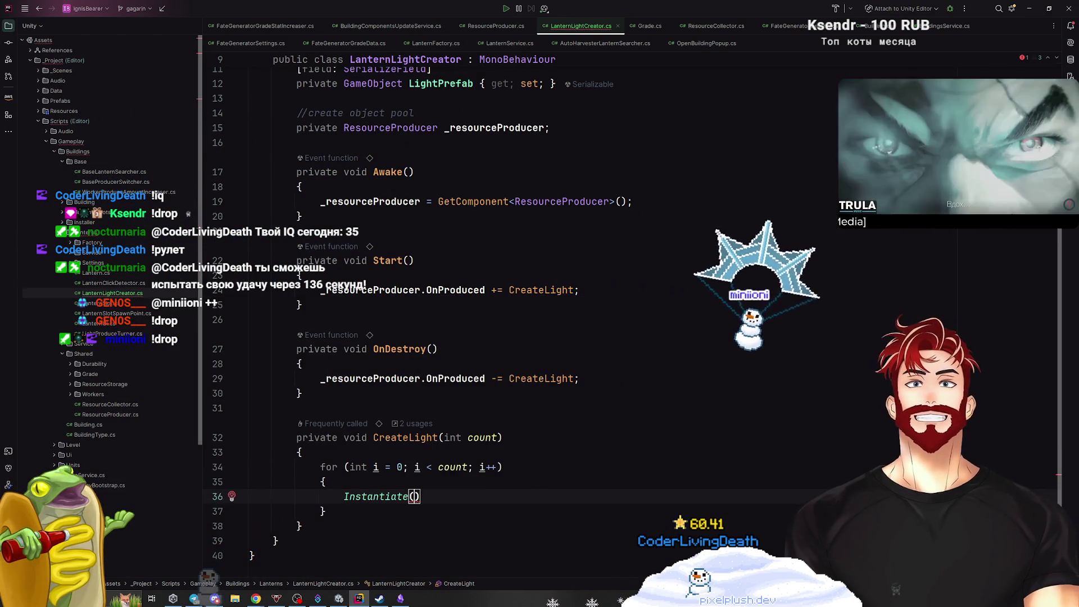
key("Escape")
scroll(469, 264, "up", 5)
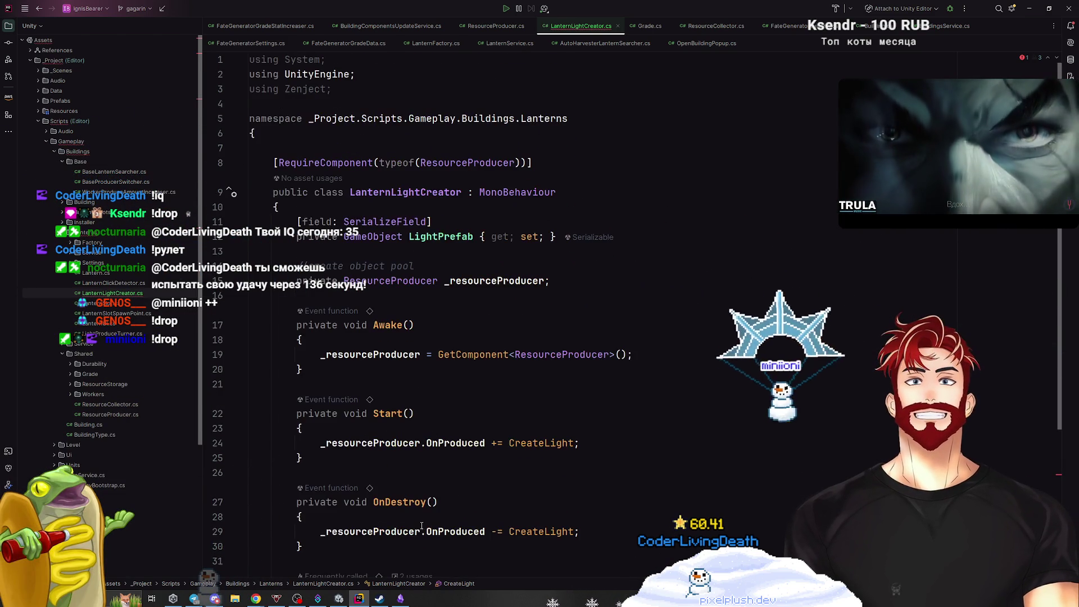
scroll(469, 264, "down", 5)
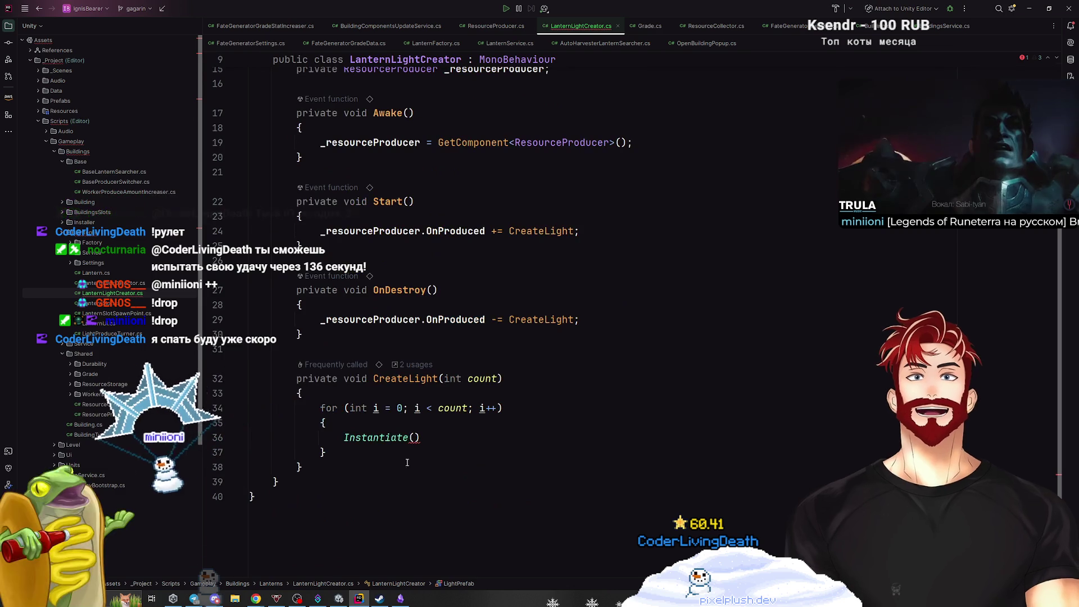
type("LightPrefab")
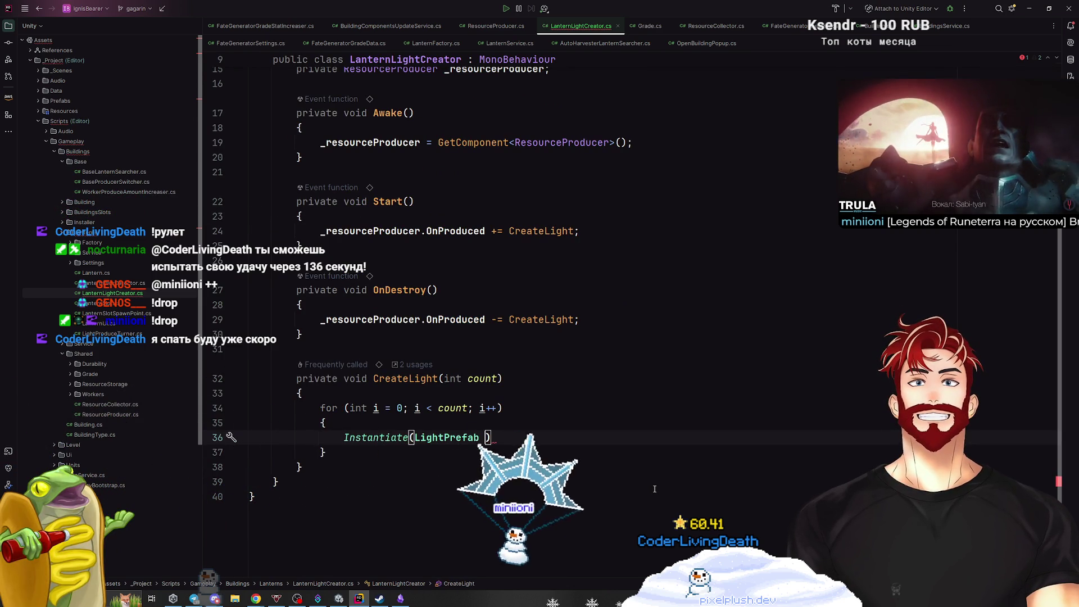
key("BackSpace")
type(");")
scroll(642, 482, "up", 5)
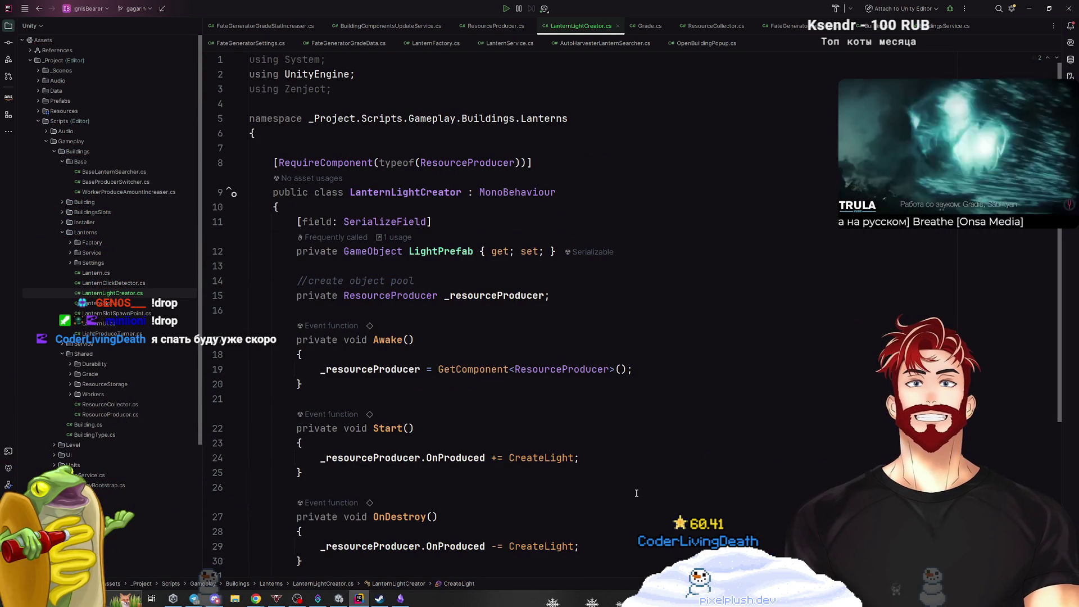
Switch to the Miro board and pan over the To do, In progress and Done columns.
mouse_move(256, 598)
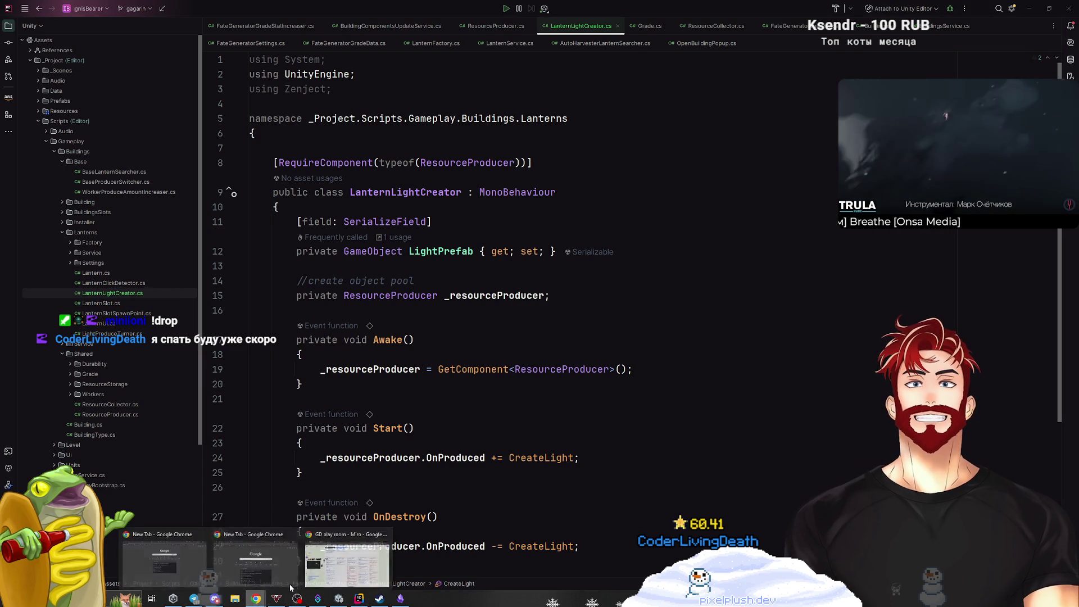
left_click(227, 565)
scroll(476, 534, "up", 5)
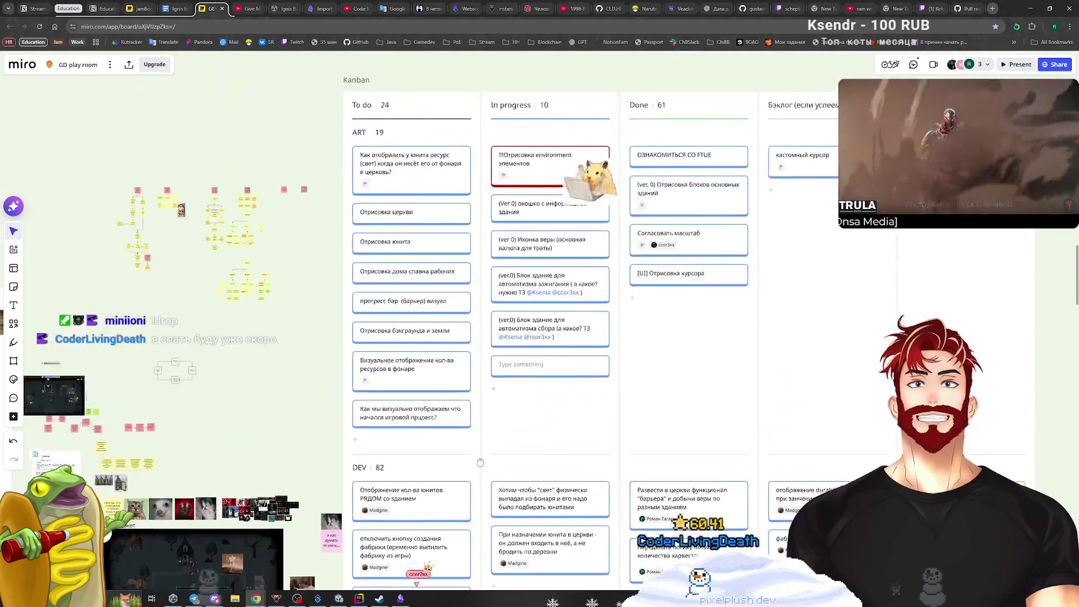
scroll(582, 238, "up", 10)
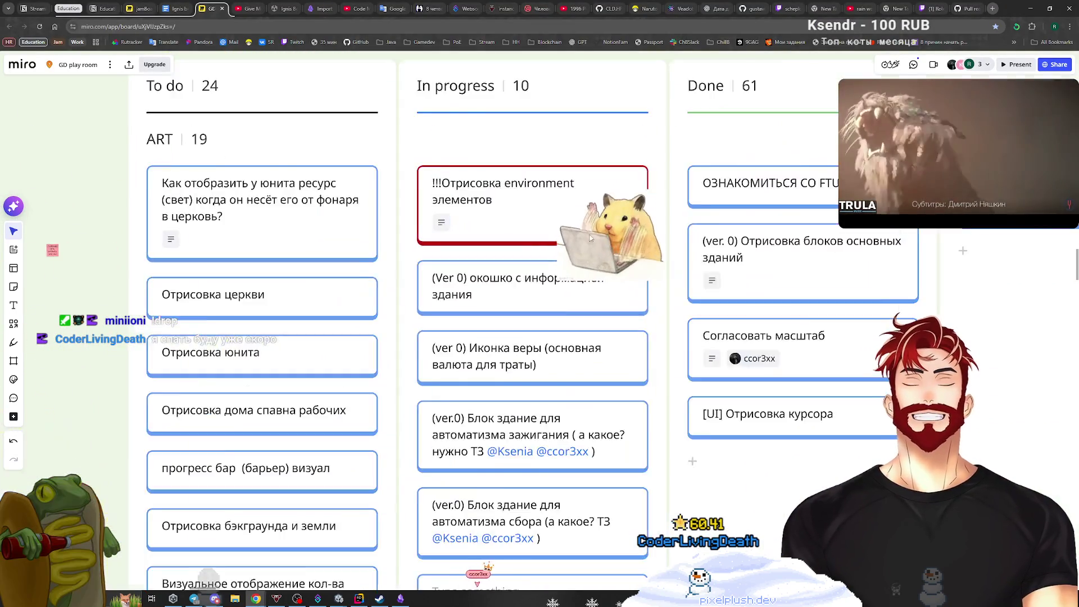
scroll(607, 267, "down", 10)
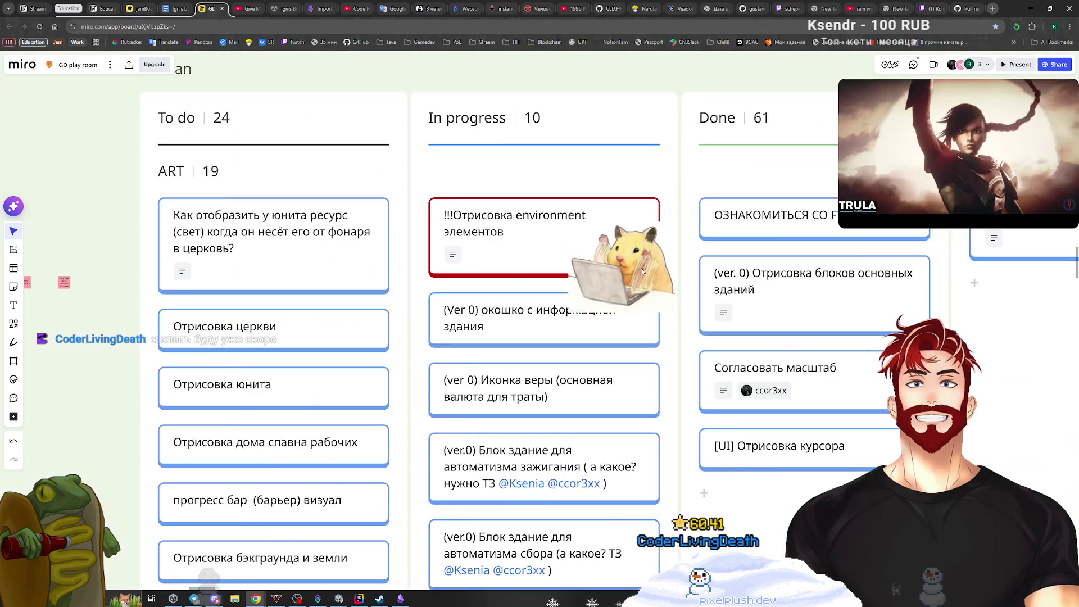
scroll(607, 368, "left", 2)
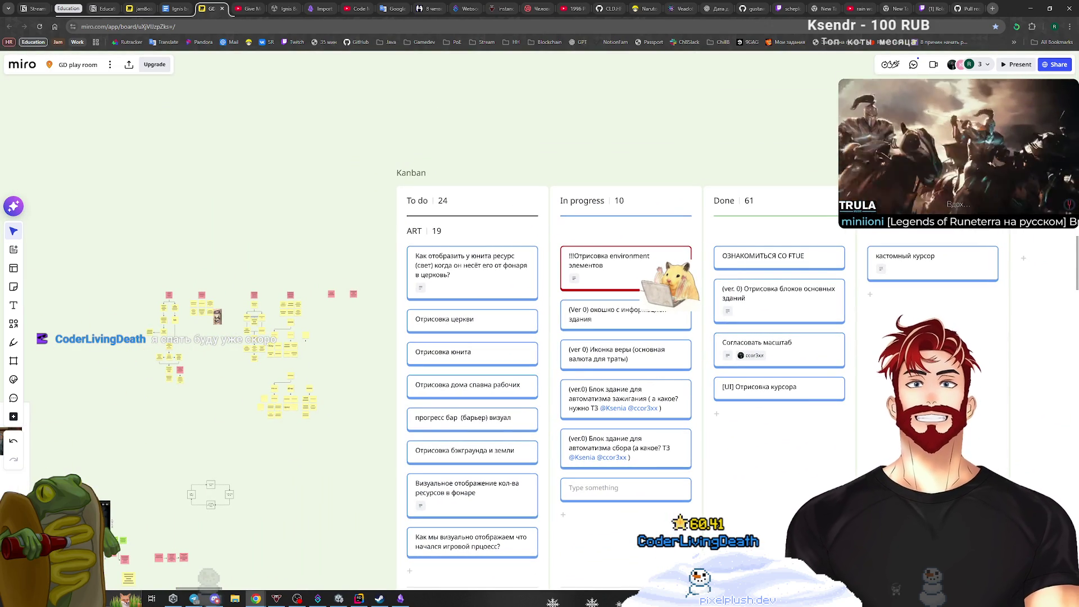
Pan further around the Kanban, then bring up the Discord call streaming the pixel-art canvas.
key("alt+Tab")
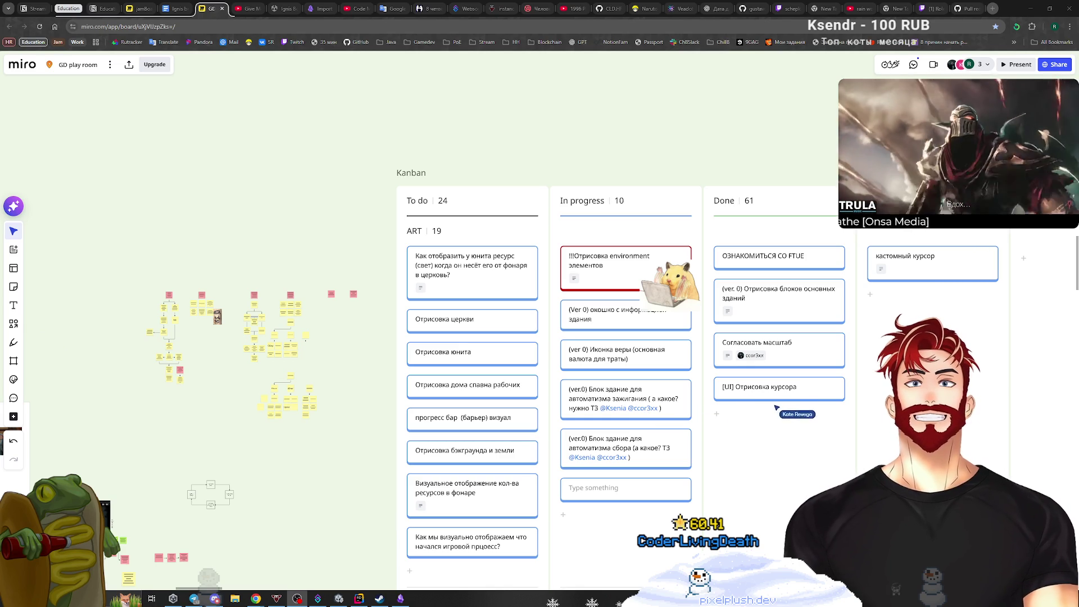
left_click(939, 275)
scroll(899, 281, "down", 2)
scroll(899, 281, "right", 2)
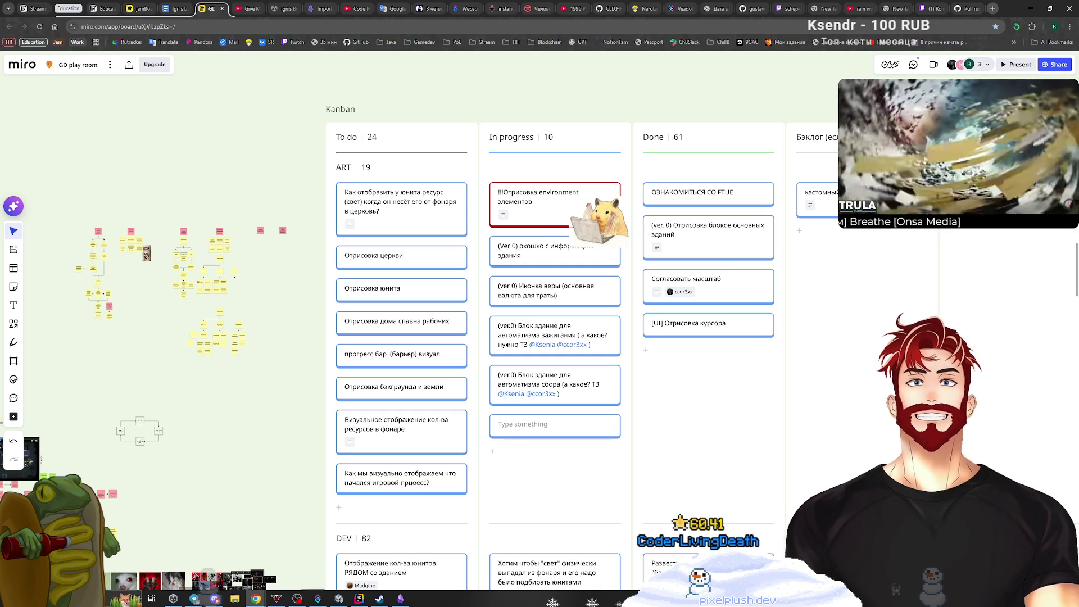
key("alt+Tab")
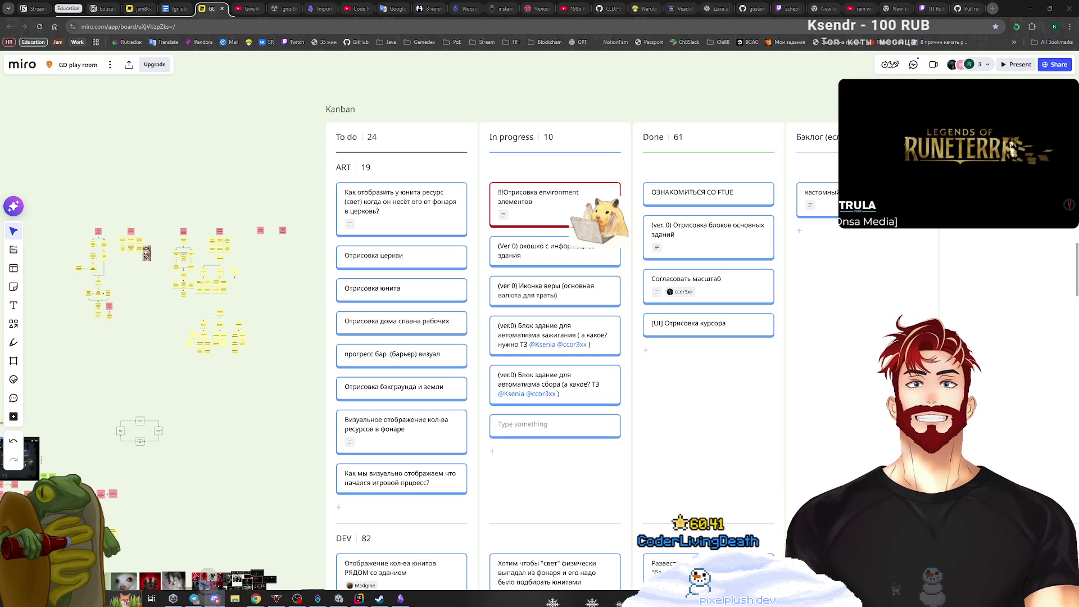
key("alt+Tab")
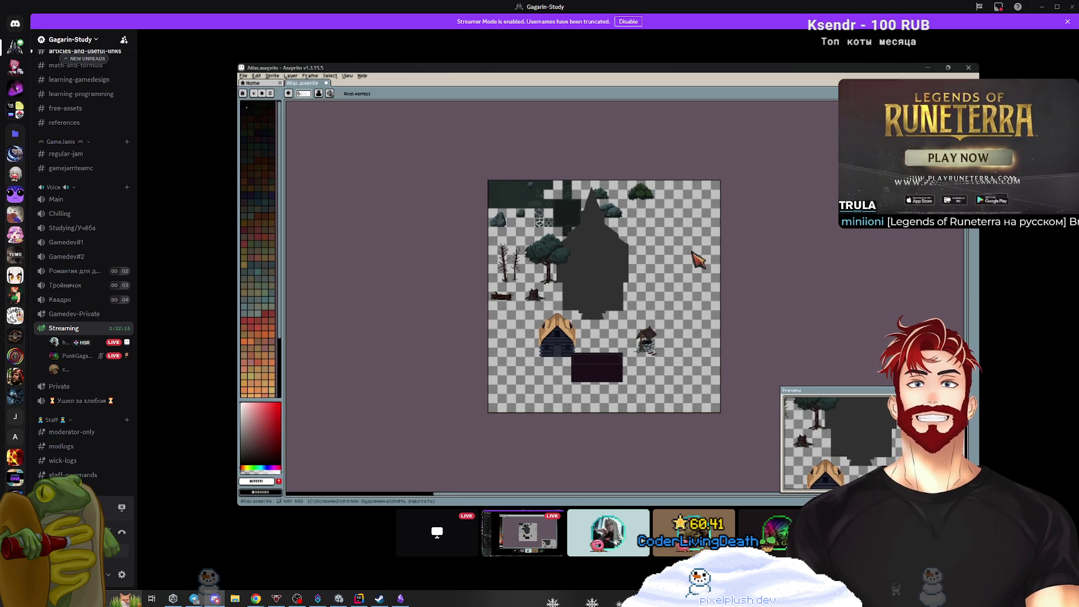
mouse_move(618, 411)
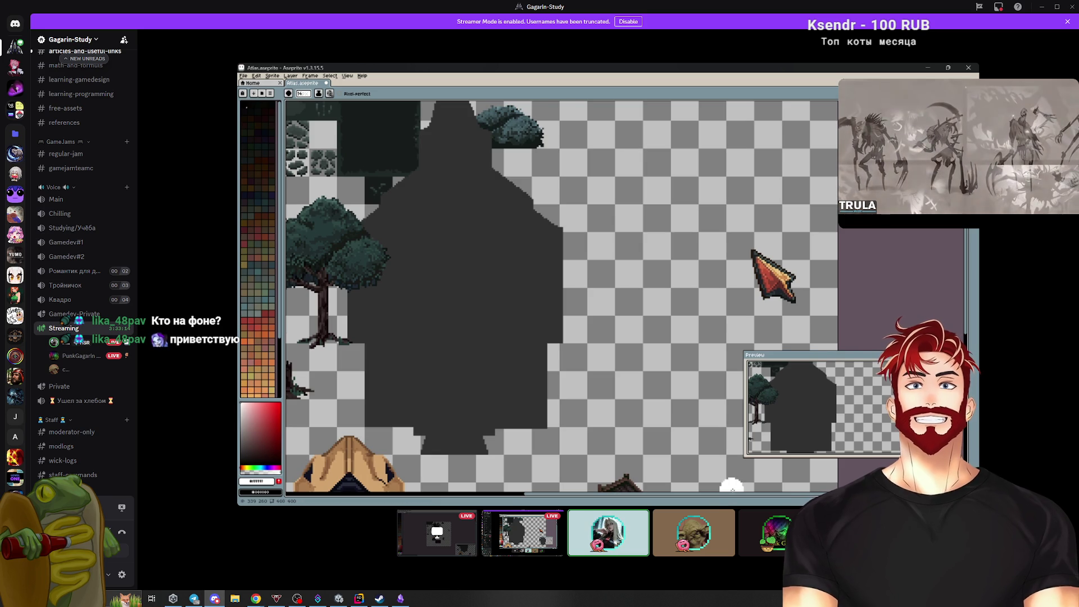
scroll(457, 440, "left", 6)
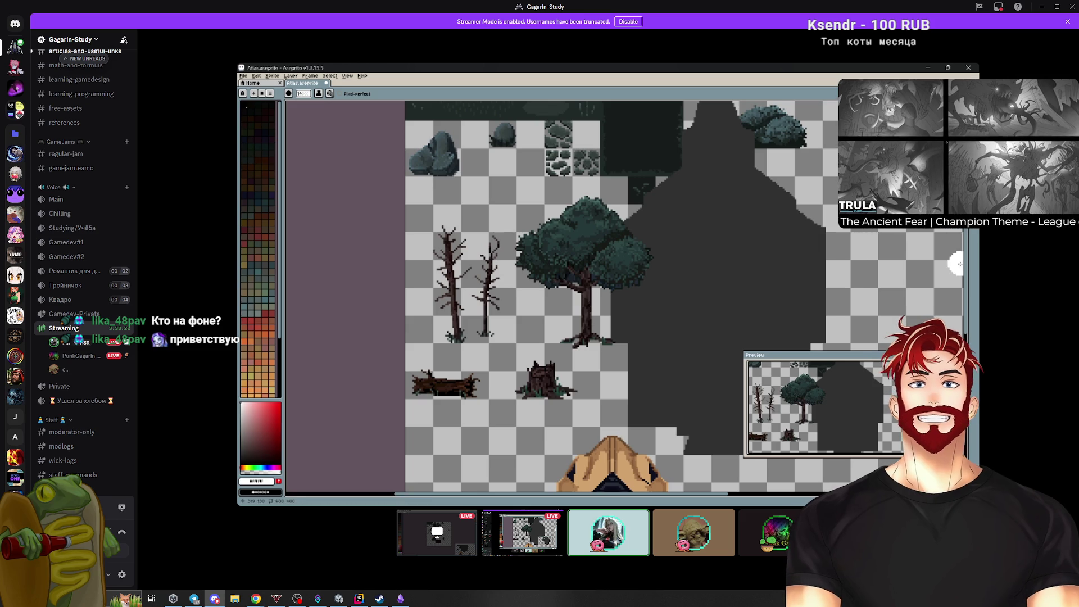
mouse_move(969, 268)
left_mouse_down()
mouse_move(969, 465)
mouse_move(969, 431)
left_mouse_up()
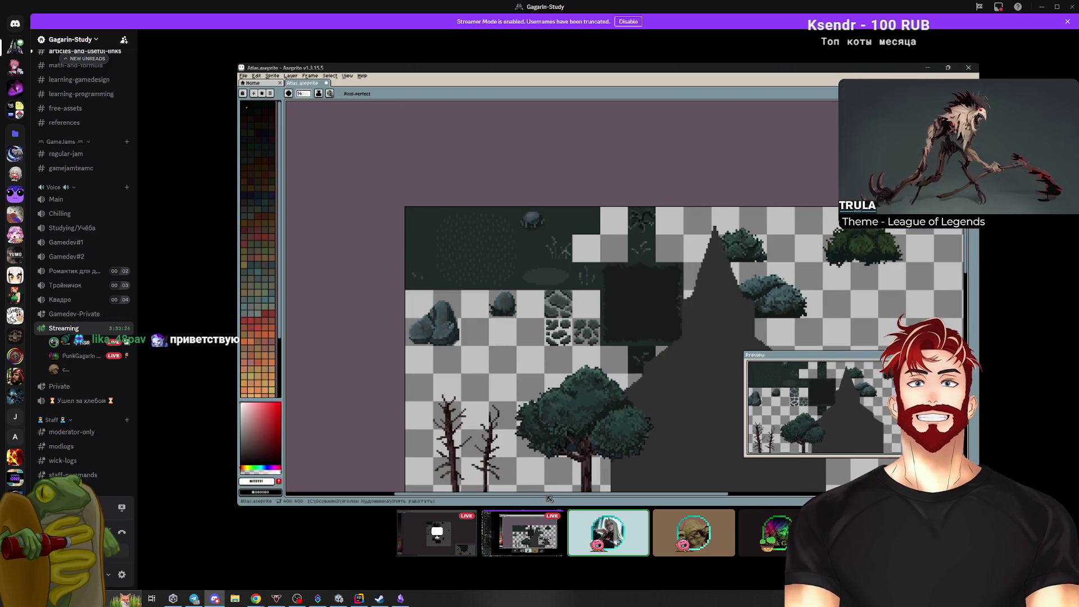
left_click(357, 77)
mouse_move(312, 78)
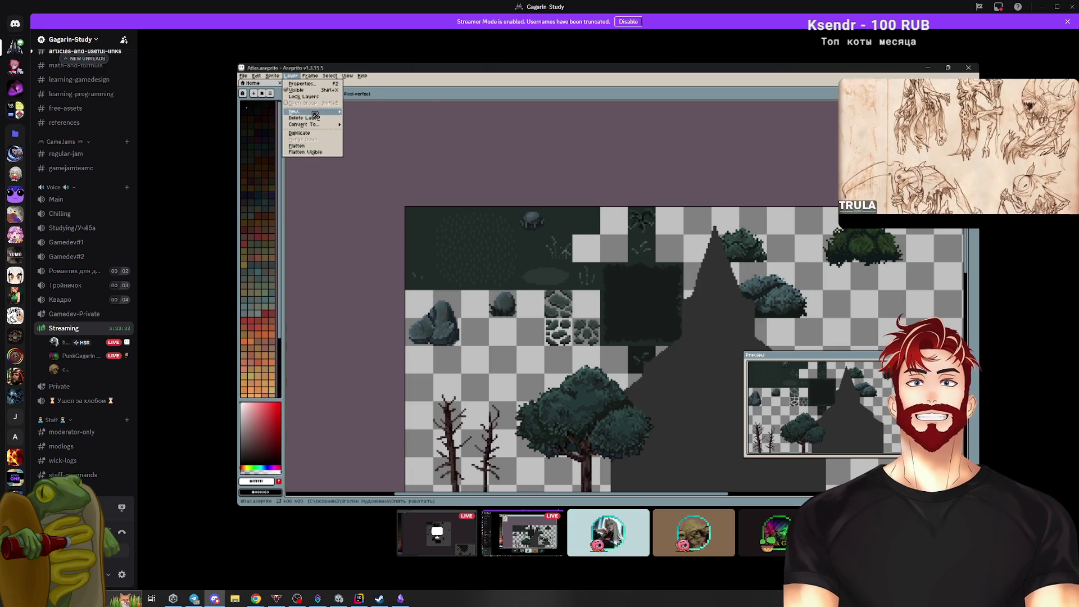
mouse_move(315, 115)
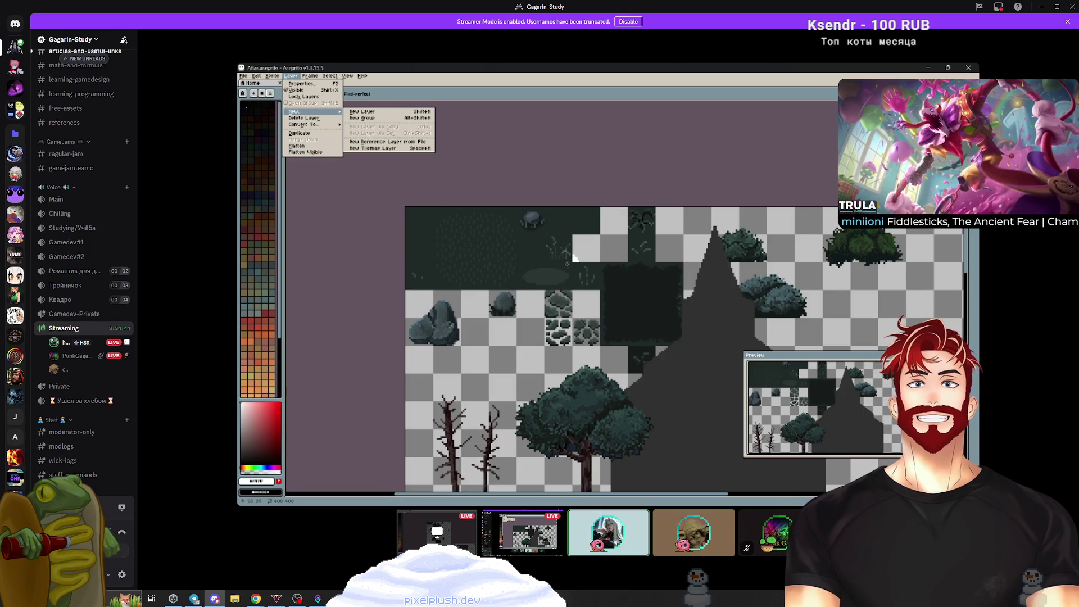
mouse_move(1026, 334)
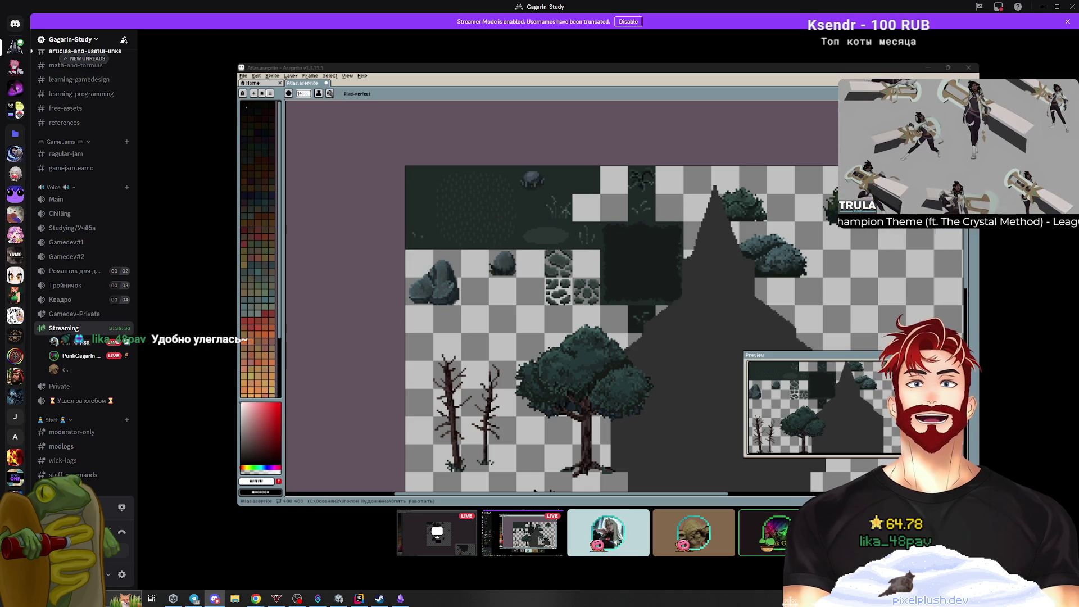
mouse_move(256, 601)
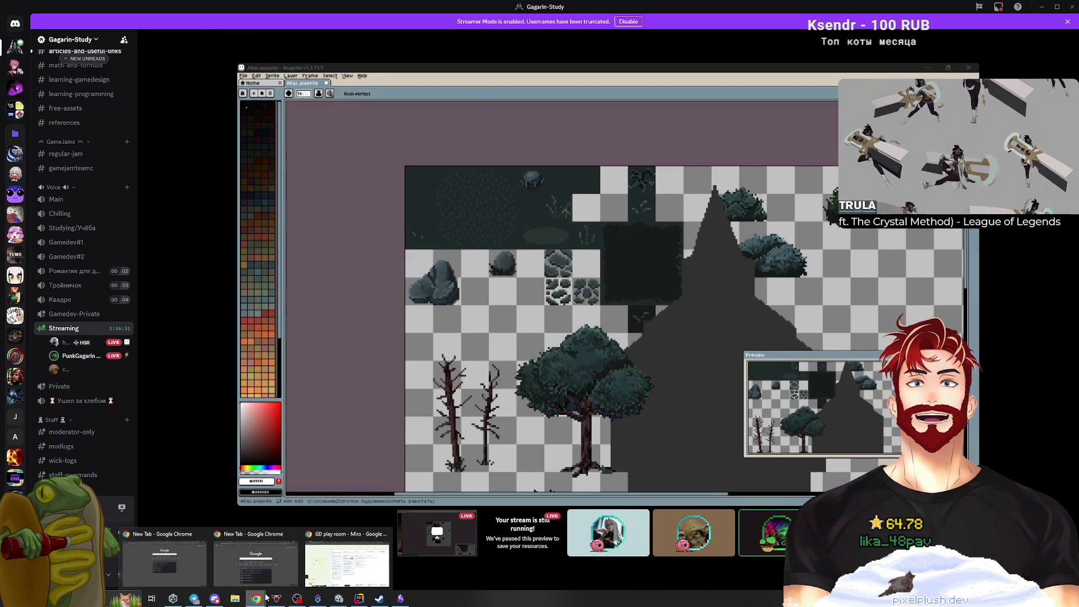
On the Miro board, add a new card at the top of the To do ART column.
left_click(345, 559)
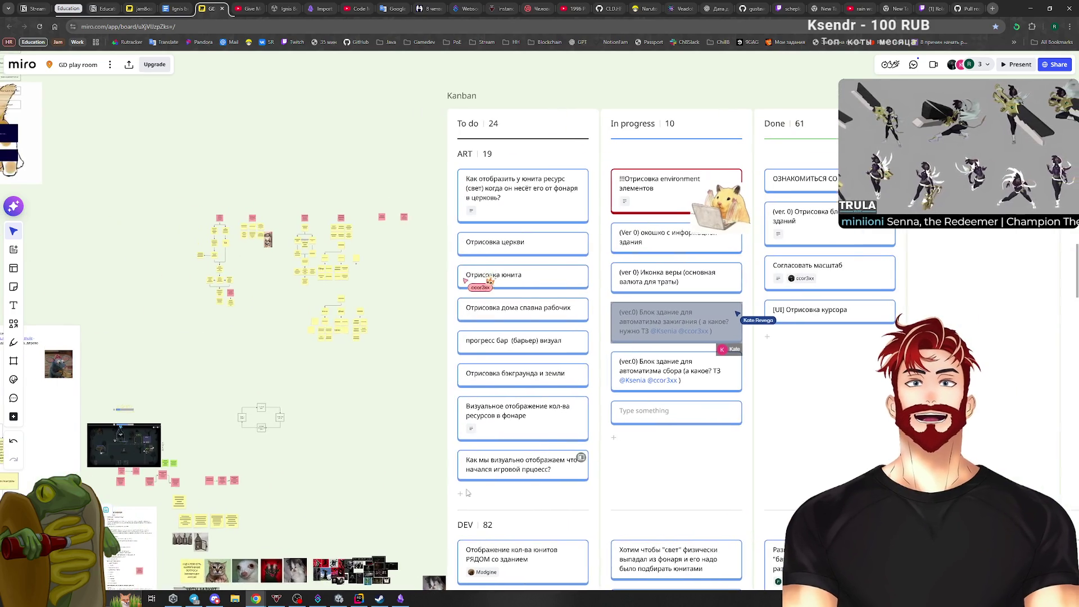
left_click(526, 497)
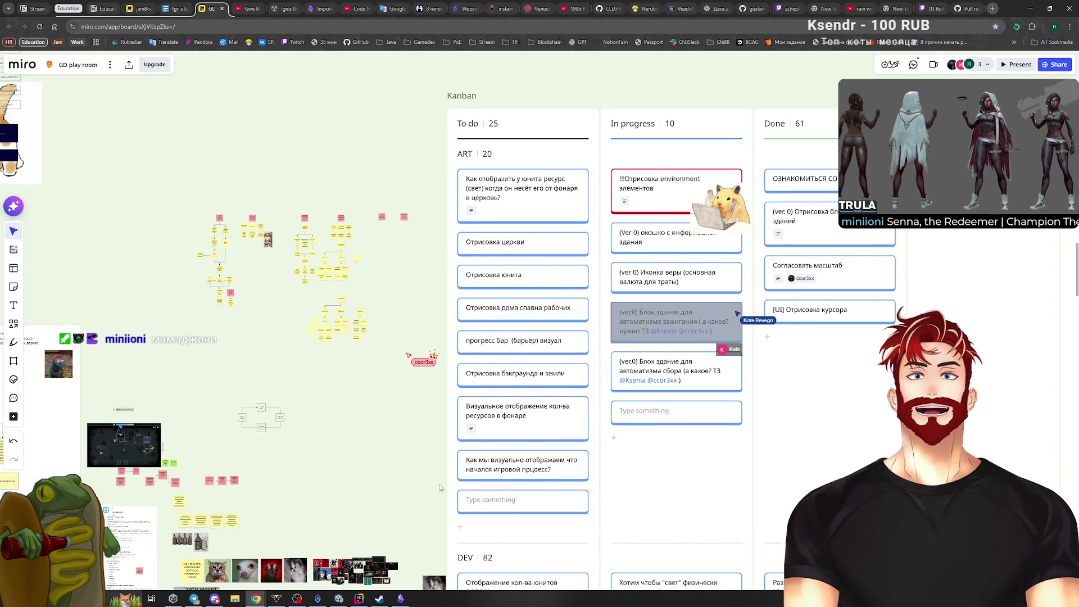
left_click_drag(511, 499, 515, 185)
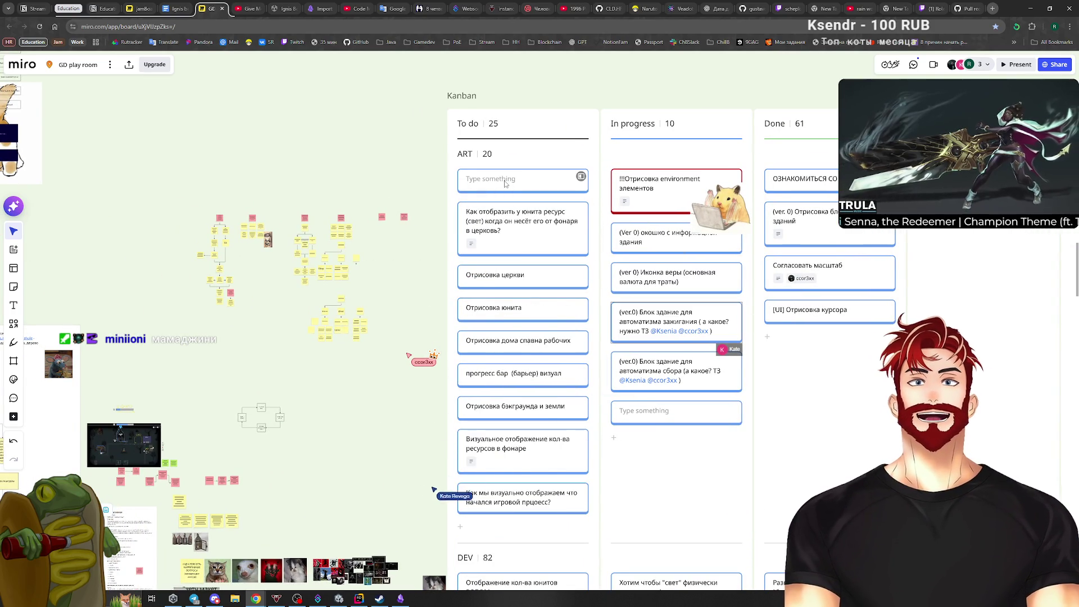
Clear the new card's mistyped text, leaving it empty, and return to the Unity editor.
left_click(504, 181)
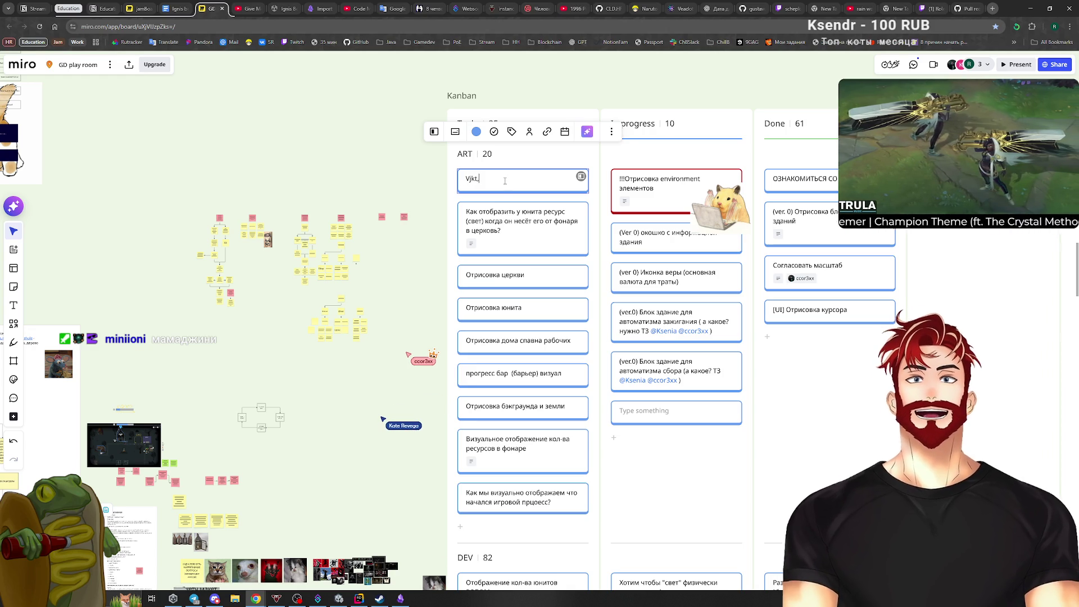
key("ctrl+a")
key("BackSpace")
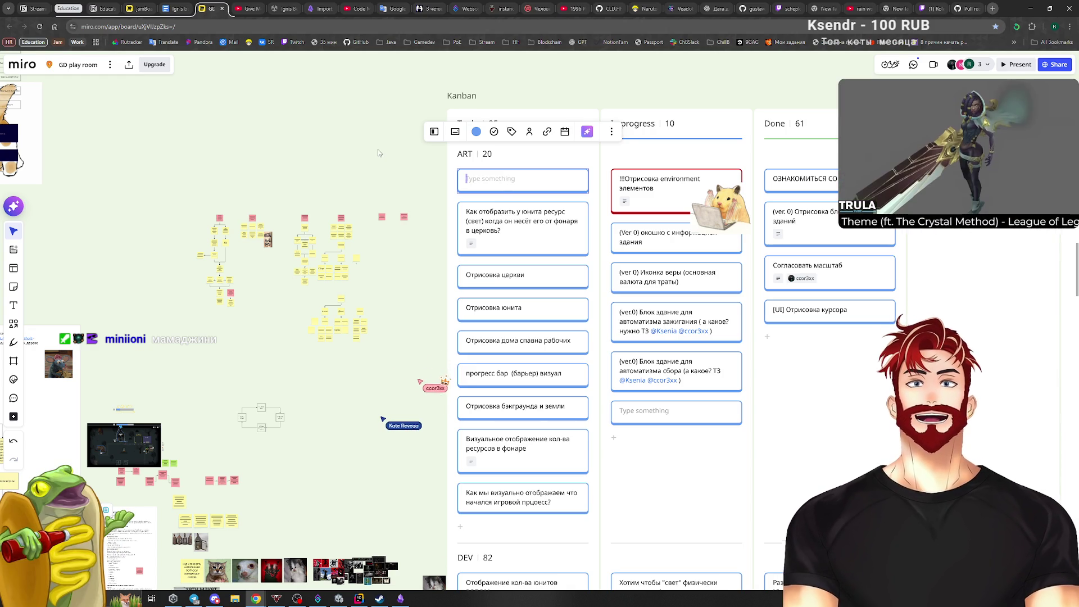
left_click(378, 152)
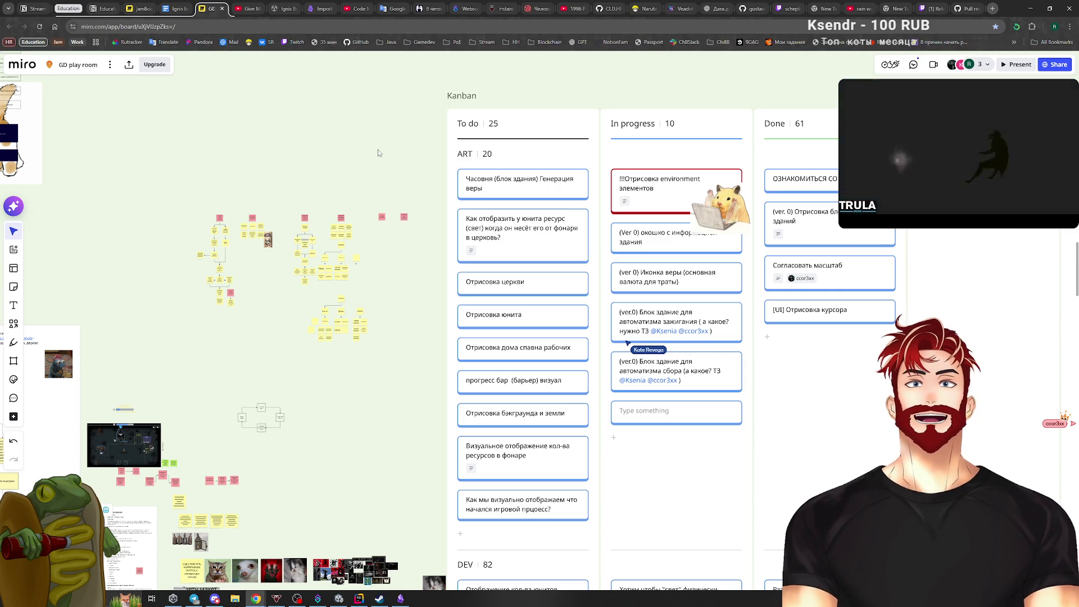
scroll(357, 373, "right", 3)
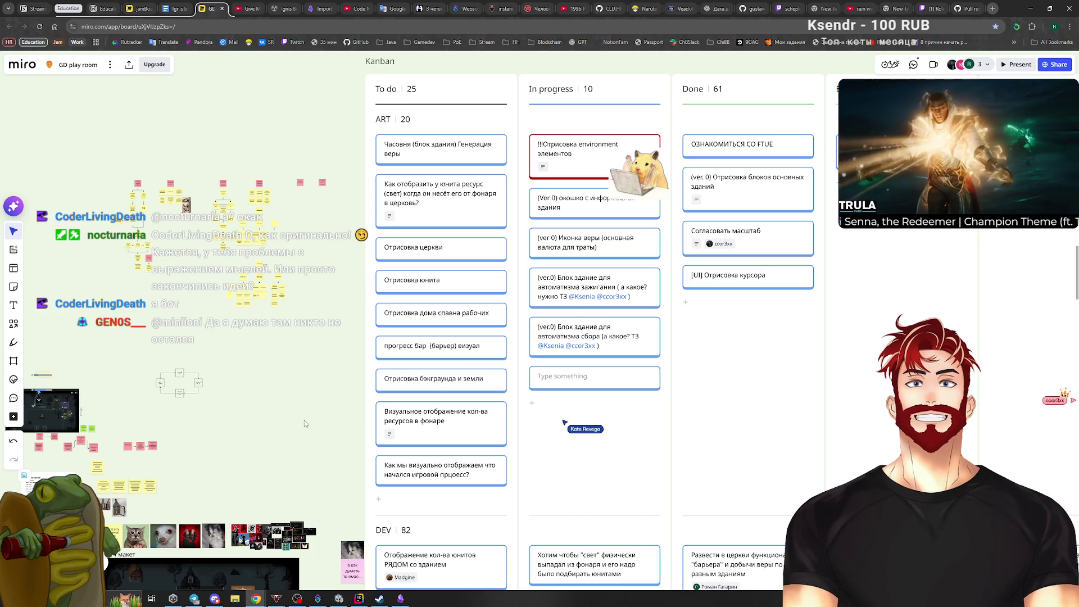
left_click(339, 598)
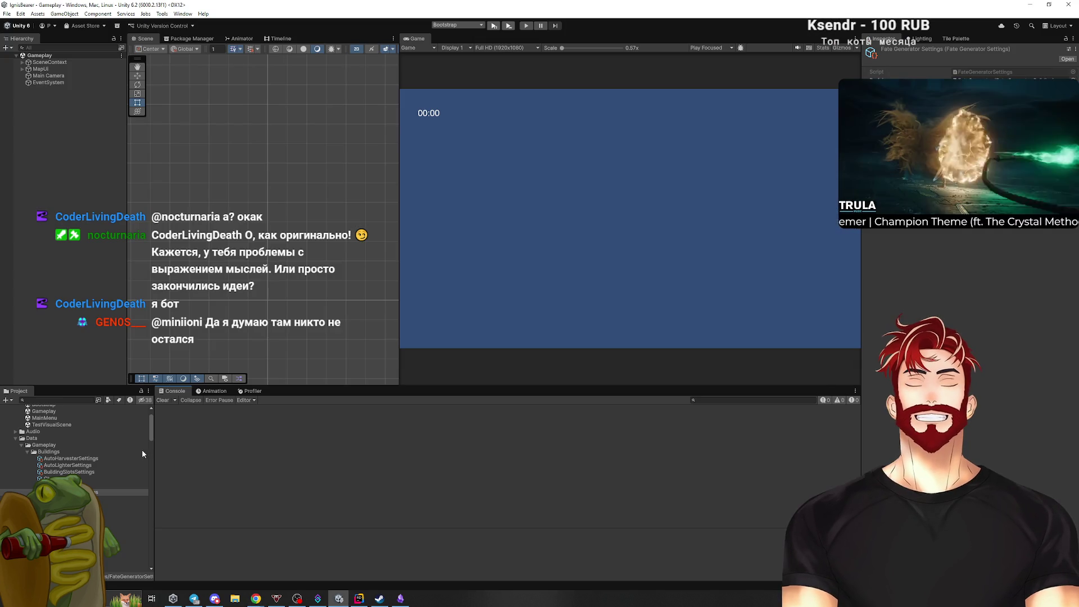
Collapse the Data folder and expand _Project > Sprites > Buildings in the Project window.
left_click_drag(52, 387, 53, 323)
scroll(78, 432, "down", 5)
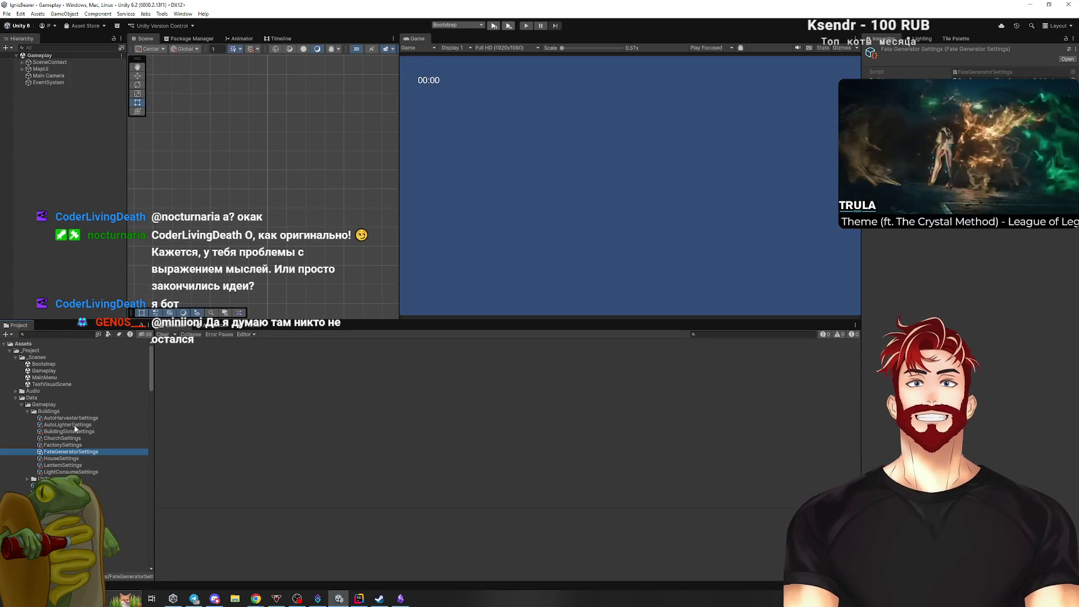
scroll(82, 443, "down", 10)
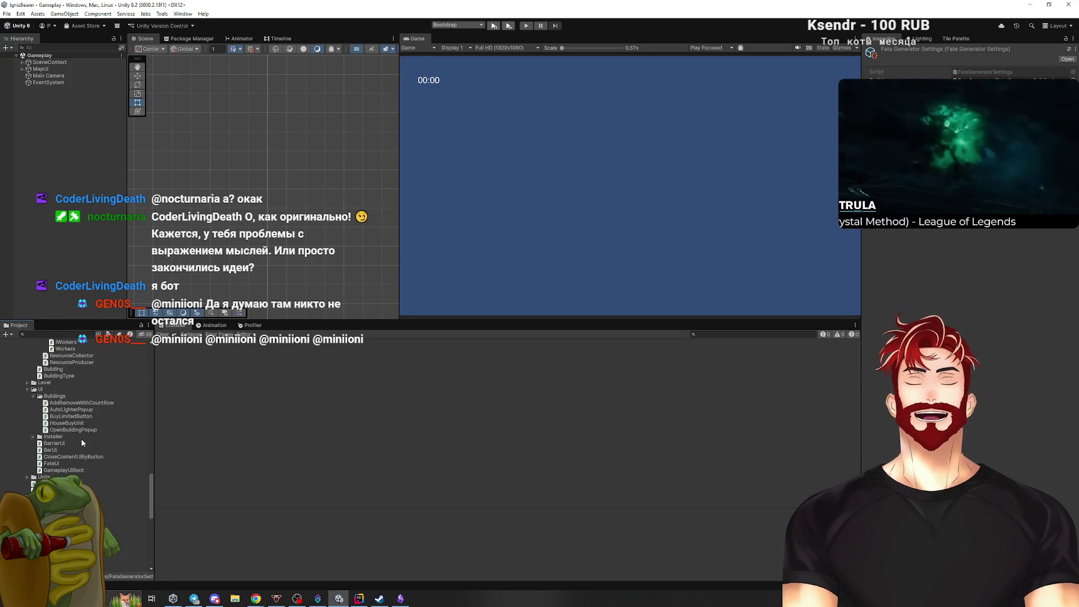
scroll(80, 464, "up", 15)
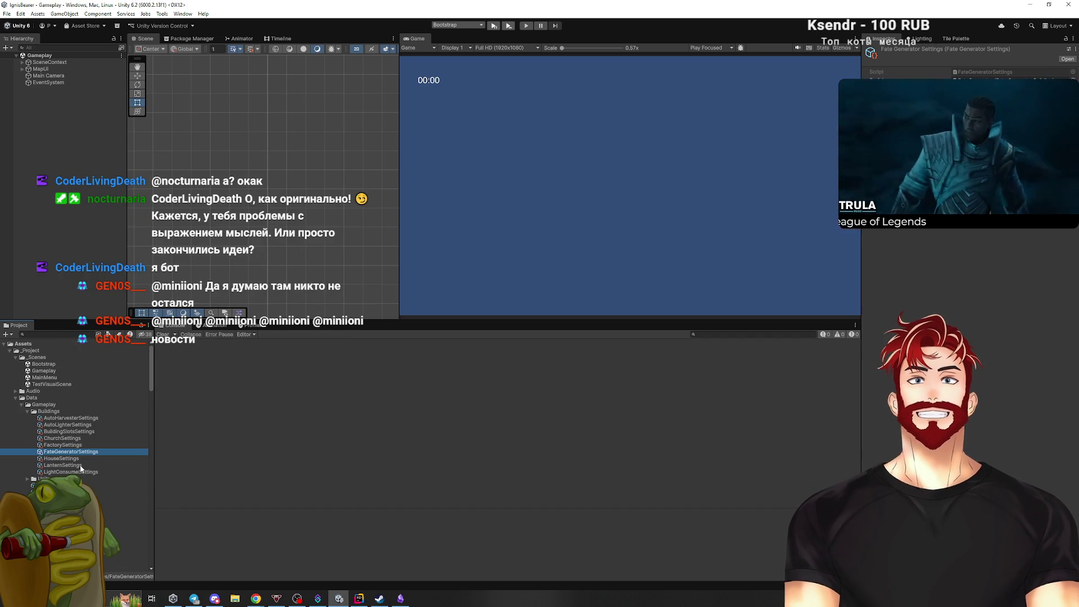
left_click(14, 397)
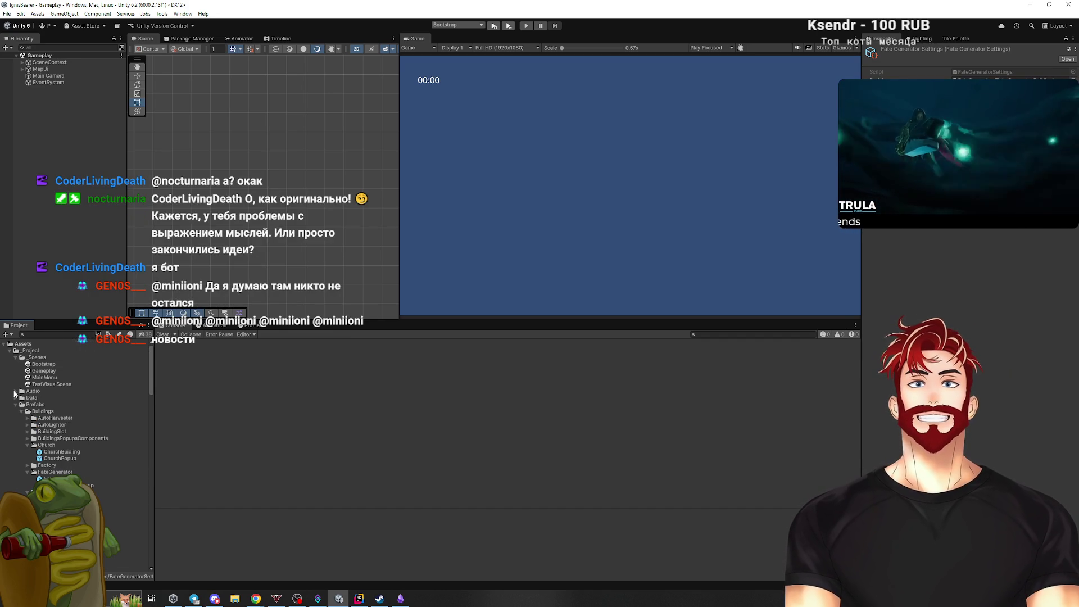
left_click(10, 351)
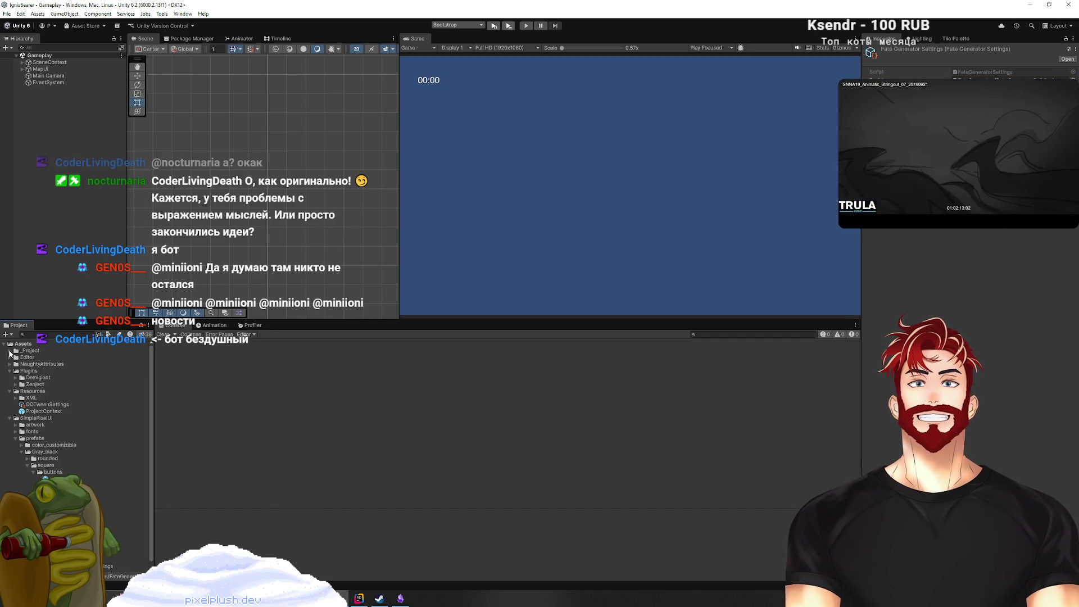
left_click(9, 350)
left_click(16, 398)
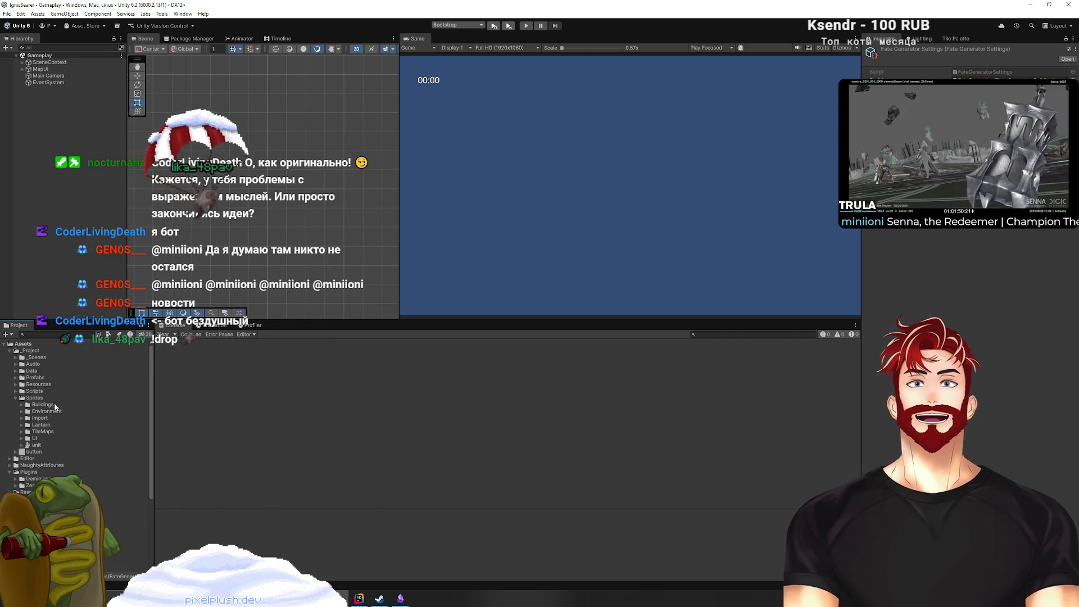
left_click(21, 404)
Review import settings of Autolight, Church, House unit, Slot flashlight, Slot place and well sprites, ending on Autolight.
left_click(60, 411)
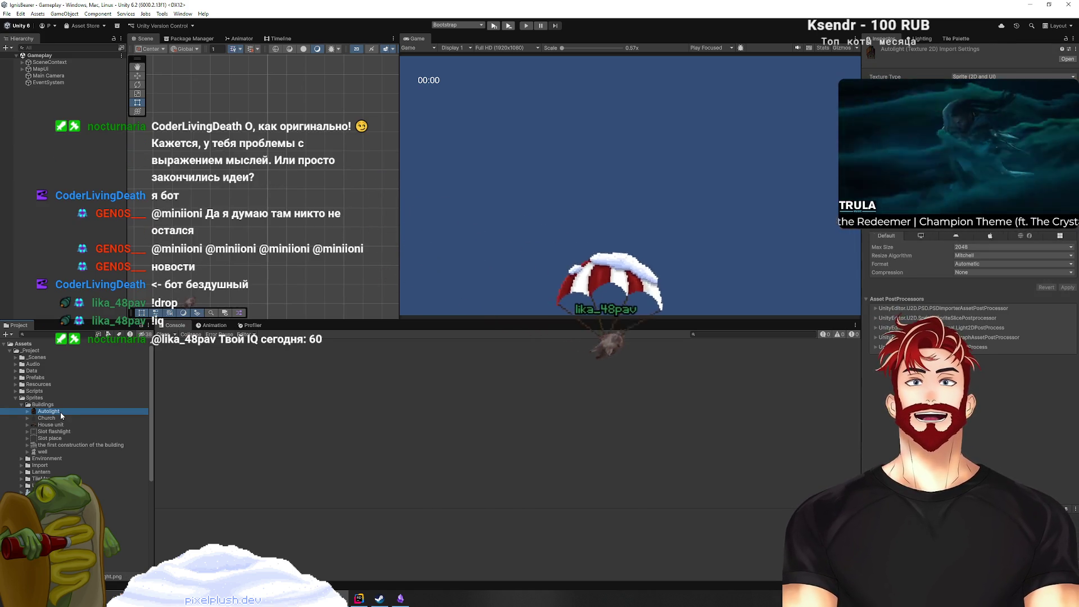
left_click(59, 419)
left_click(65, 426)
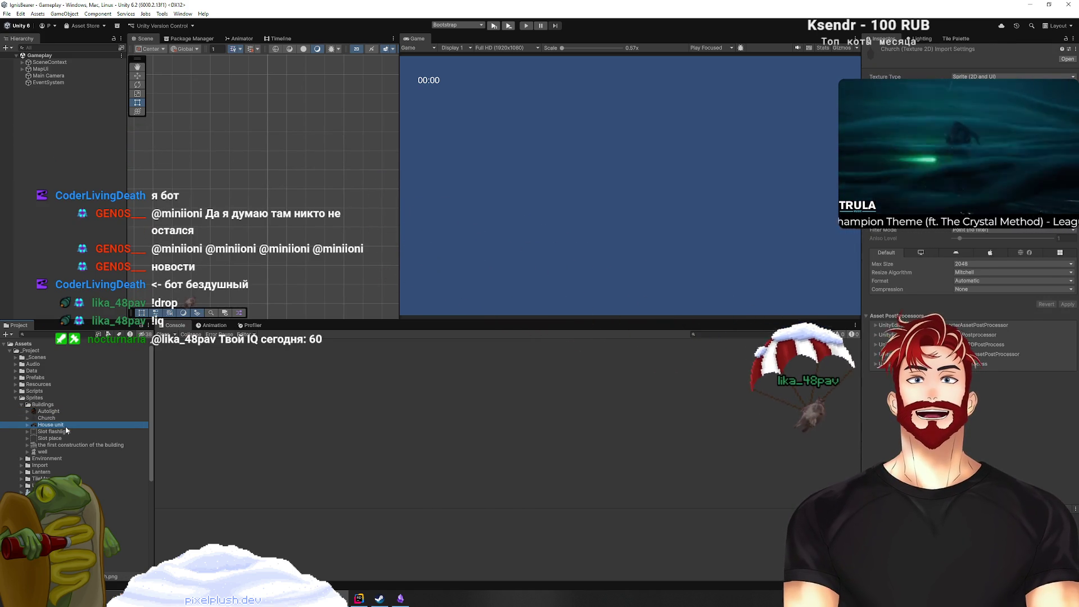
left_click(72, 430)
left_click(76, 438)
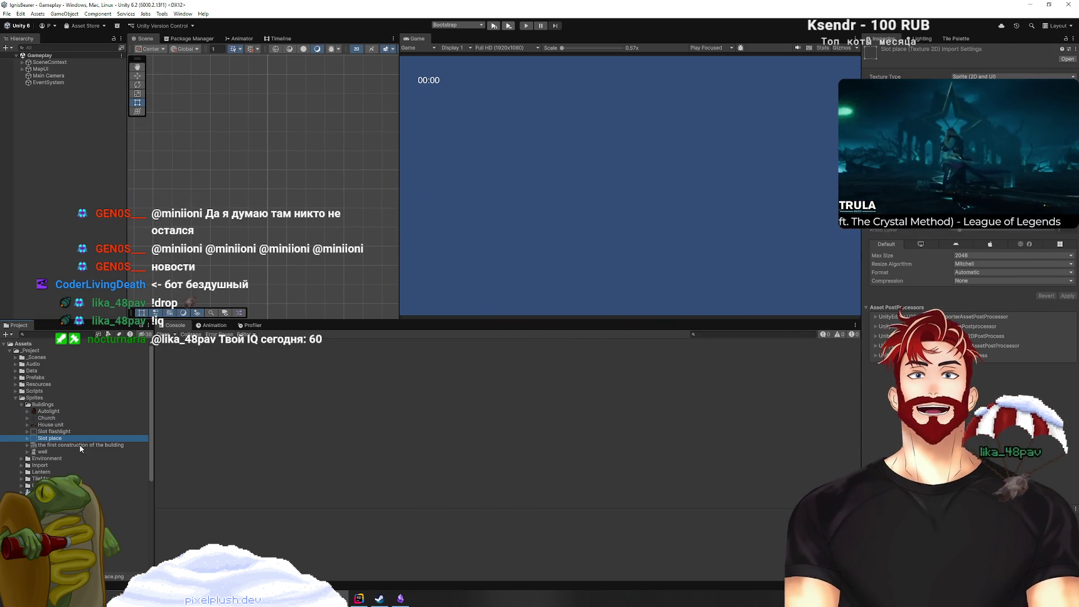
left_click(80, 444)
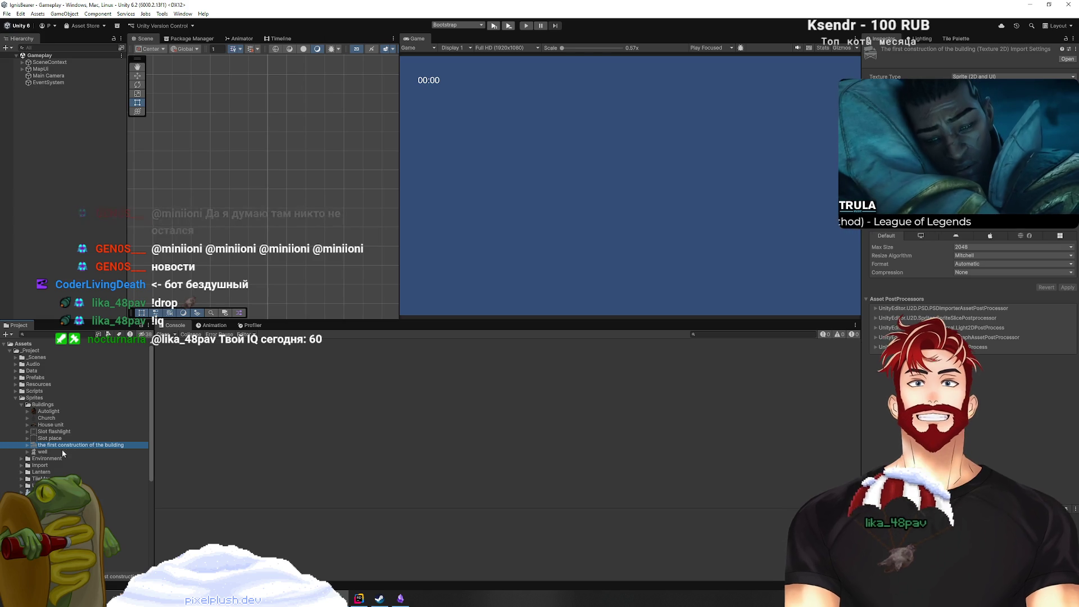
left_click(60, 452)
left_click(54, 412)
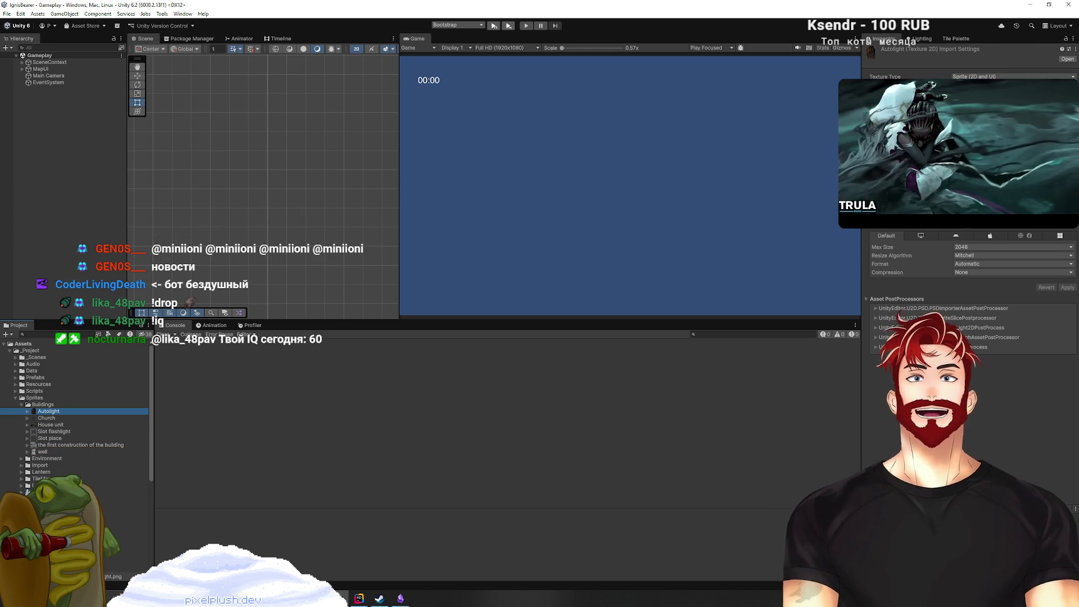
left_click(27, 413)
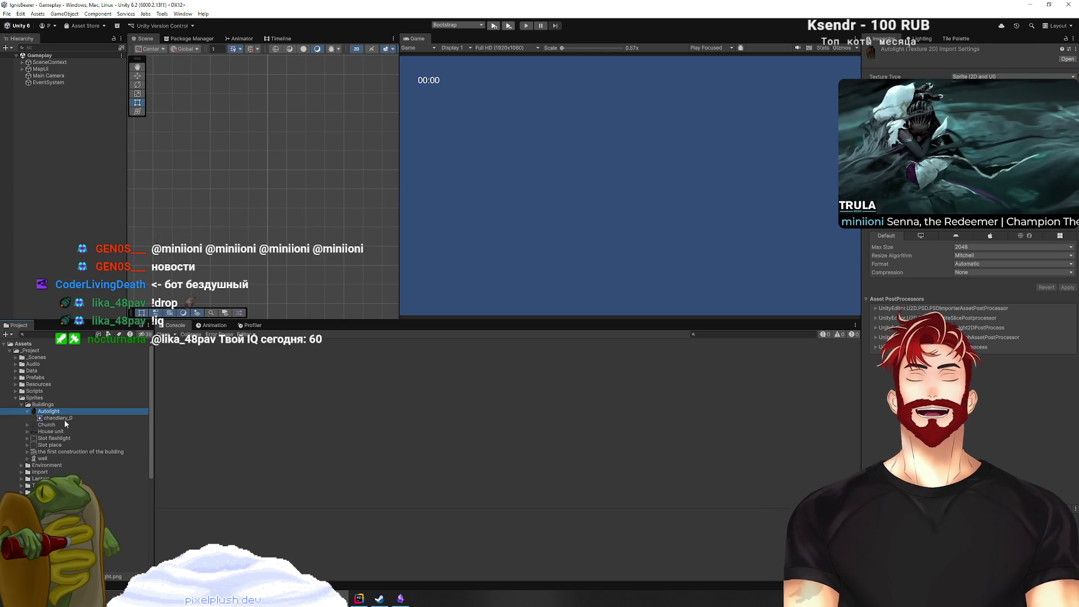
left_click(27, 412)
key("alt+Tab")
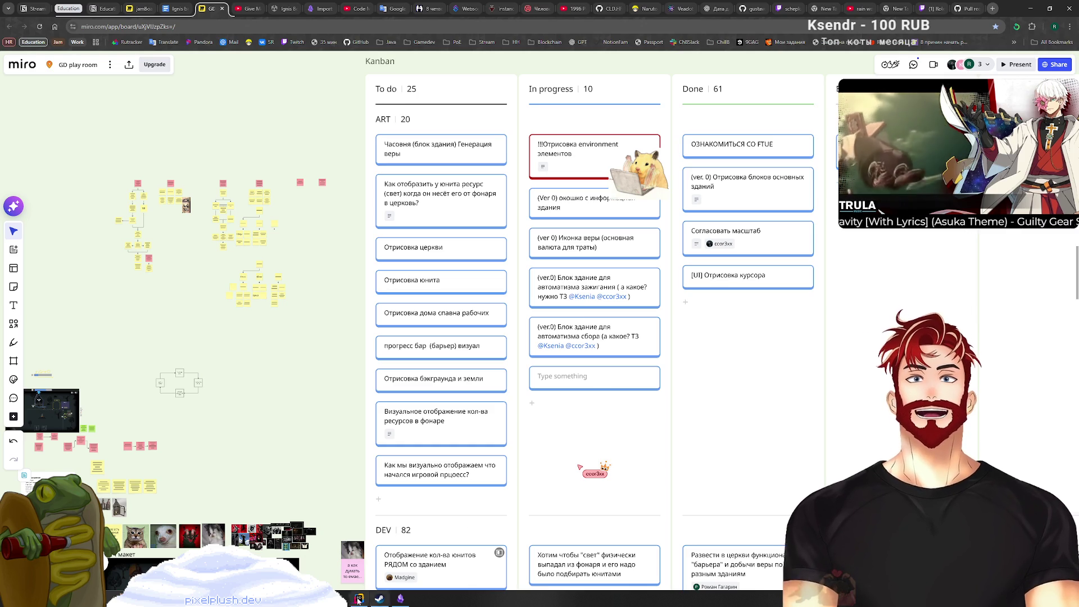
Return to the Unity IgnisBearer editor from the taskbar preview.
mouse_move(338, 597)
left_click(325, 556)
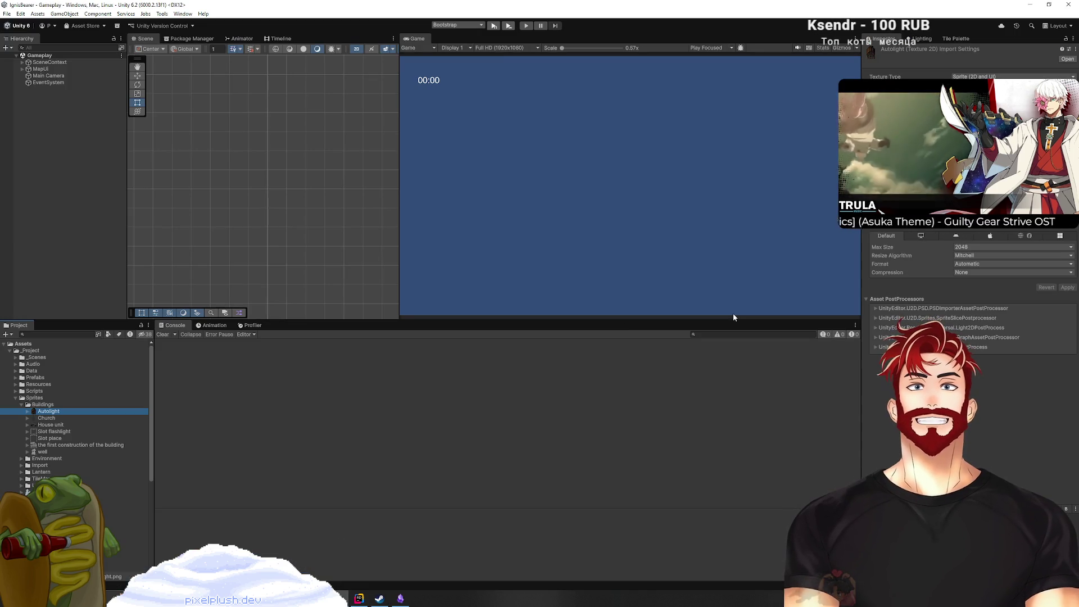
Make the Game view taller and wider, start Play, and open then close the AutoCollector info panel.
left_click_drag(604, 319, 669, 426)
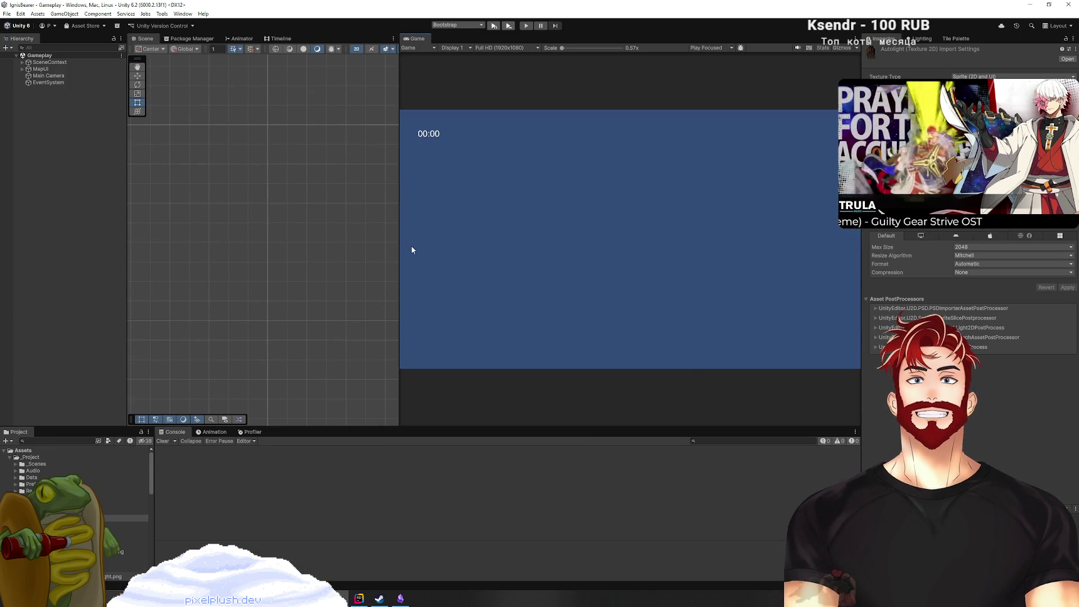
left_click_drag(399, 246, 250, 246)
left_click(497, 25)
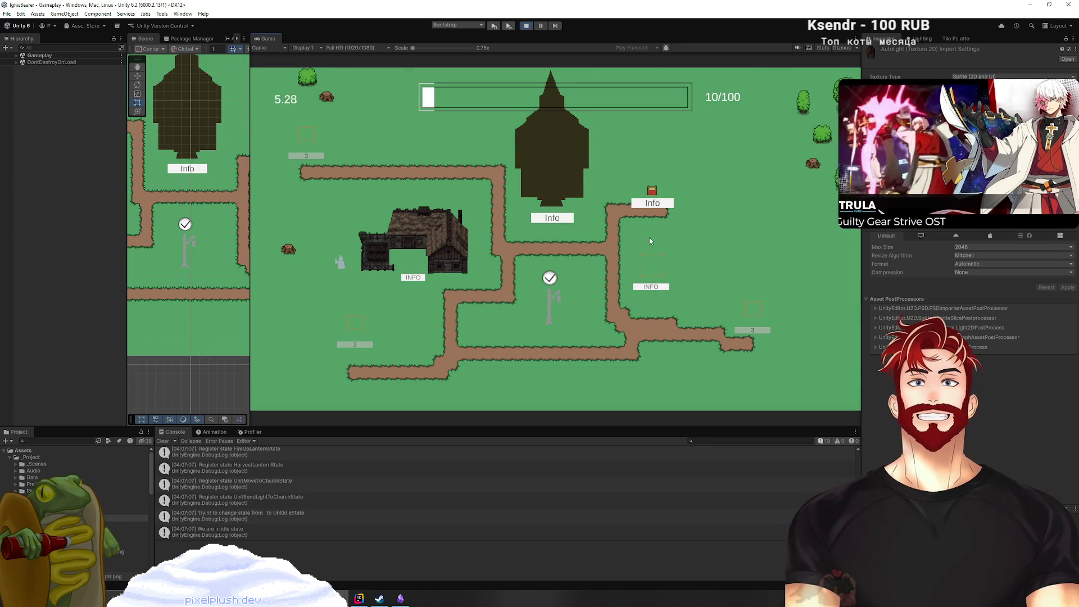
left_click(651, 287)
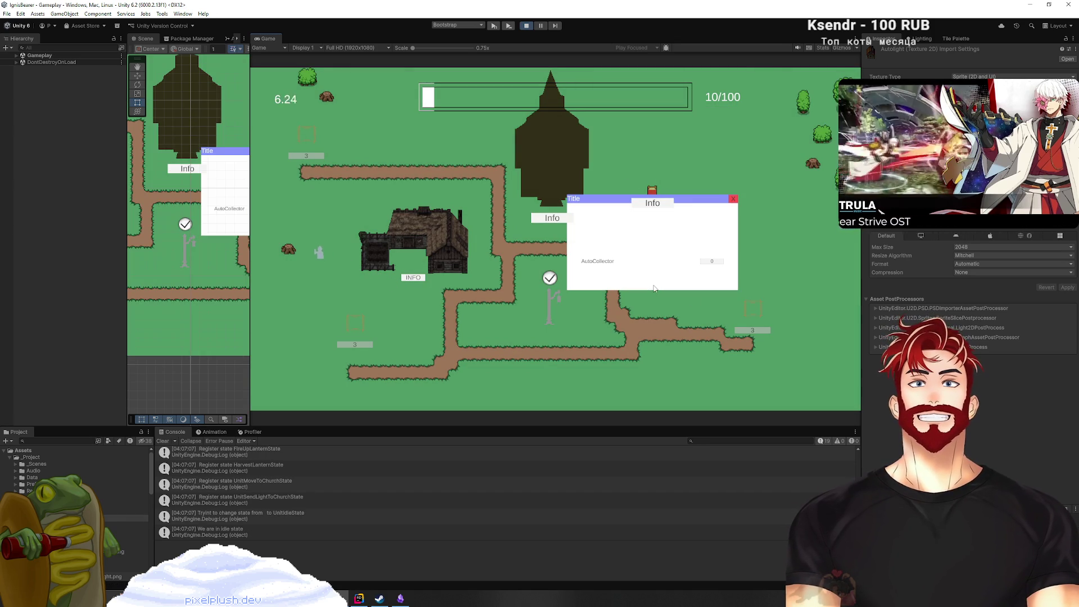
left_click(734, 199)
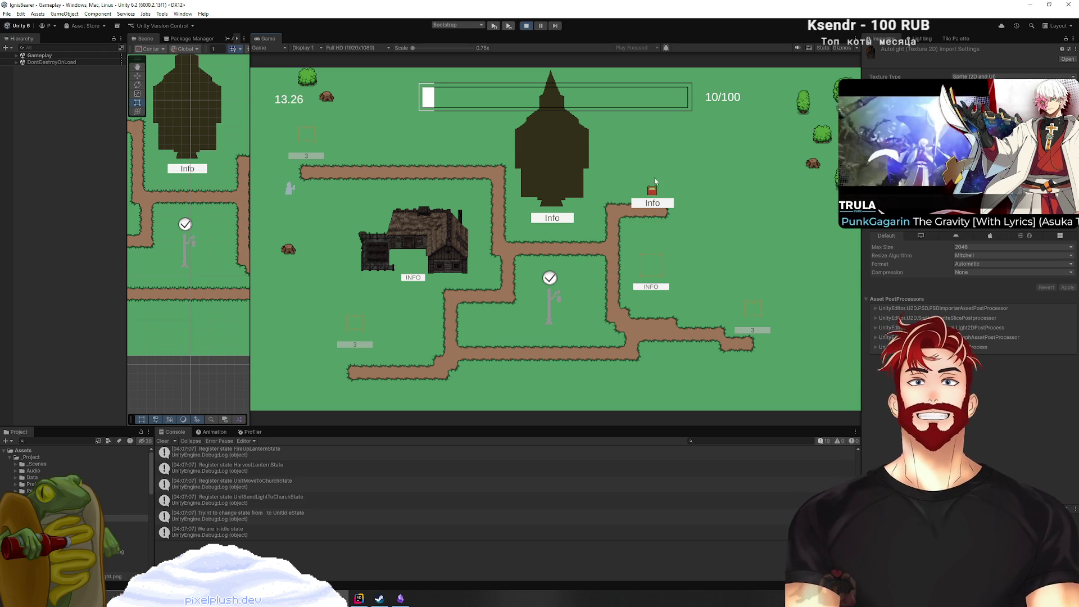
Reopen the AutoCollector panel, add a unit, stop Play mode and clear the Console.
left_click(657, 290)
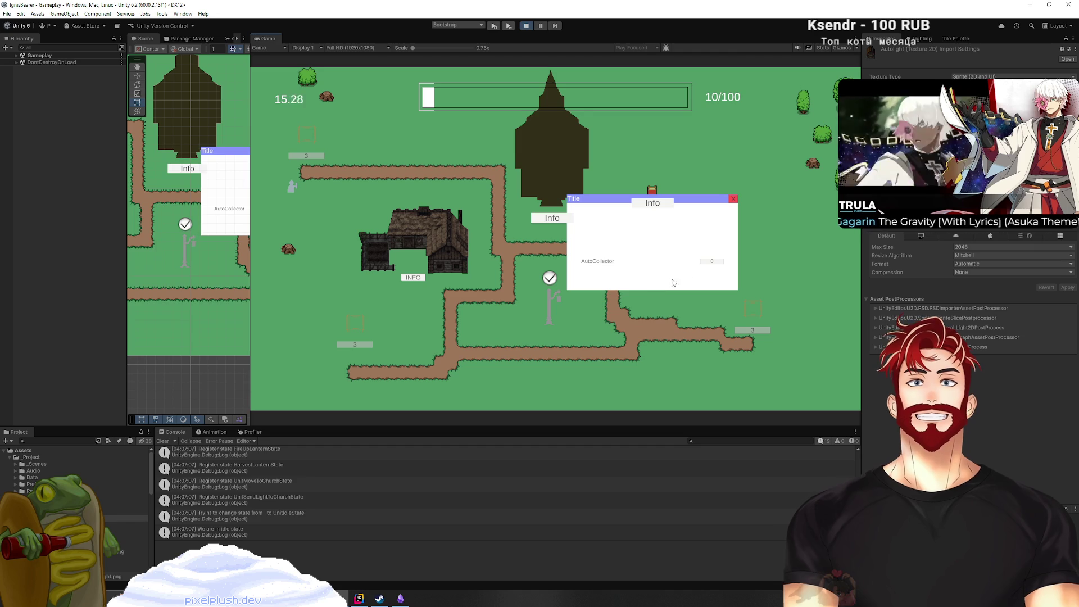
left_click(706, 269)
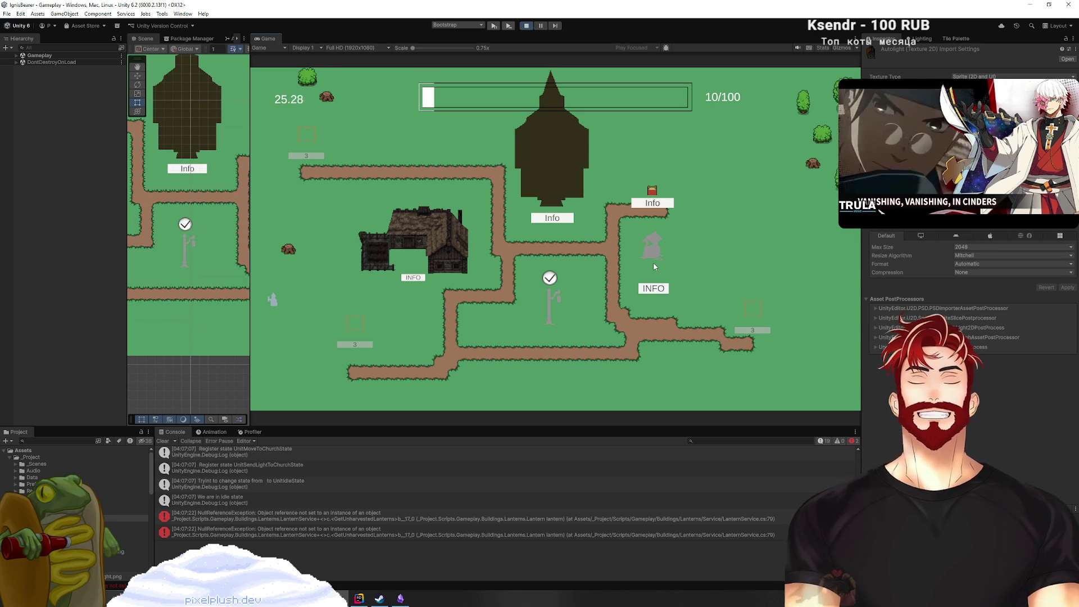
left_click(527, 26)
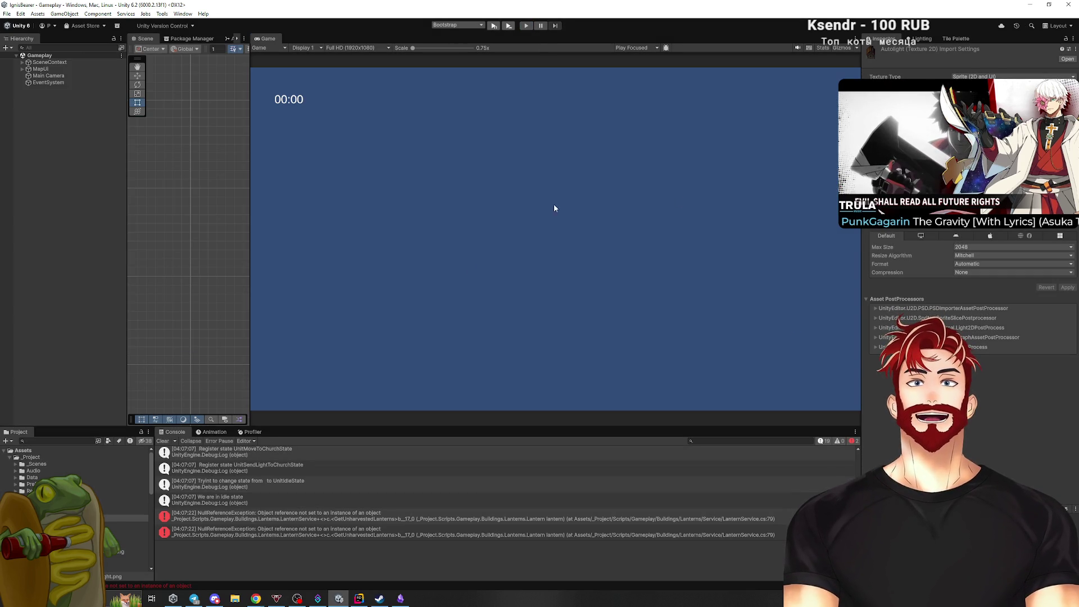
left_click(162, 441)
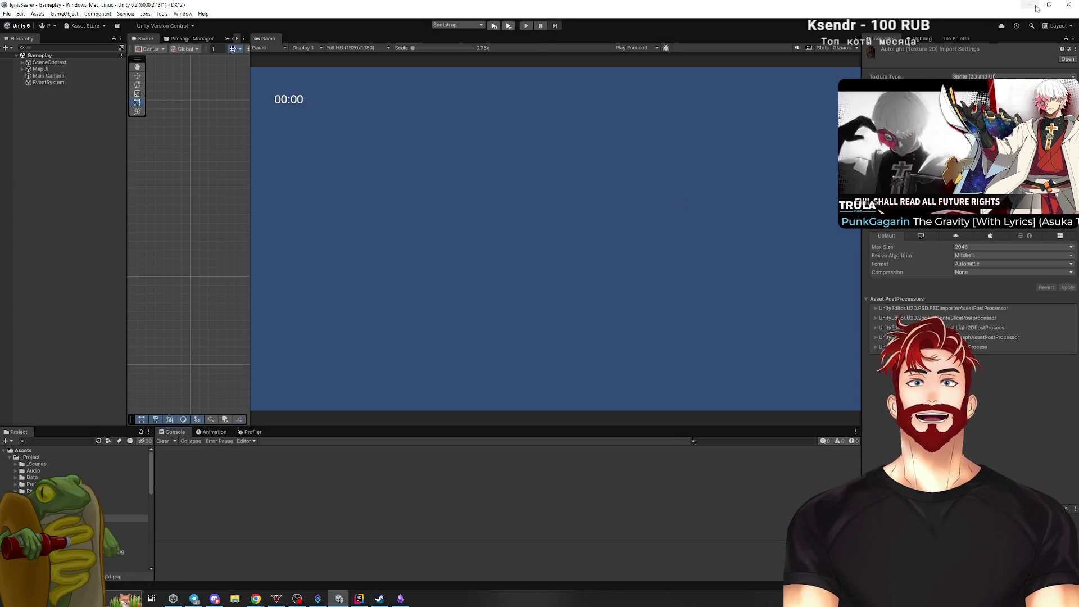
Check the Miro board with the Часовня card in In progress, then return to Unity.
key("alt+Tab")
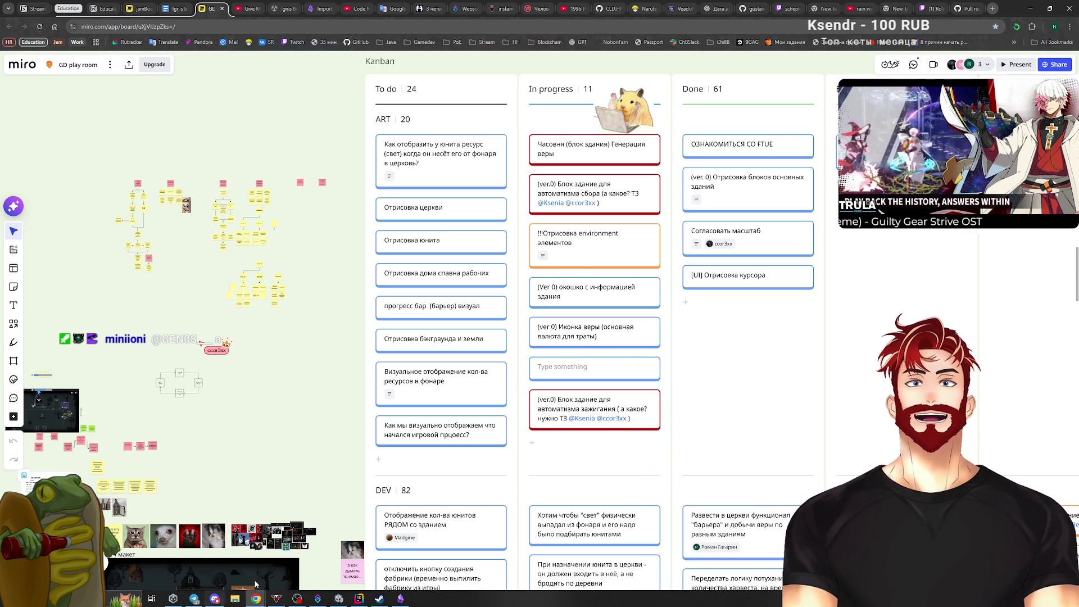
left_click(359, 598)
left_click(359, 598)
left_click(339, 598)
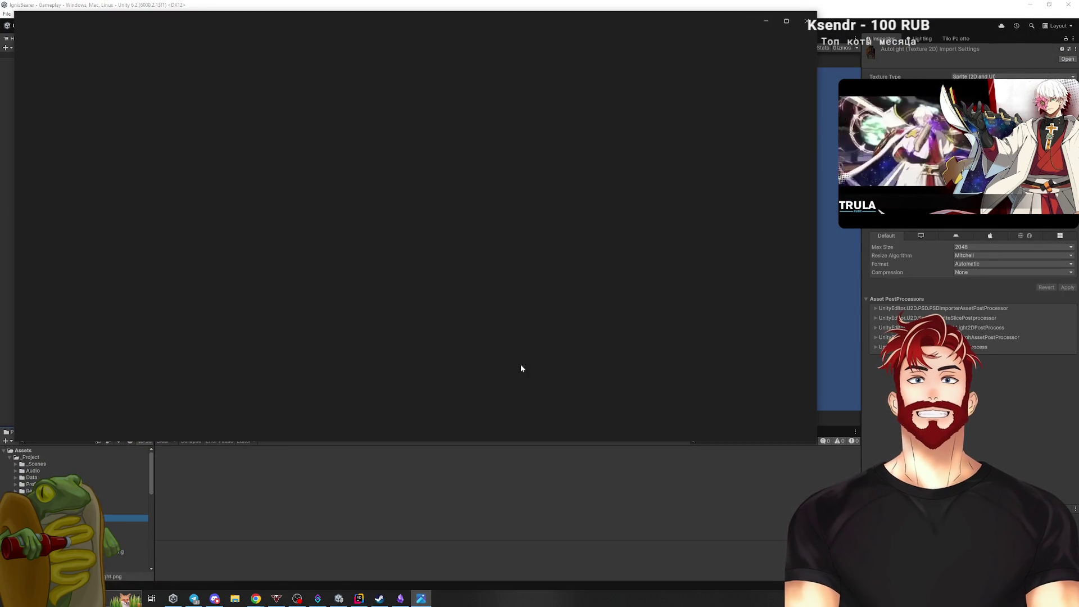
Zoom into Autolight.png in Photos, restore and close the viewer, then return to Miro.
scroll(413, 236, "up", 5)
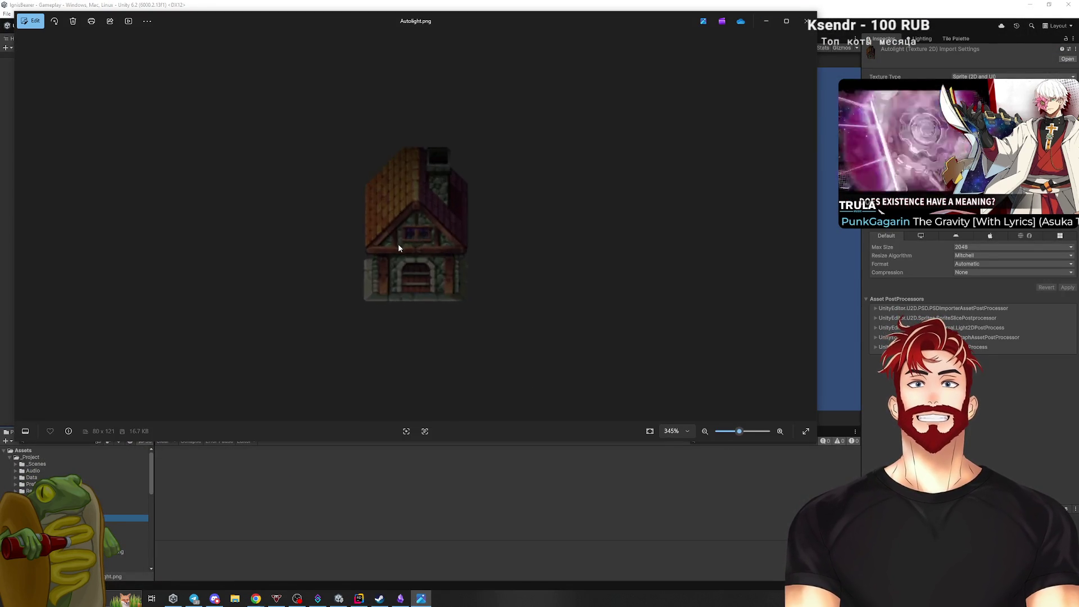
left_click_drag(657, 30, 809, 88)
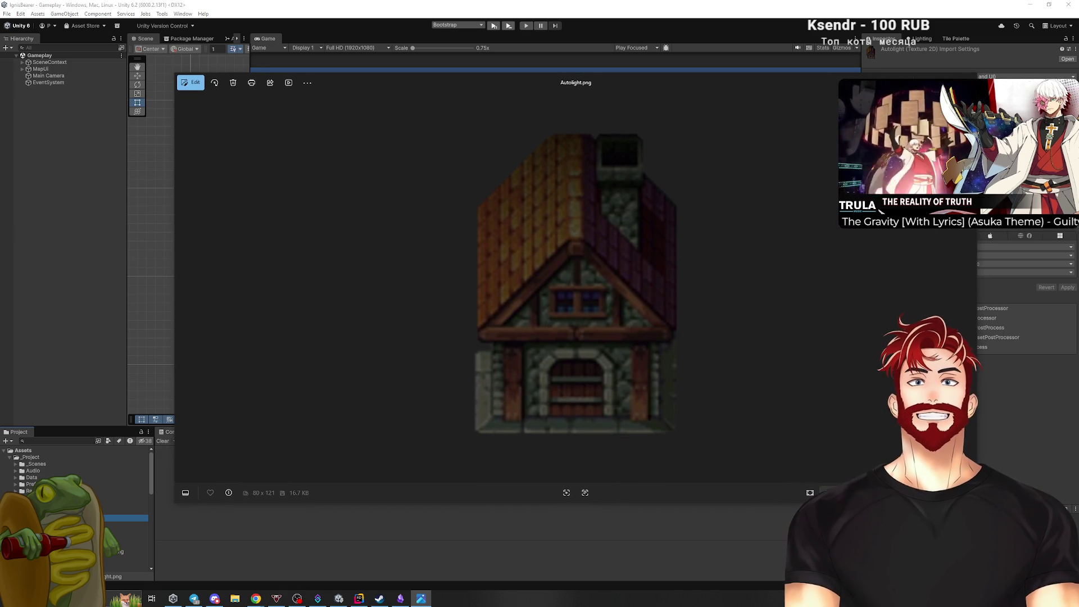
key("alt+F4")
key("alt+Tab")
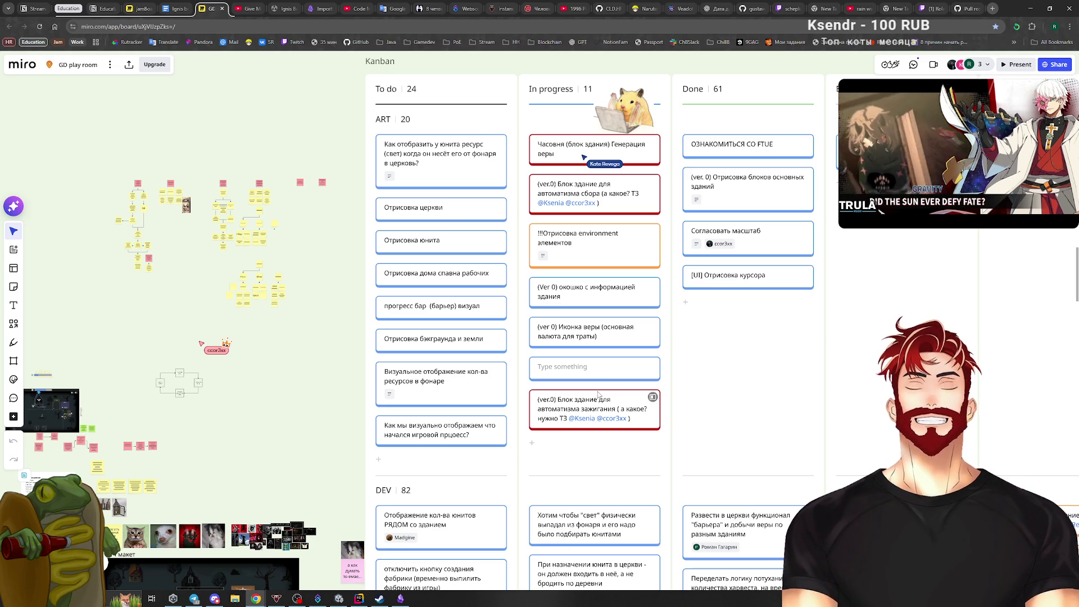
Delete the empty 'Type something' placeholder card from In progress, leaving 10 cards.
left_click(586, 374)
left_click(318, 402)
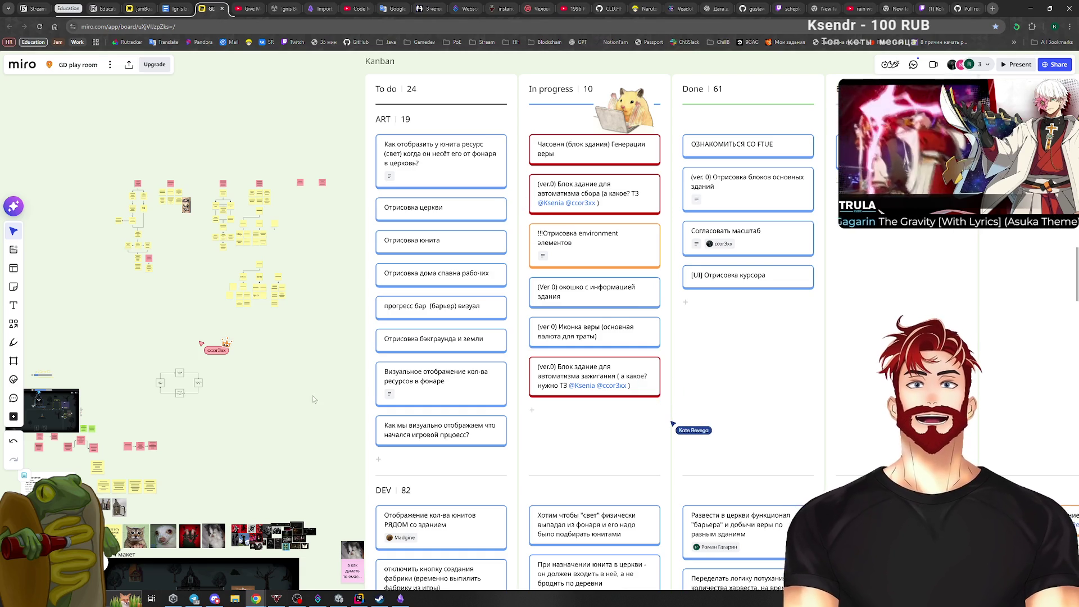
scroll(342, 460, "down", 1)
scroll(547, 303, "up", 2)
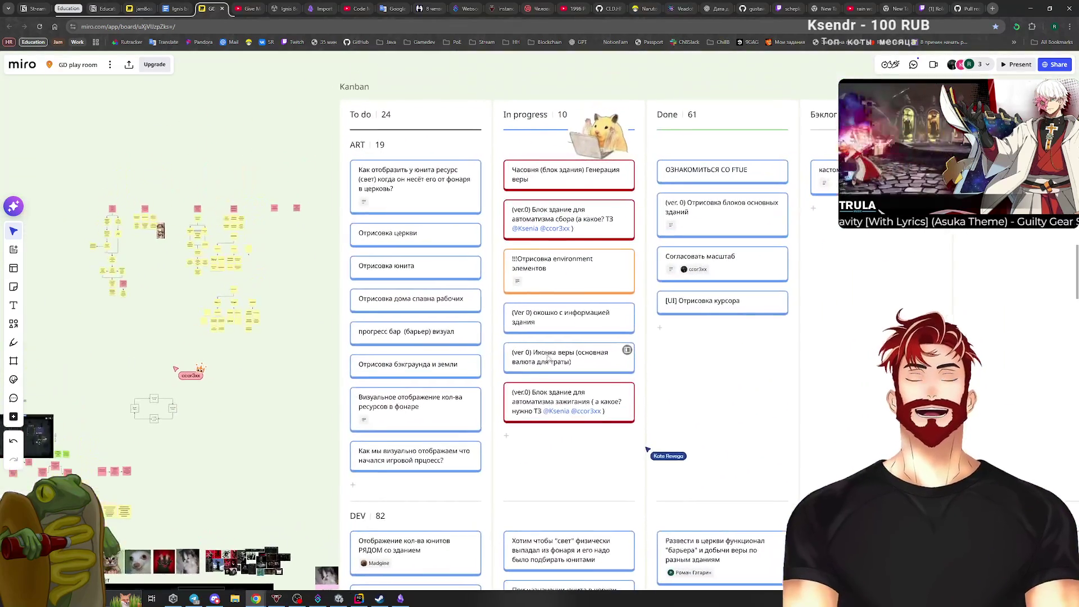
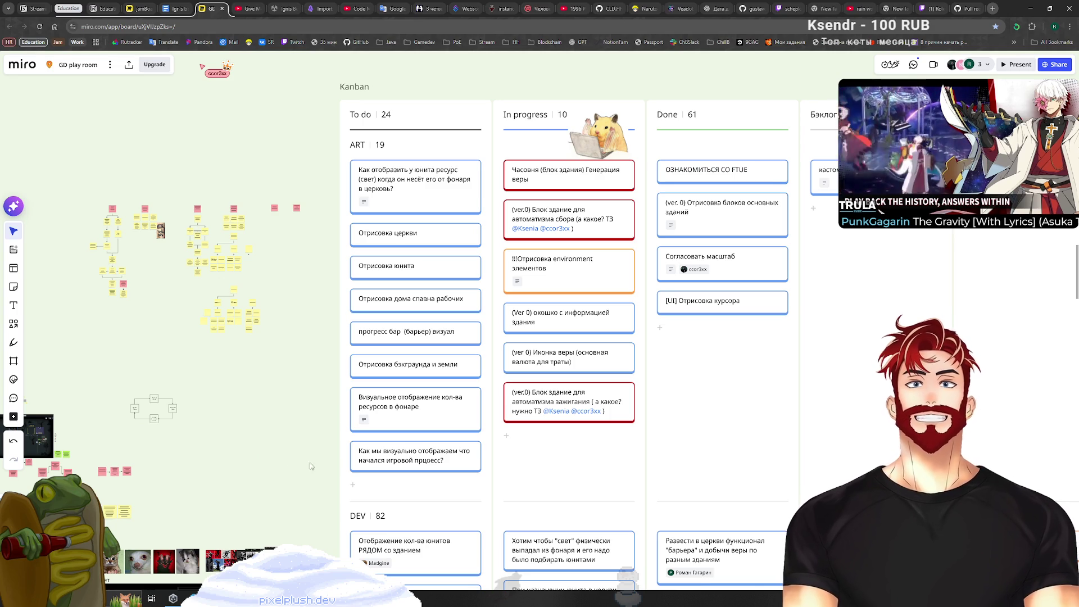
Move the '(ver.0) Блок здание для автоматизма сбора' card to the top of In progress, above Часовня.
left_click(417, 461)
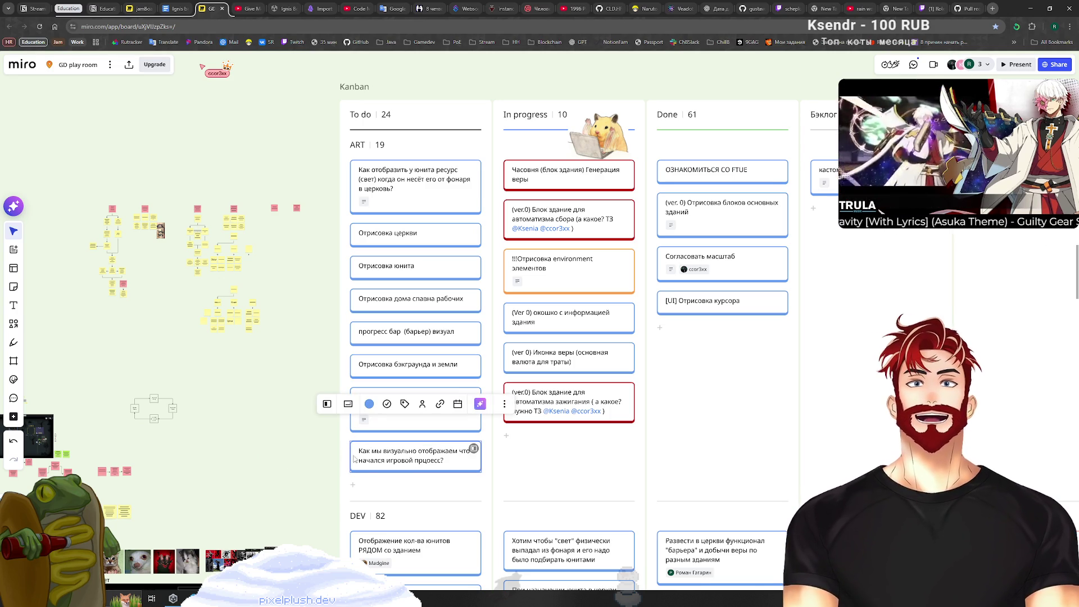
left_click(268, 459)
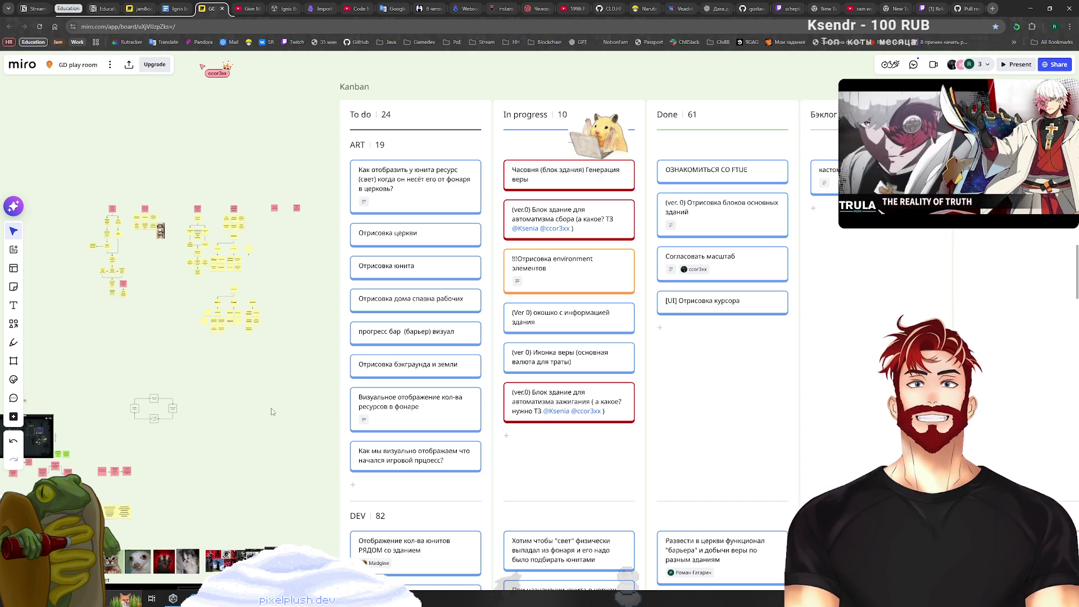
scroll(450, 298, "up", 2)
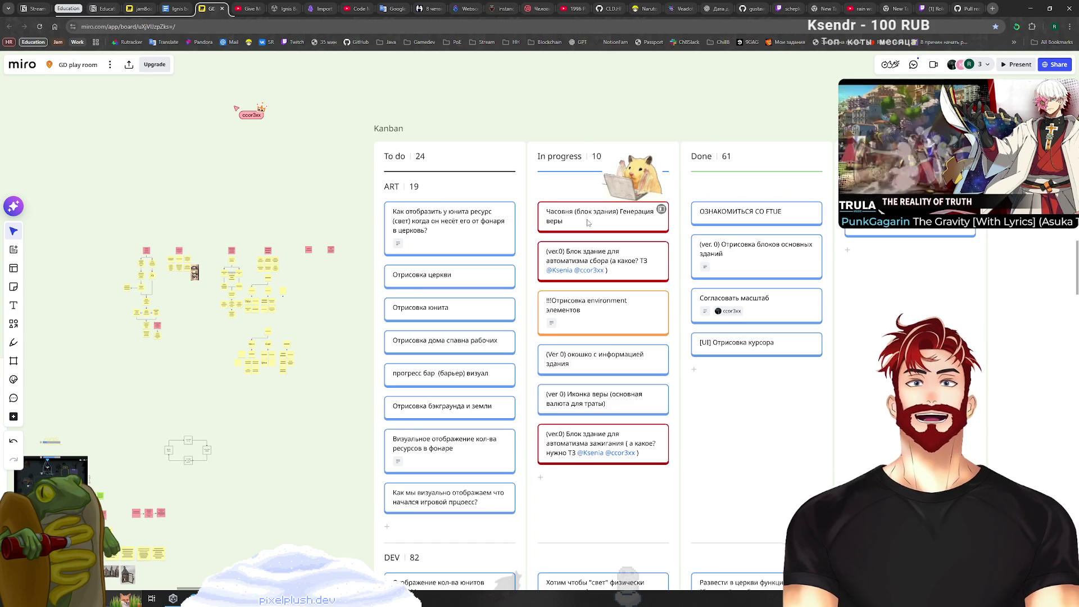
left_click_drag(588, 264, 590, 222)
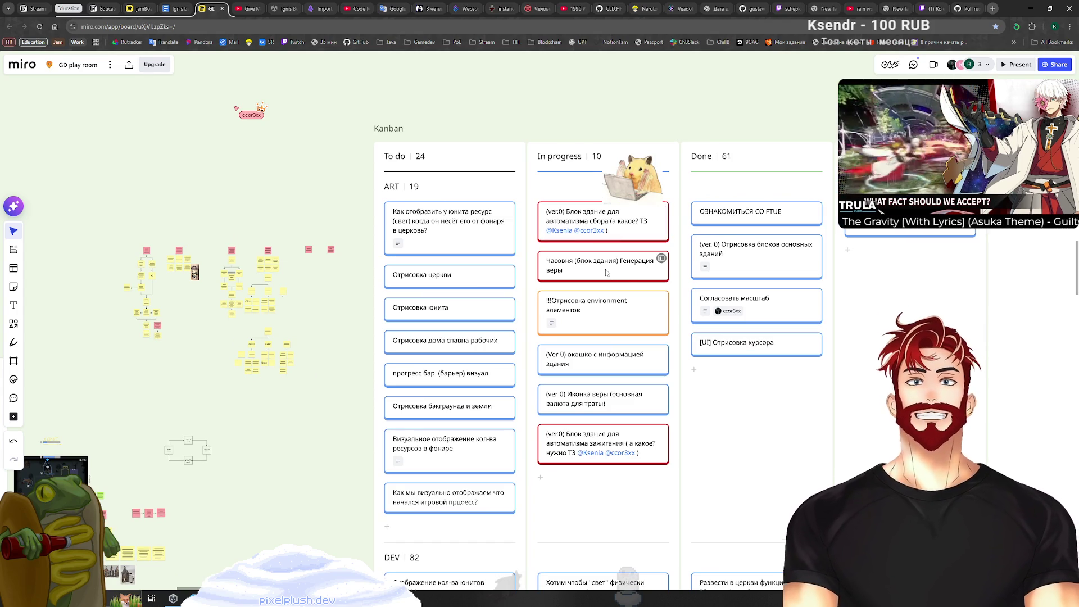
Check the environment-elements, faith-icon and ignition-automation cards, then pick up the ignition-automation card.
left_click(591, 315)
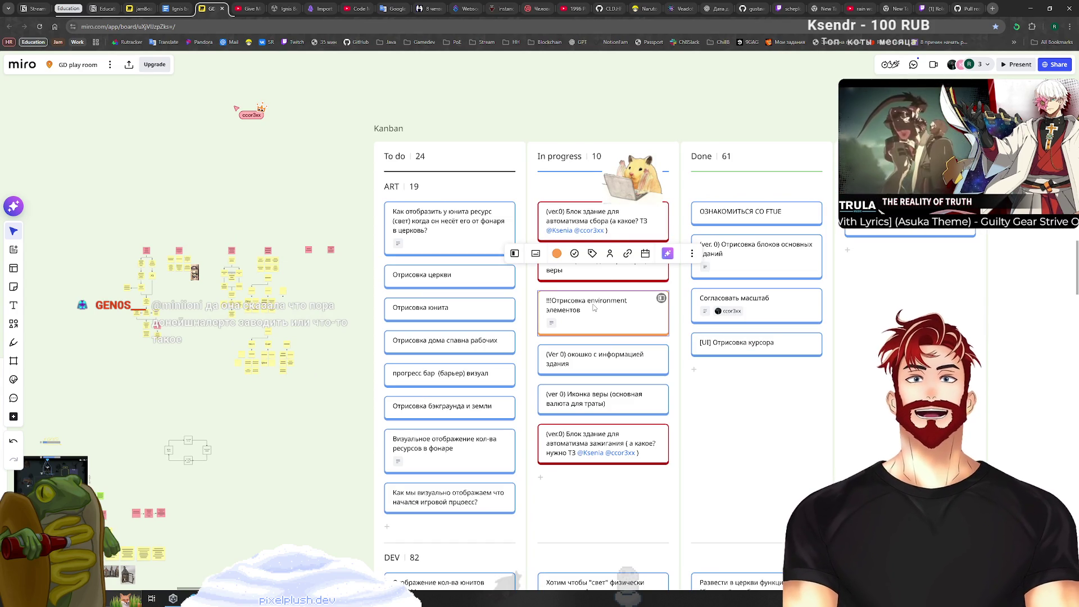
left_click(584, 363)
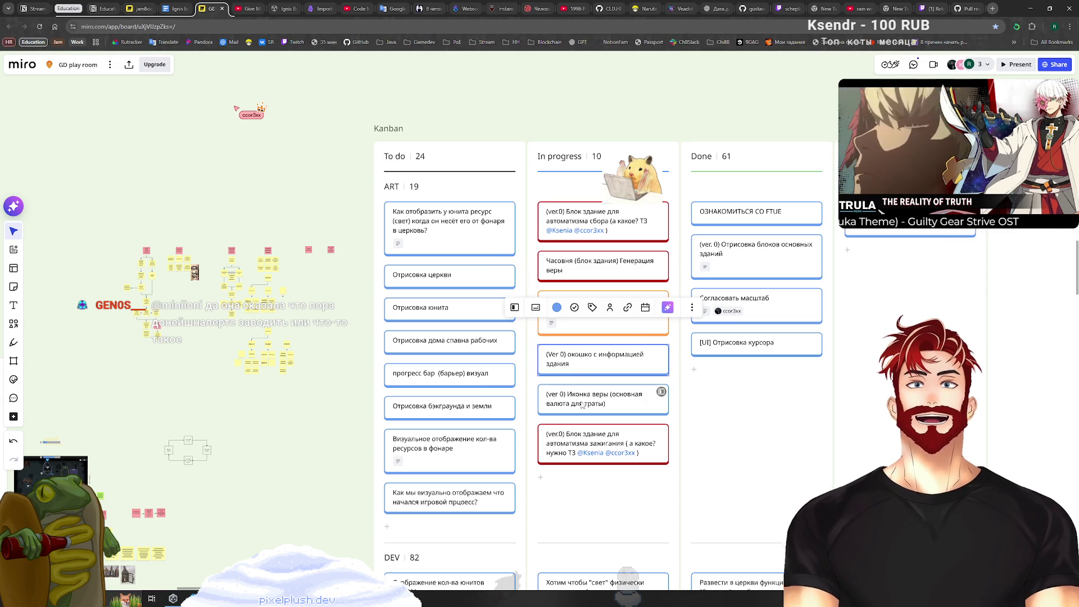
left_click(583, 402)
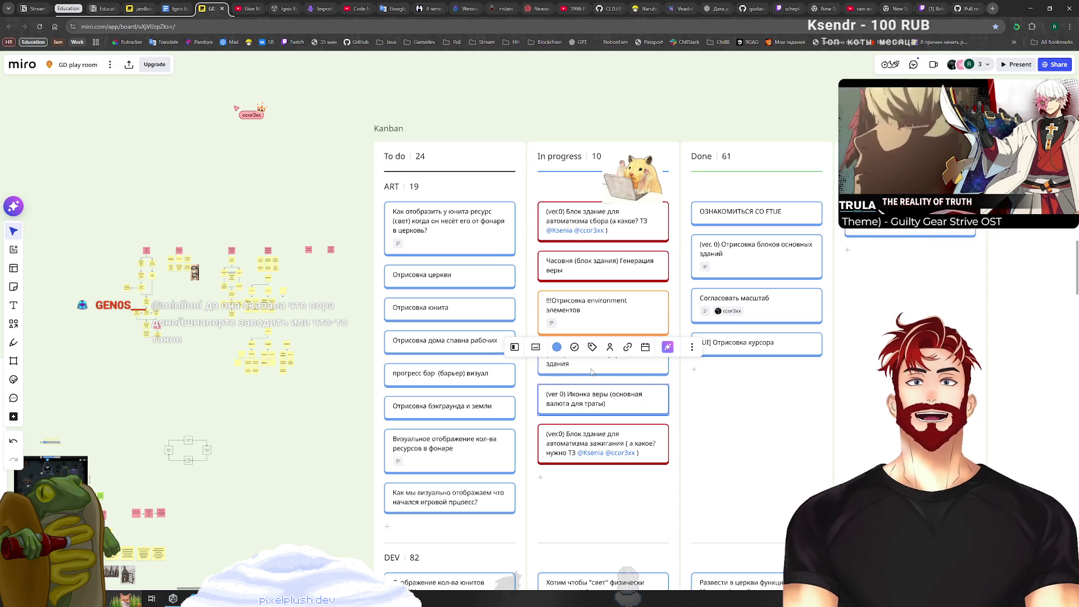
left_click(322, 434)
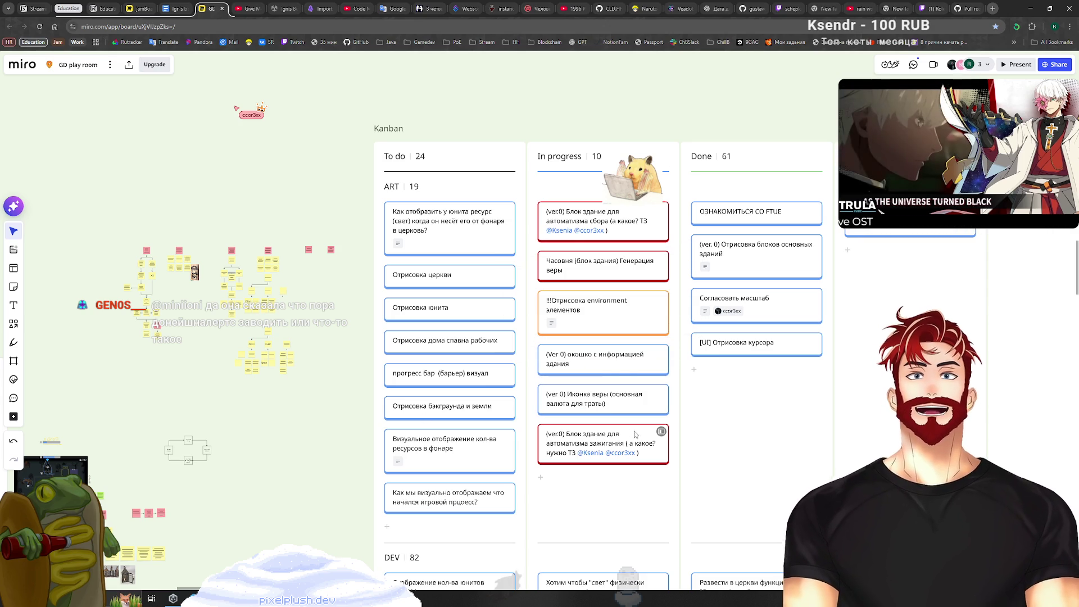
left_click(600, 443)
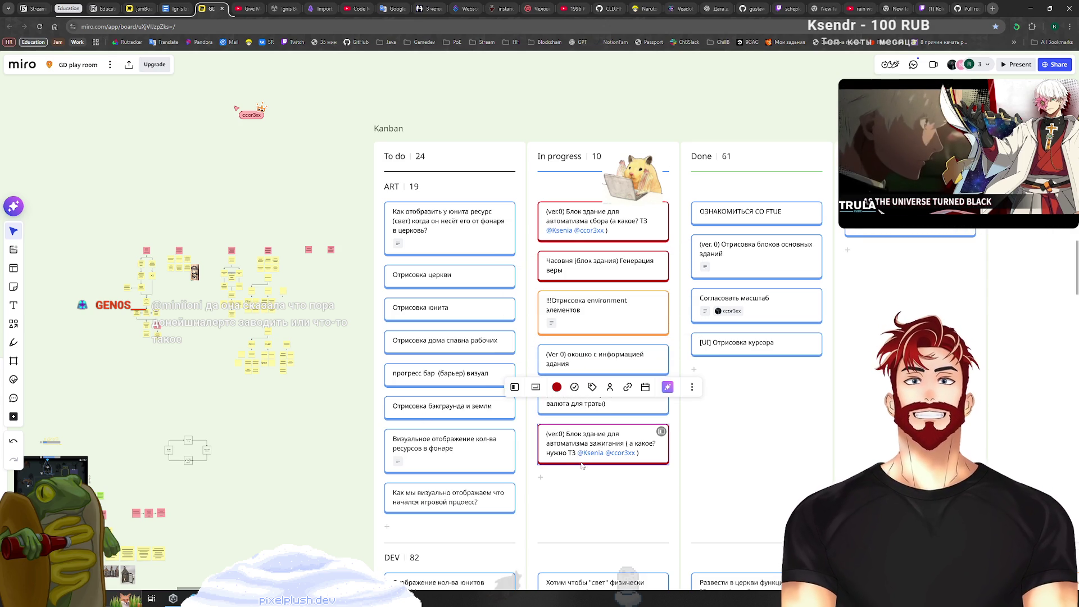
left_click(322, 471)
left_click(637, 443)
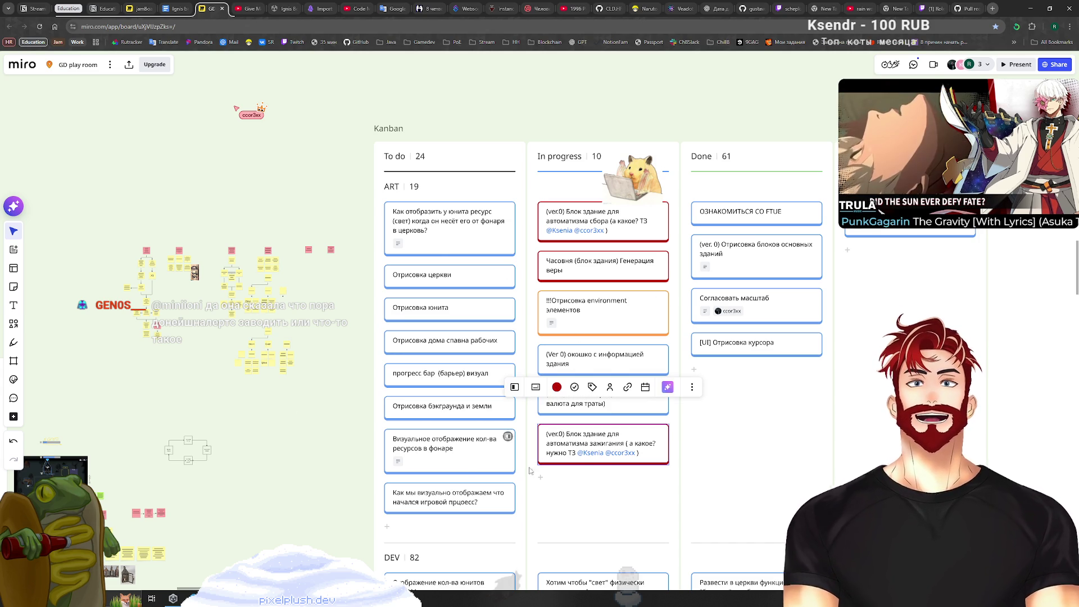
left_click(325, 447)
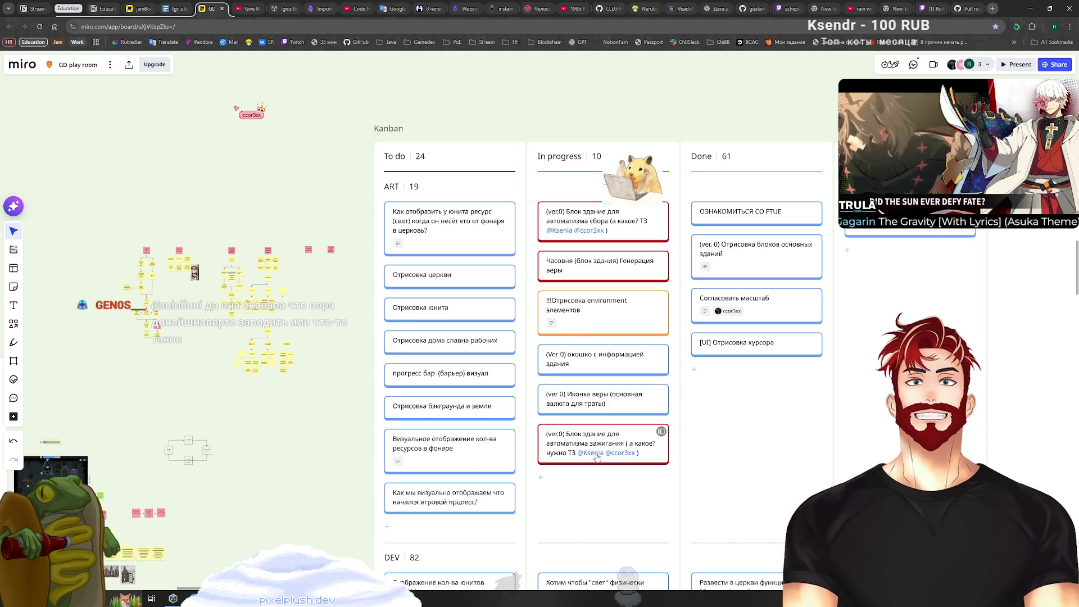
left_click(558, 439)
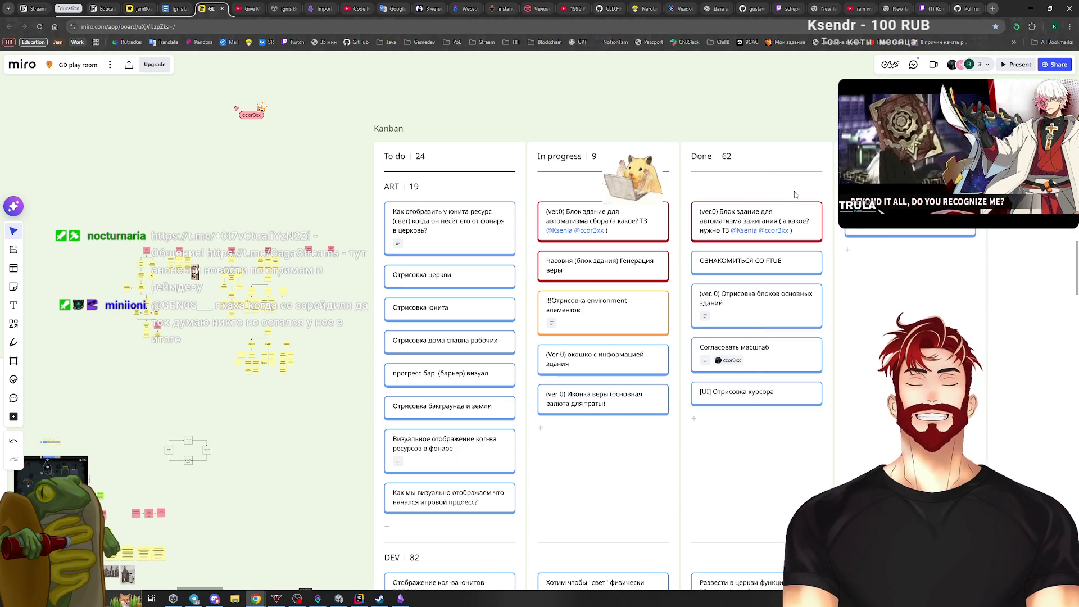
Recolour the ignition-automation building card, now at the top of Done, blue.
left_click(767, 208)
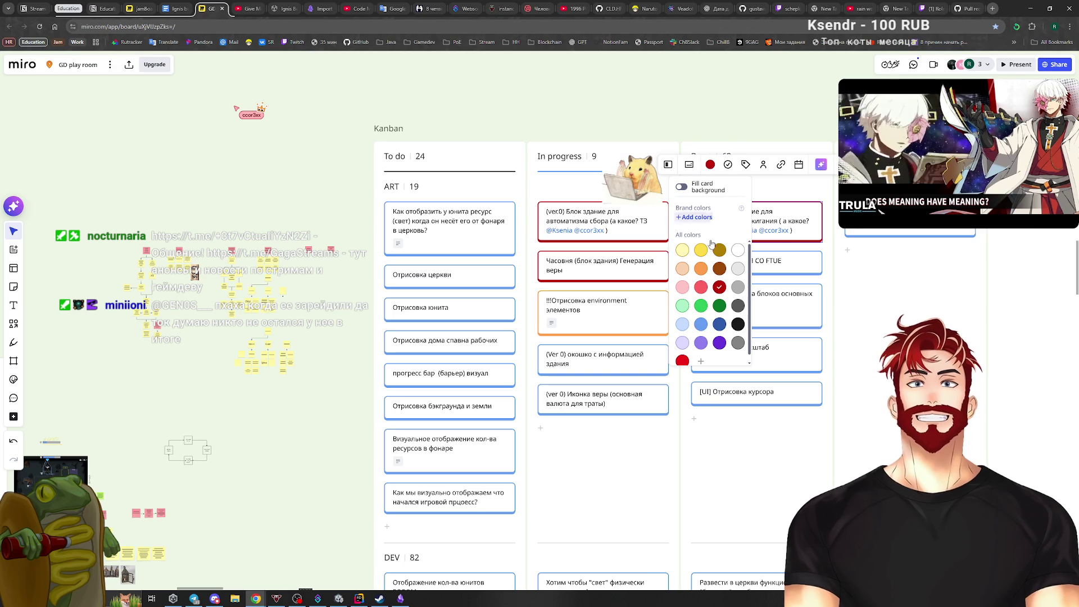
left_click(700, 324)
left_click(329, 412)
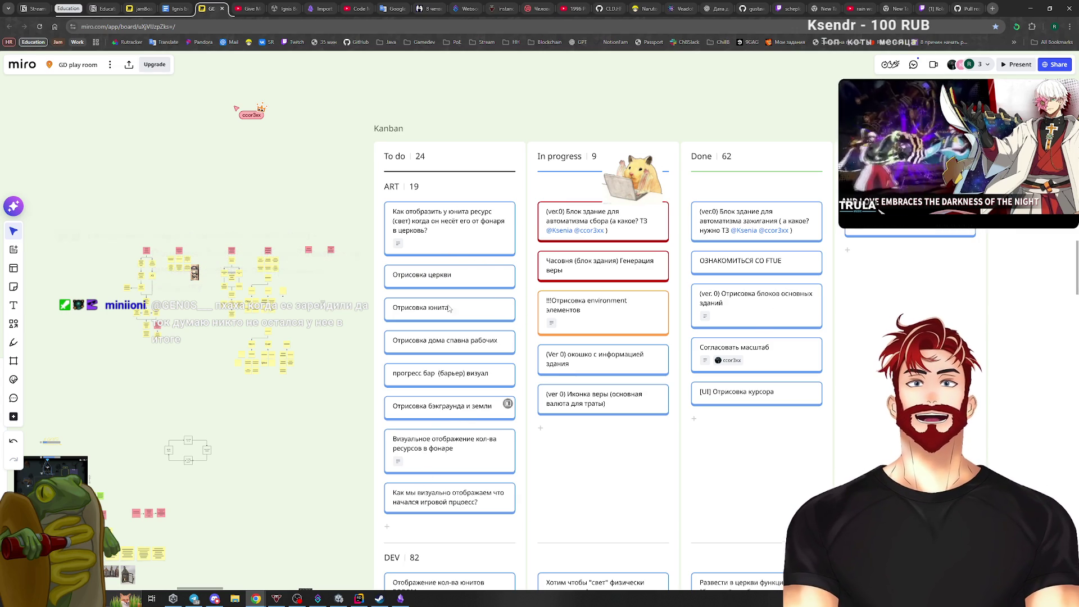
Inspect the Отрисовка церкви and Отрисовка юнита cards by selecting and deselecting them.
left_click(431, 276)
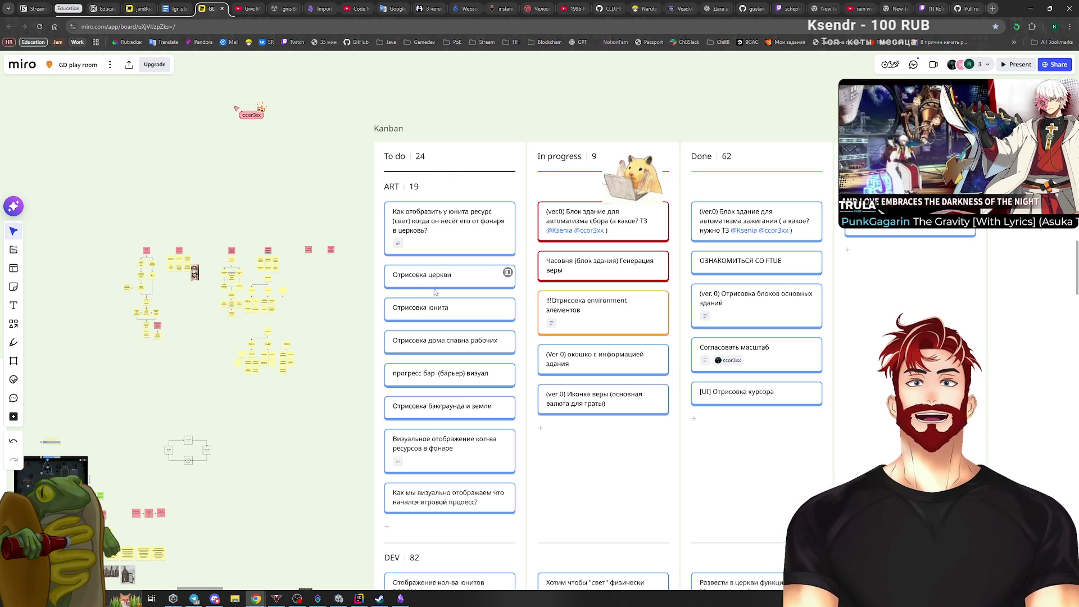
left_click(387, 326)
left_click(477, 275)
left_click(428, 313)
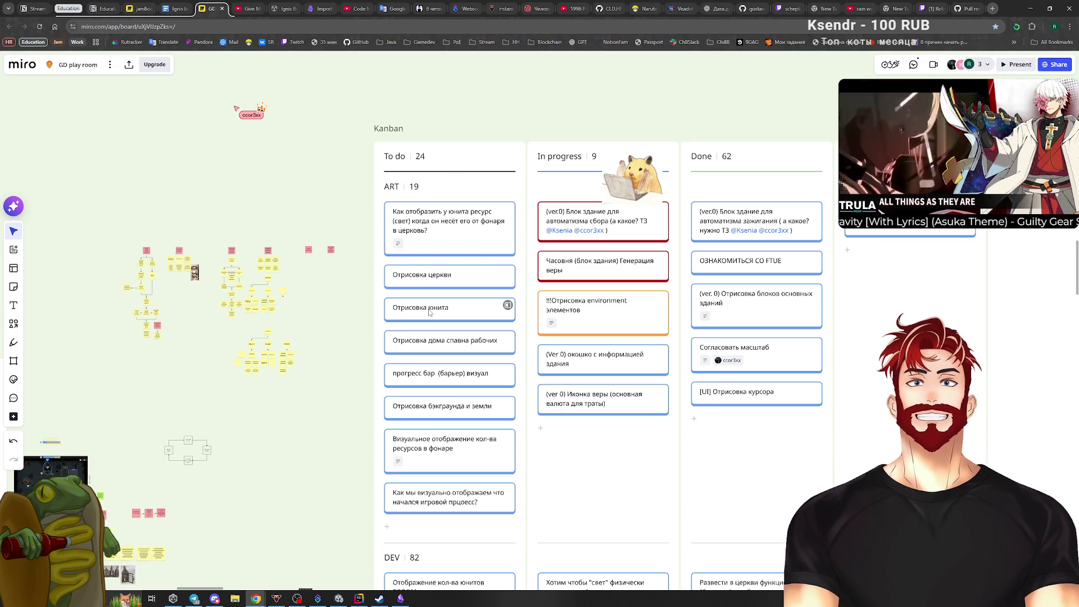
left_click(447, 306)
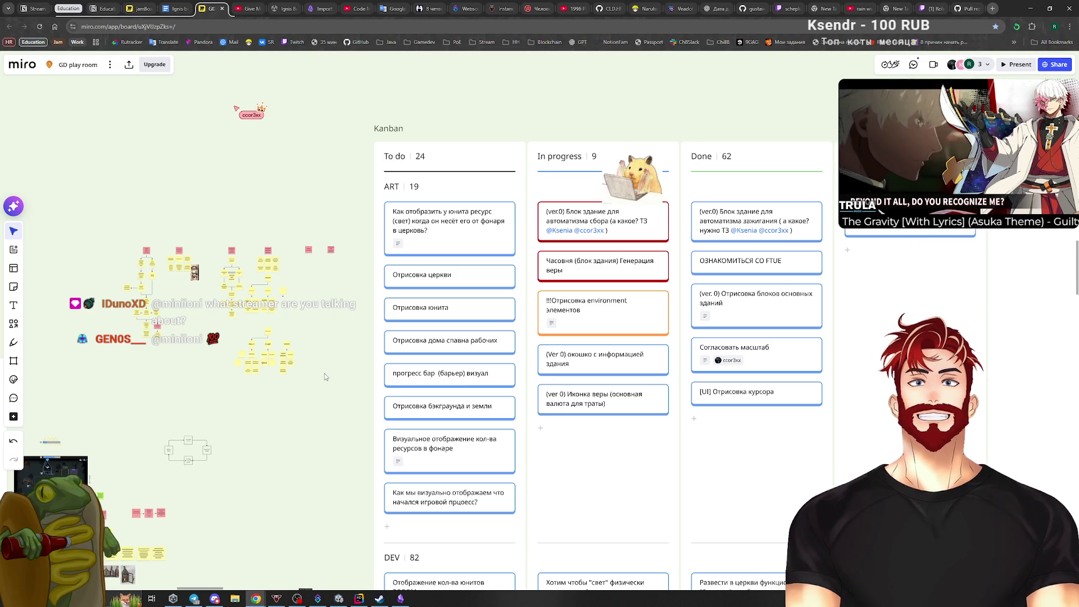
Select the Блочится другими cards and expand the unit-price card to show its full text.
scroll(325, 373, "down", 5)
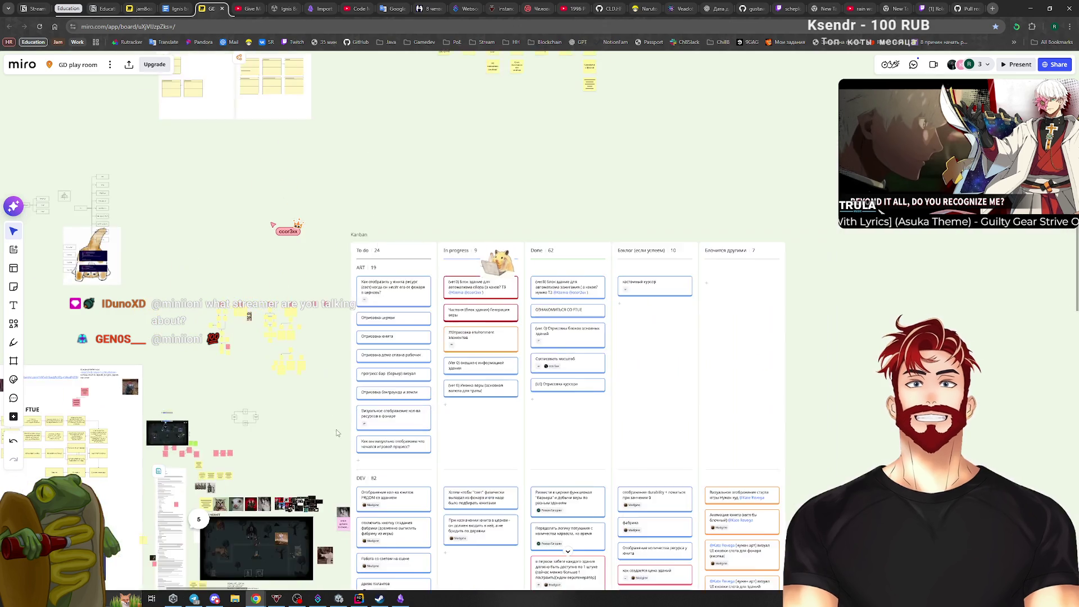
scroll(393, 220, "down", 5)
scroll(394, 220, "down", 3)
scroll(618, 258, "up", 5)
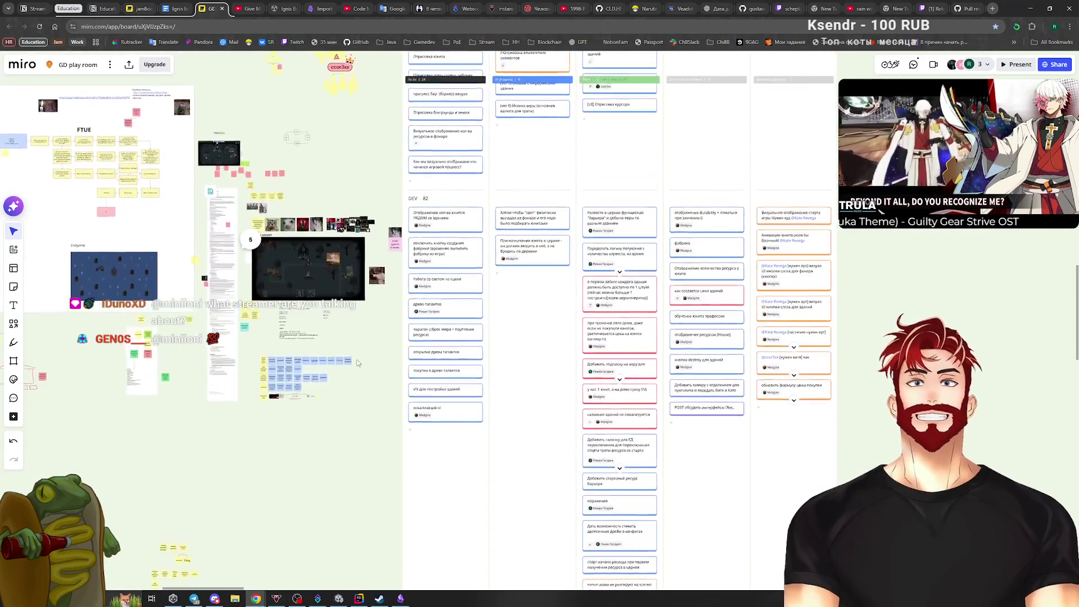
scroll(787, 287, "right", 3)
scroll(674, 138, "up", 5)
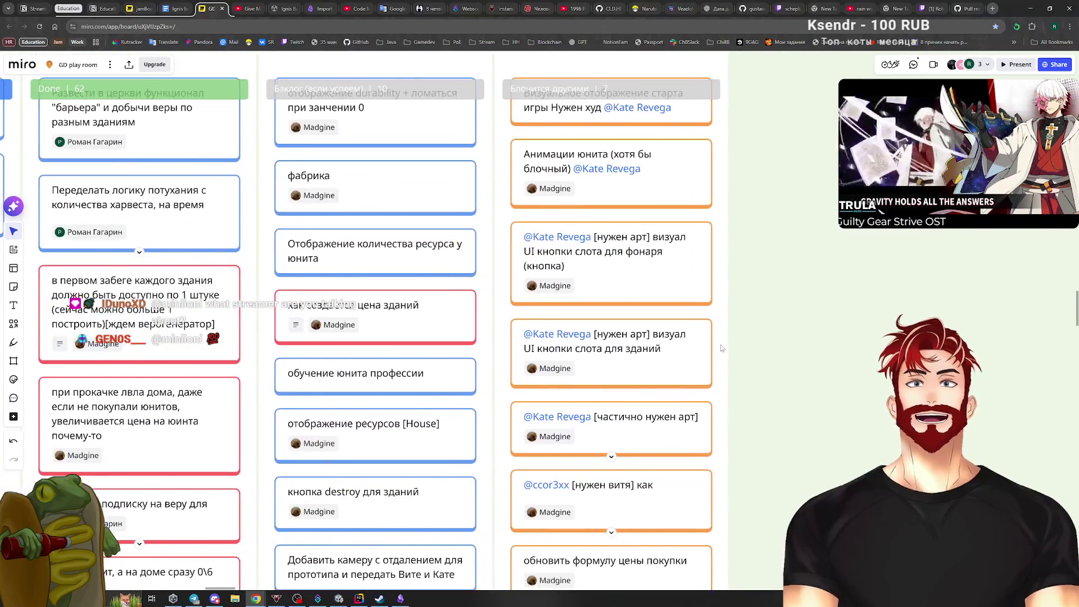
scroll(798, 349, "down", 3)
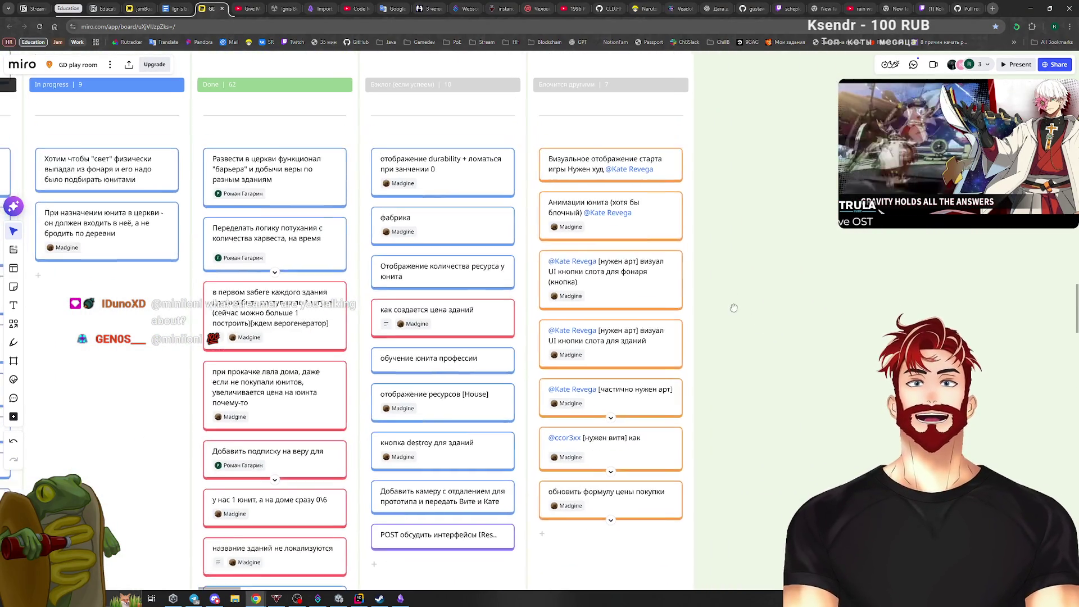
left_click_drag(742, 177, 559, 558)
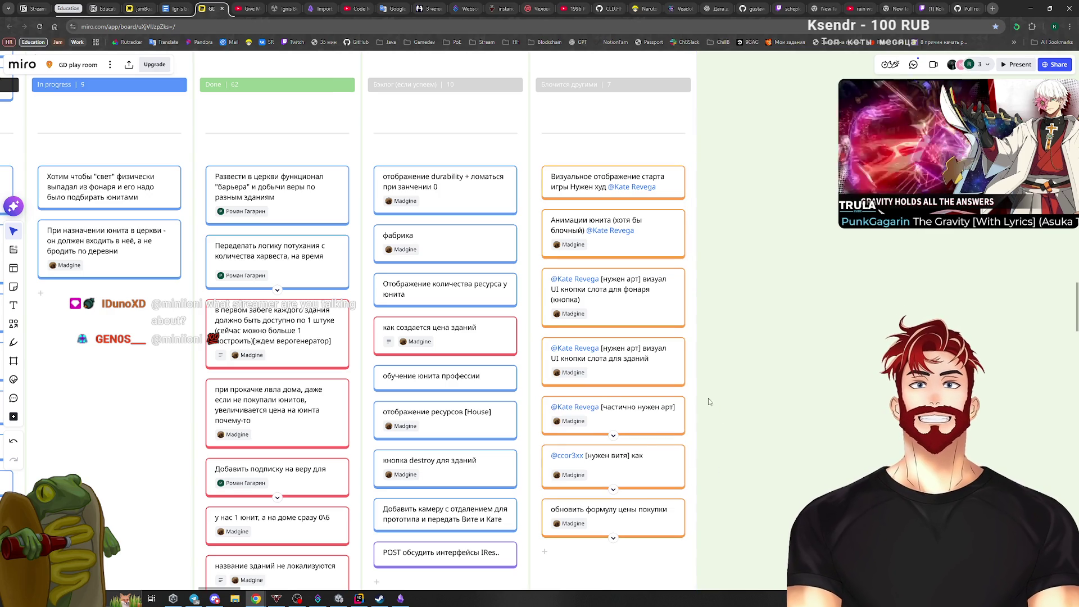
left_click(636, 469)
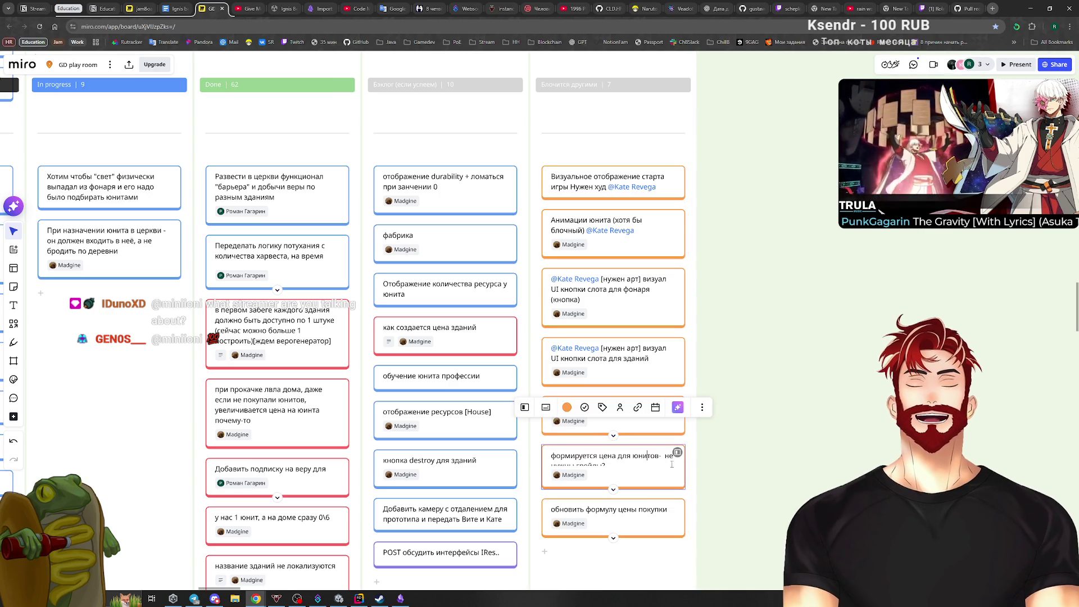
left_click(812, 480)
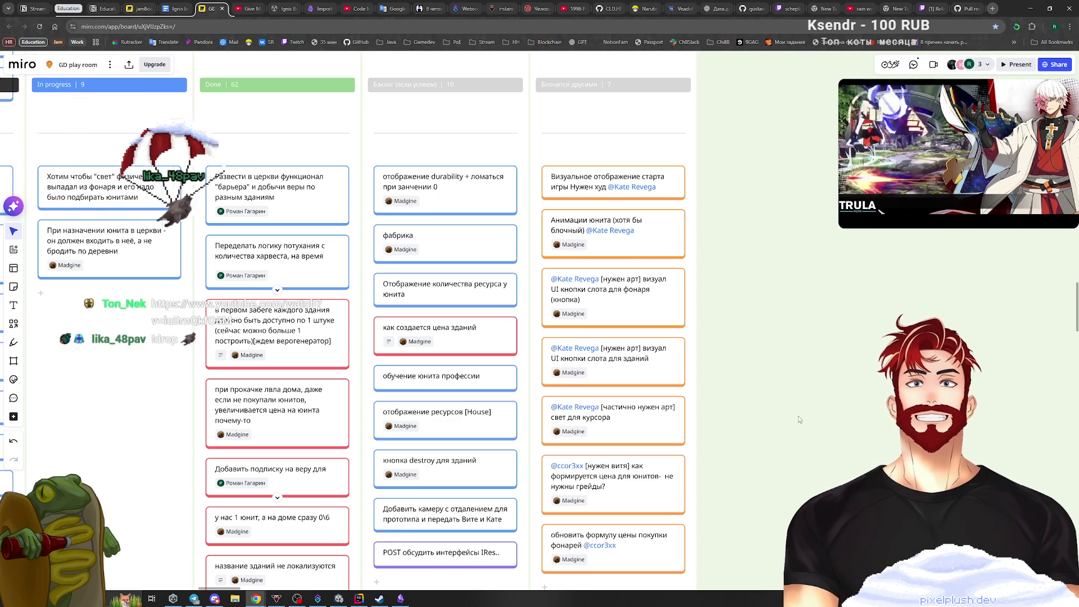
Leave the Блочится другими column and frame the ART rows of To do, In progress and Done.
scroll(790, 361, "left", 2)
scroll(841, 426, "down", 2)
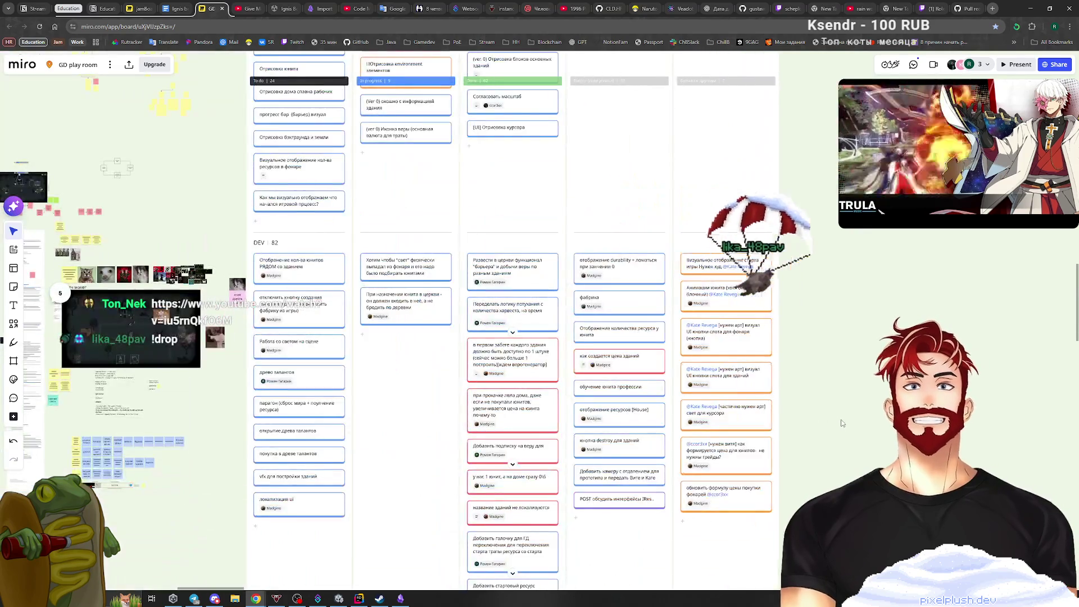
scroll(849, 417, "up", 4)
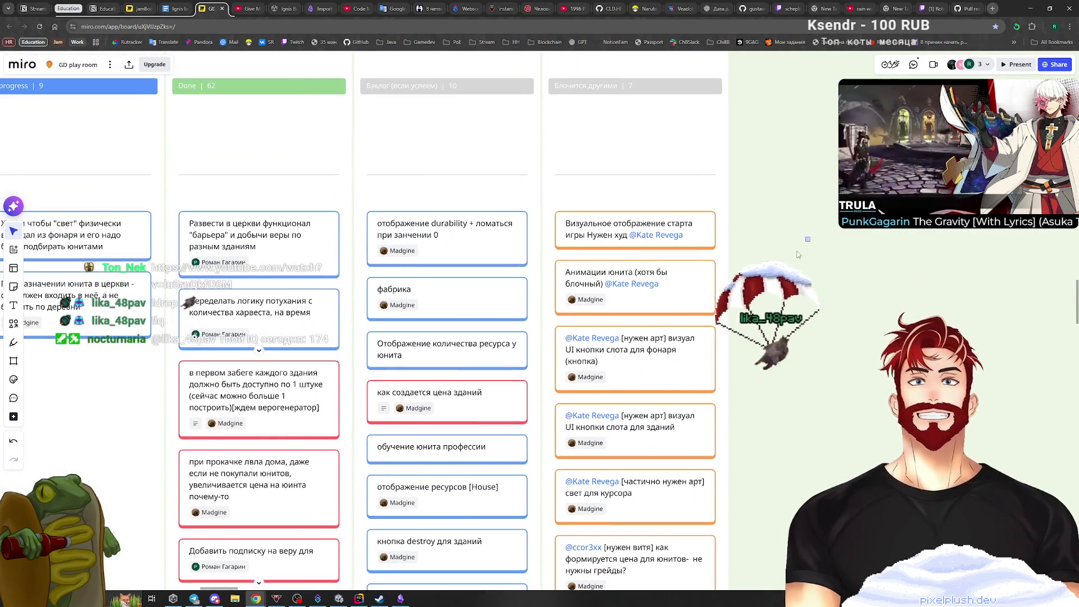
left_click_drag(785, 218, 623, 448)
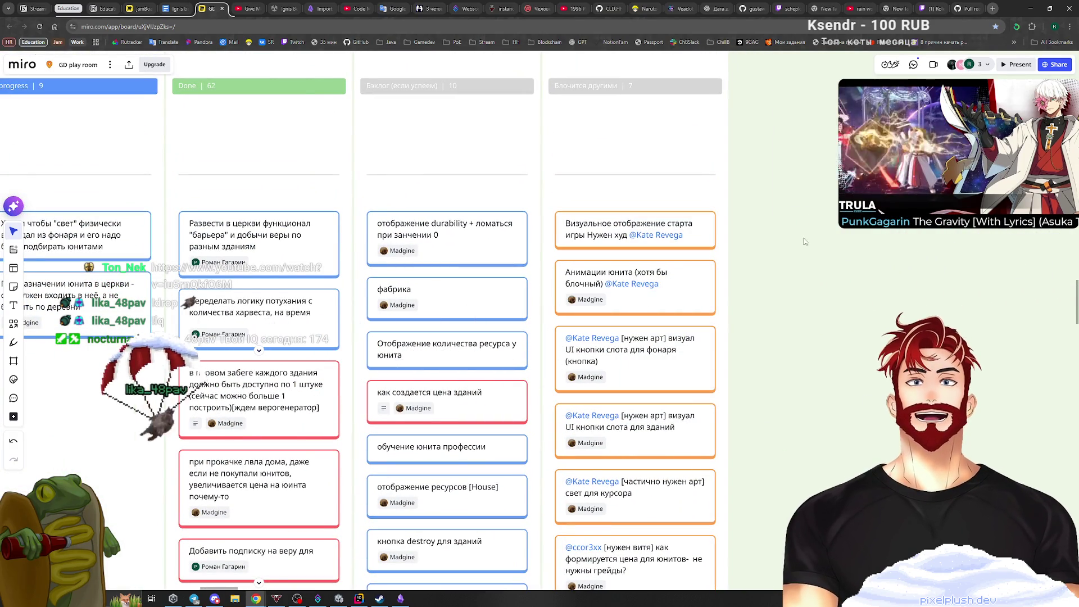
left_click(621, 220)
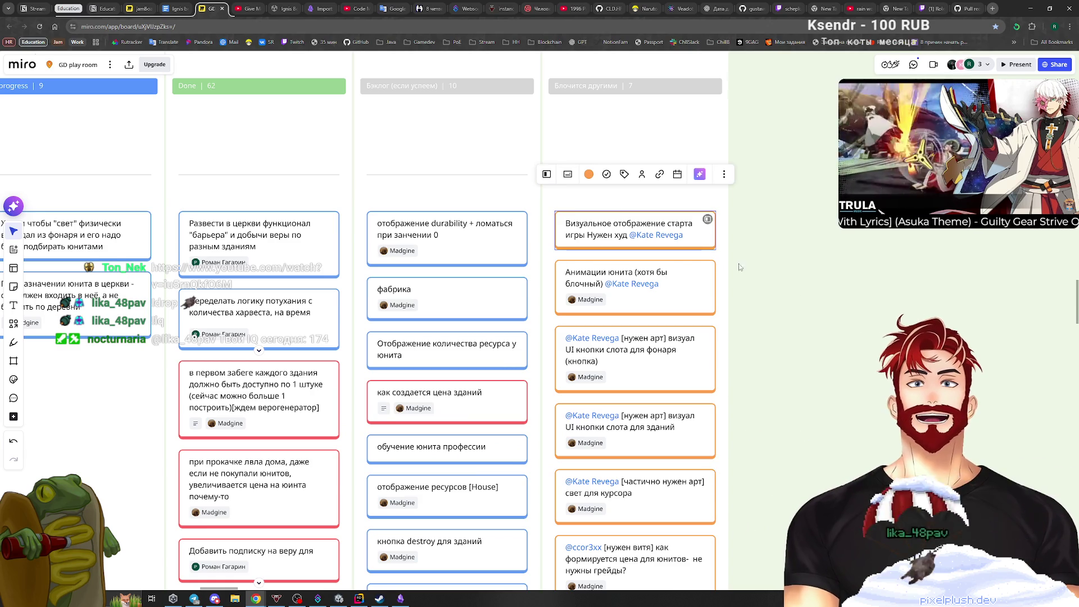
scroll(233, 197, "down", 5)
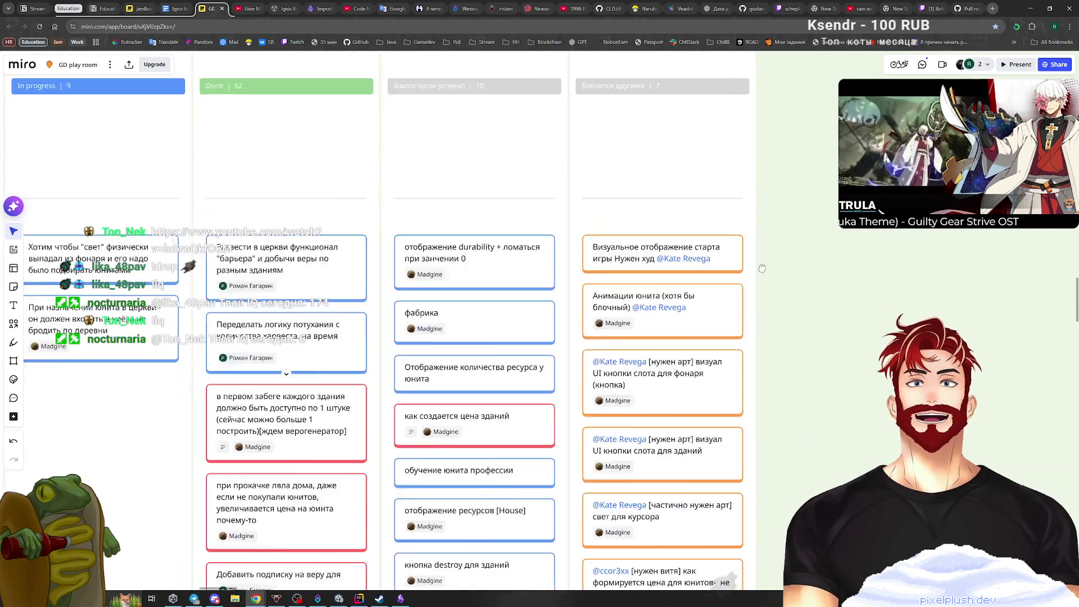
scroll(233, 198, "down", 3)
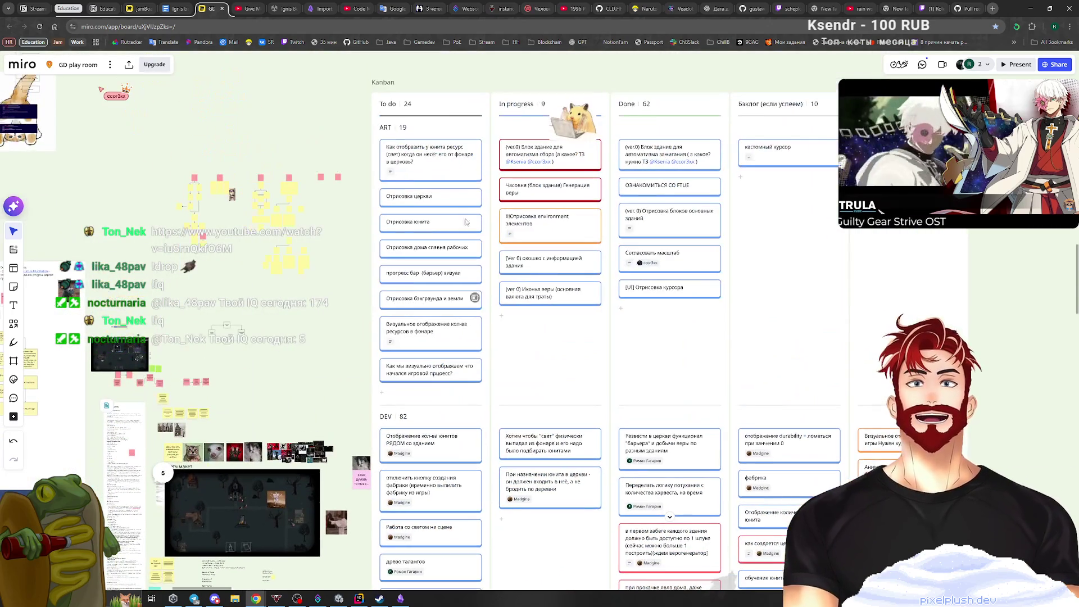
scroll(758, 301, "right", 3)
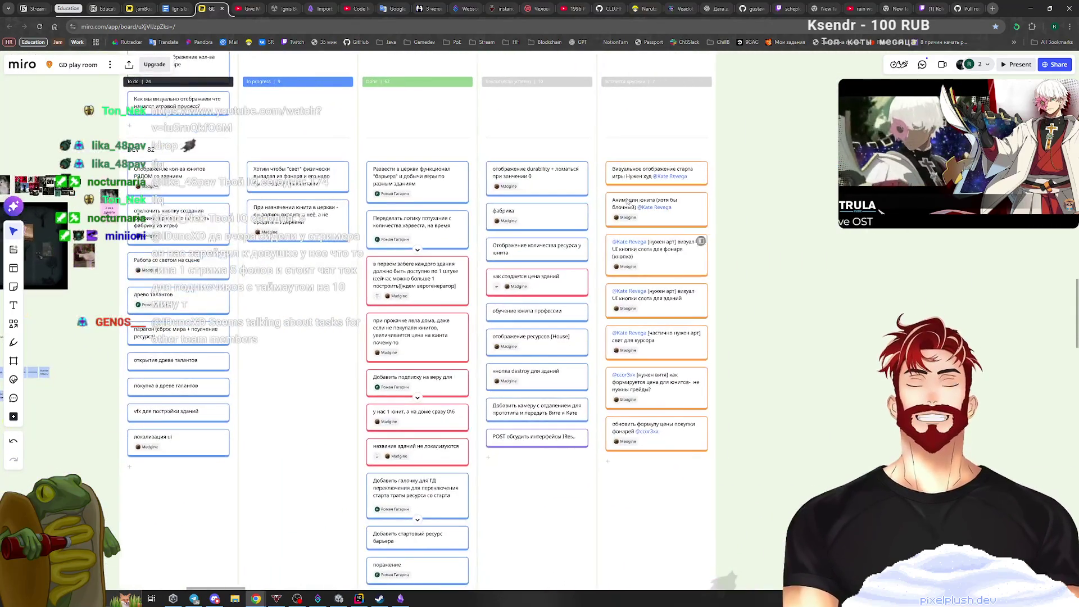
scroll(758, 301, "up", 3)
scroll(759, 301, "left", 3)
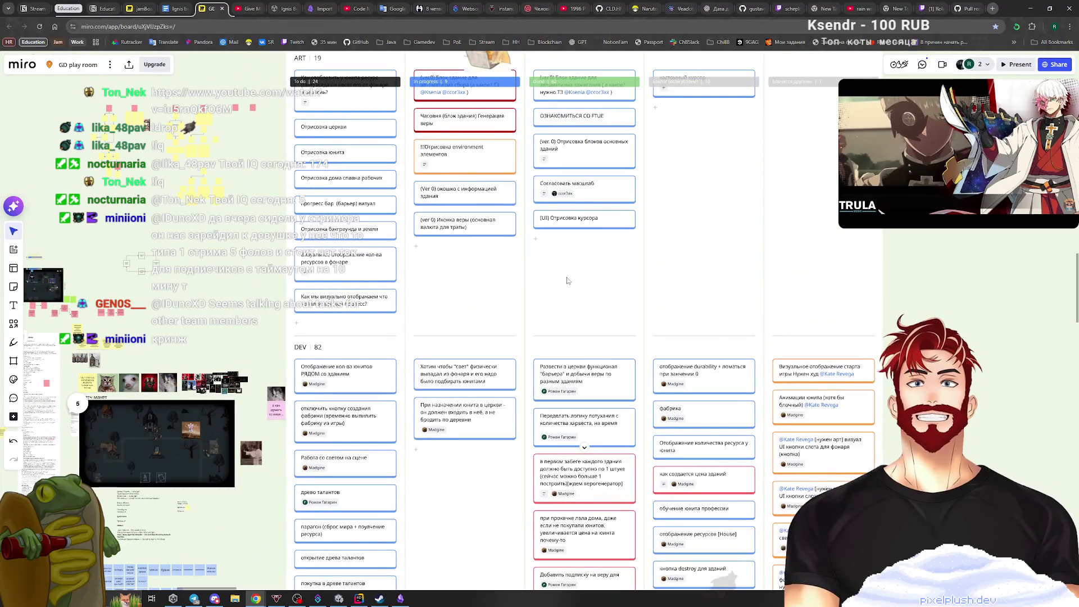
scroll(444, 257, "up", 3)
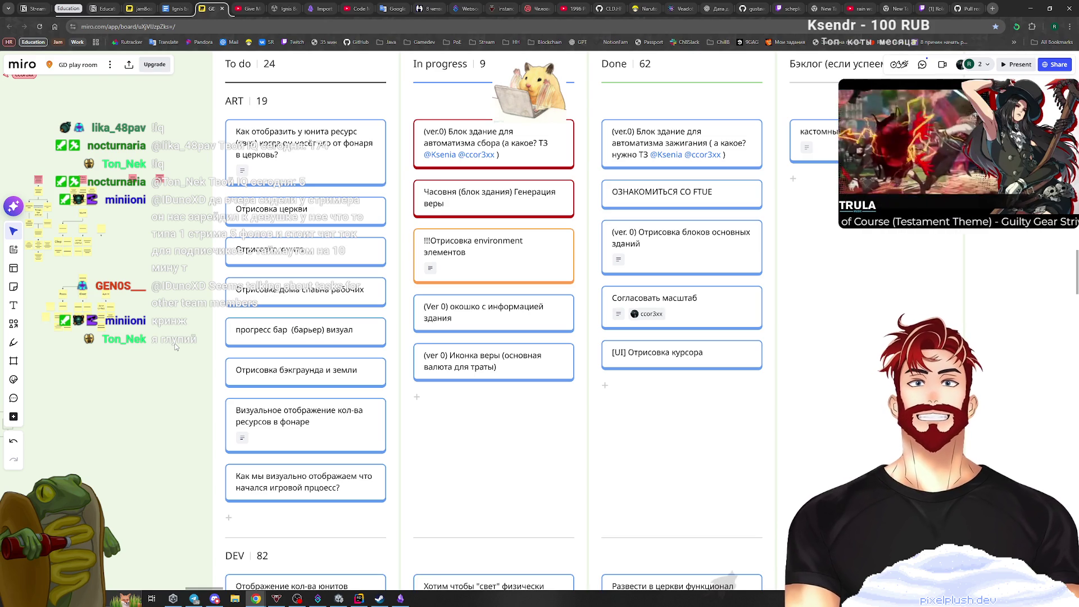
left_click_drag(140, 264, 364, 332)
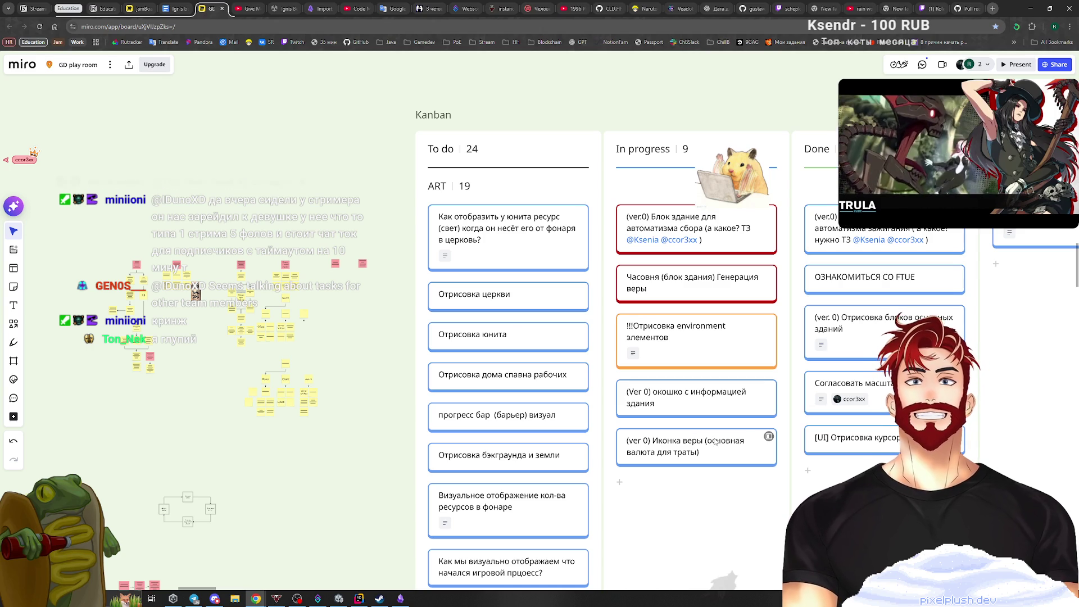
Move the faith-icon and building-info-window cards from In progress to the top of To do.
scroll(800, 433, "down", 3)
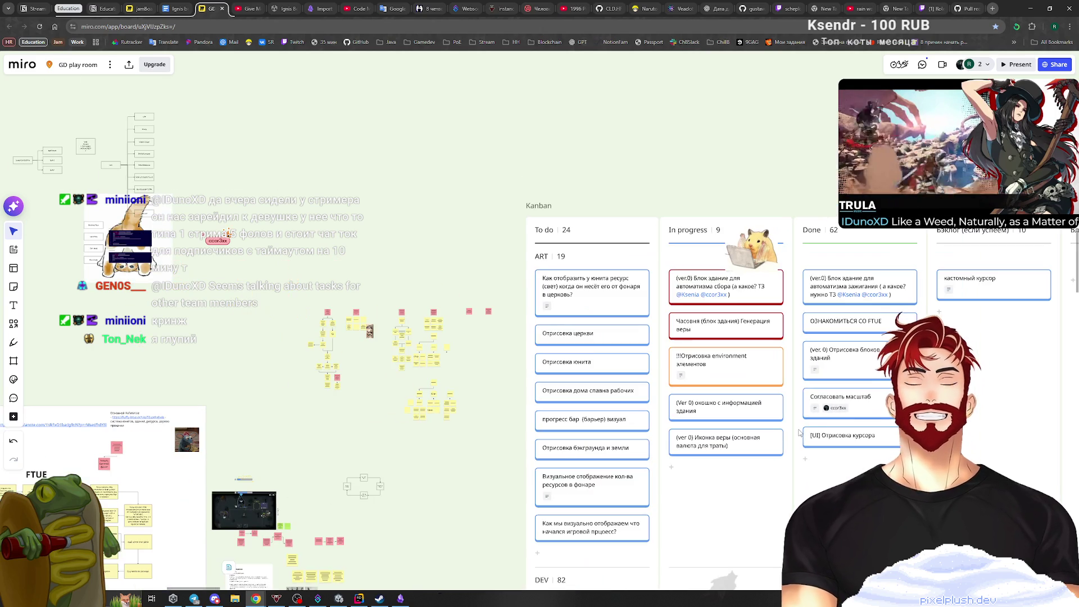
scroll(780, 455, "up", 3)
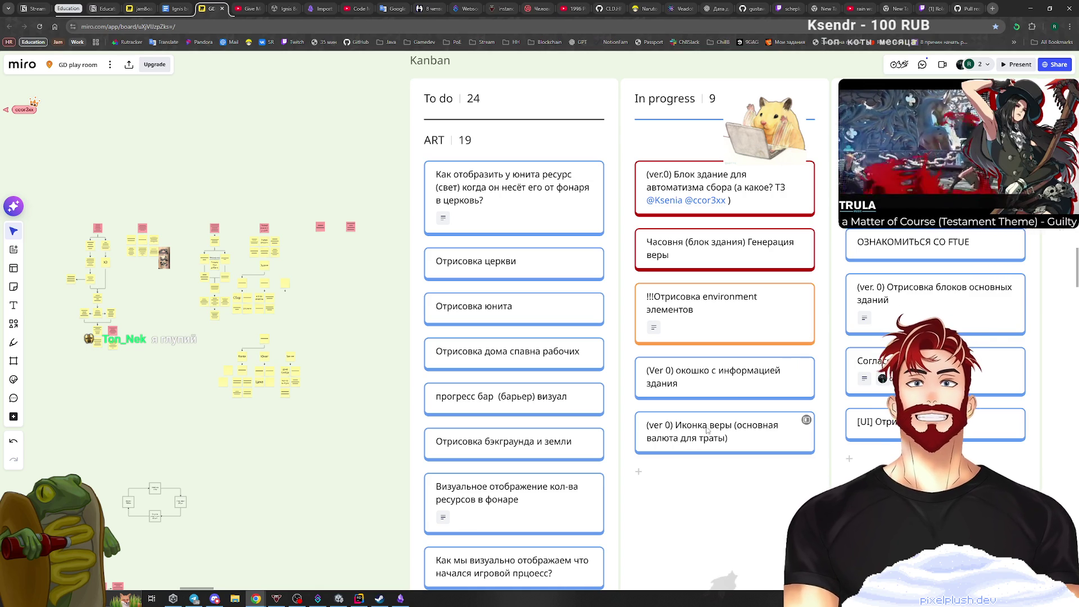
mouse_move(706, 431)
left_mouse_down()
mouse_move(587, 235)
mouse_move(500, 146)
left_mouse_up()
mouse_move(662, 371)
left_mouse_down()
mouse_move(652, 329)
mouse_move(506, 152)
mouse_move(506, 168)
left_mouse_up()
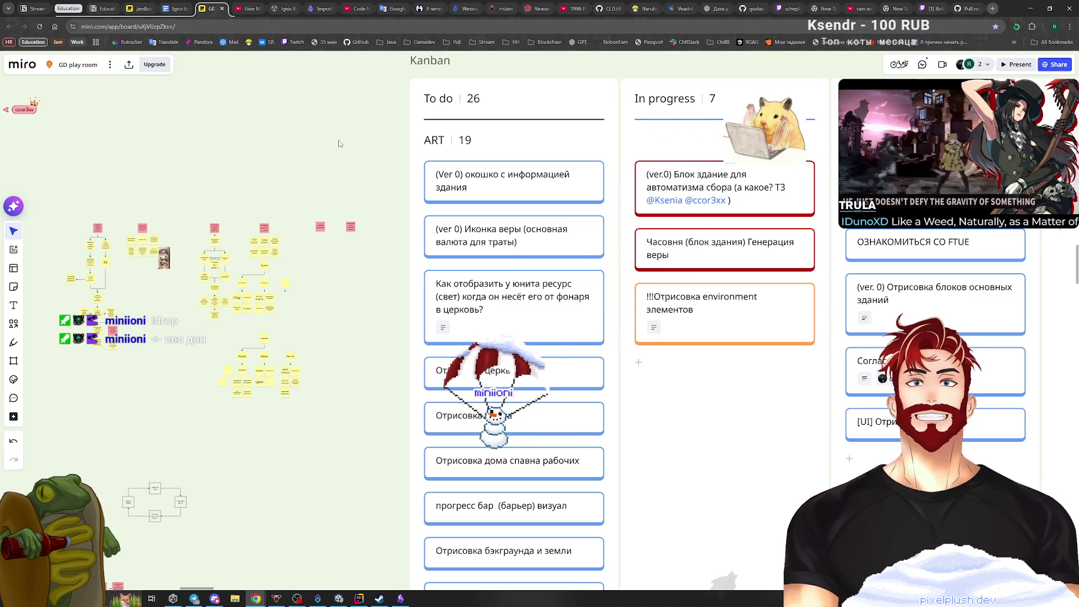
Check the automatic-collection building card, then recentre the Kanban board in view.
left_click(683, 213)
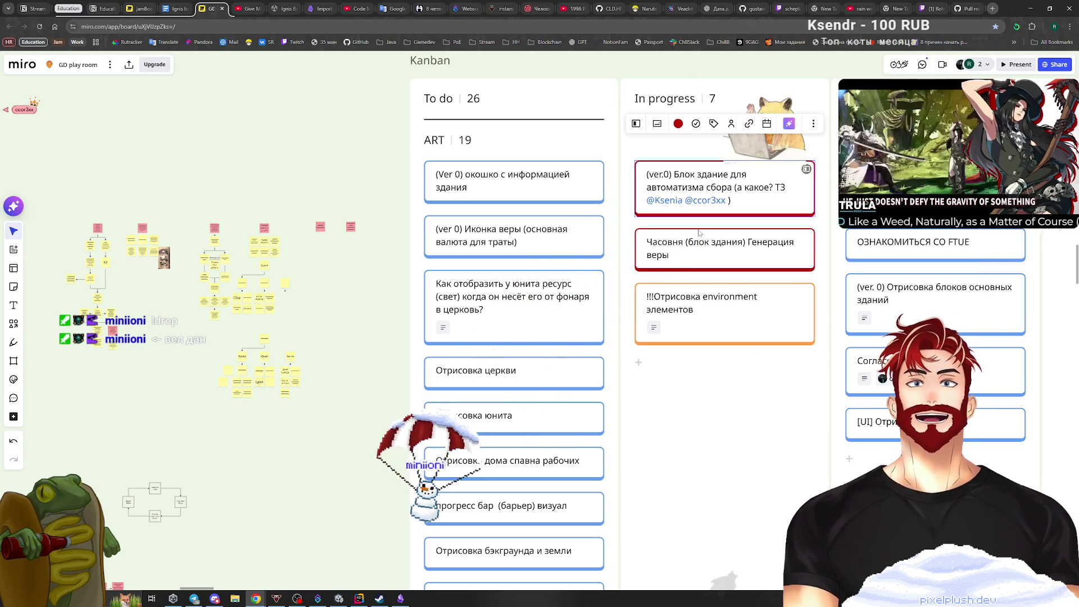
key("Escape")
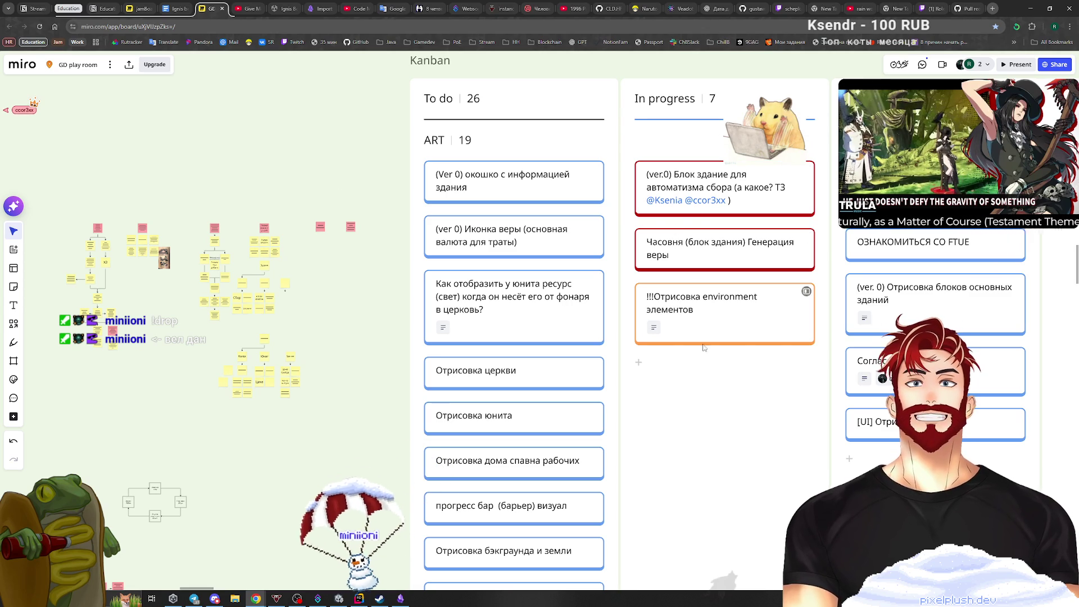
scroll(661, 368, "down", 5)
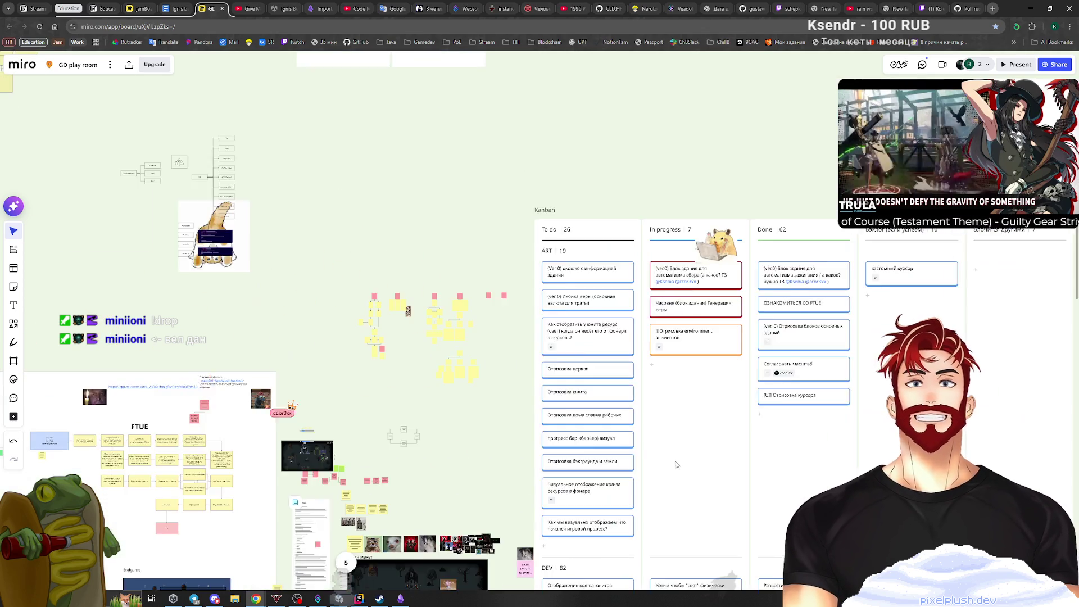
scroll(676, 459, "down", 5)
scroll(646, 393, "up", 3)
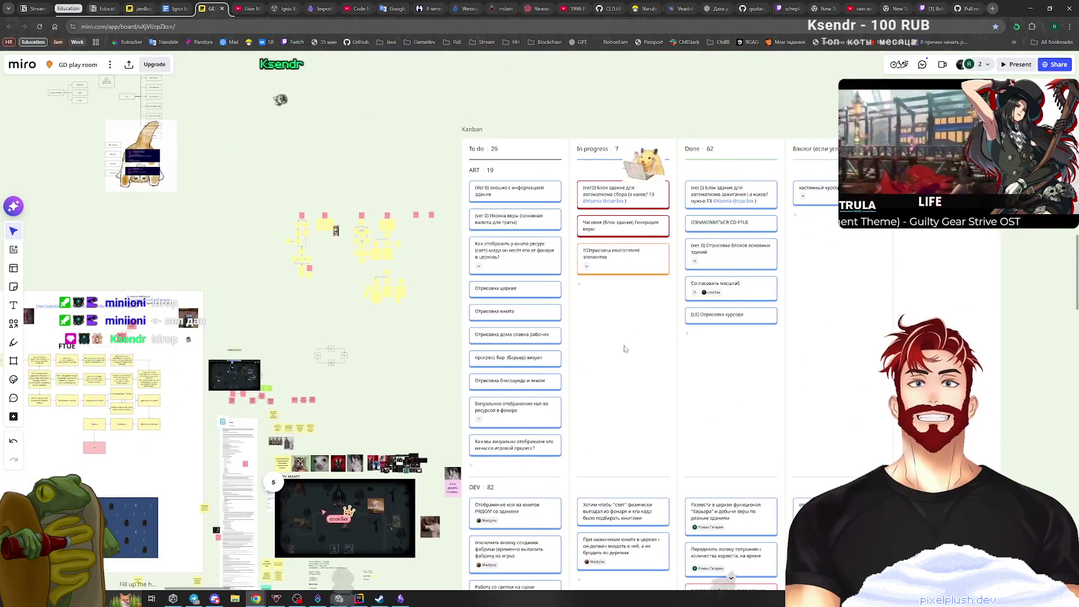
scroll(668, 237, "down", 4)
scroll(668, 237, "down", 3)
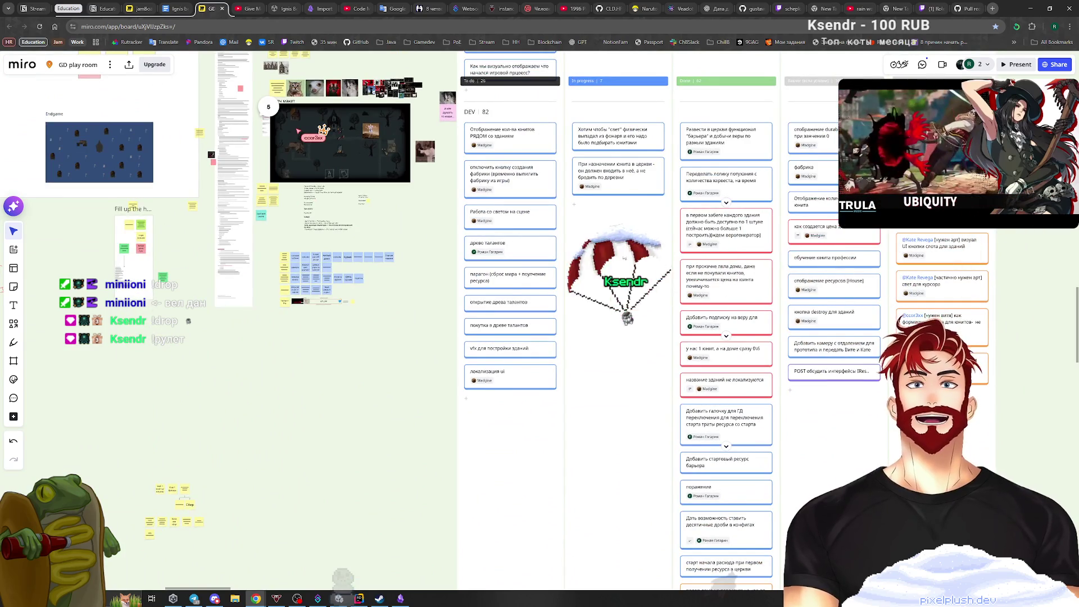
scroll(724, 270, "up", 2)
scroll(724, 270, "right", 3)
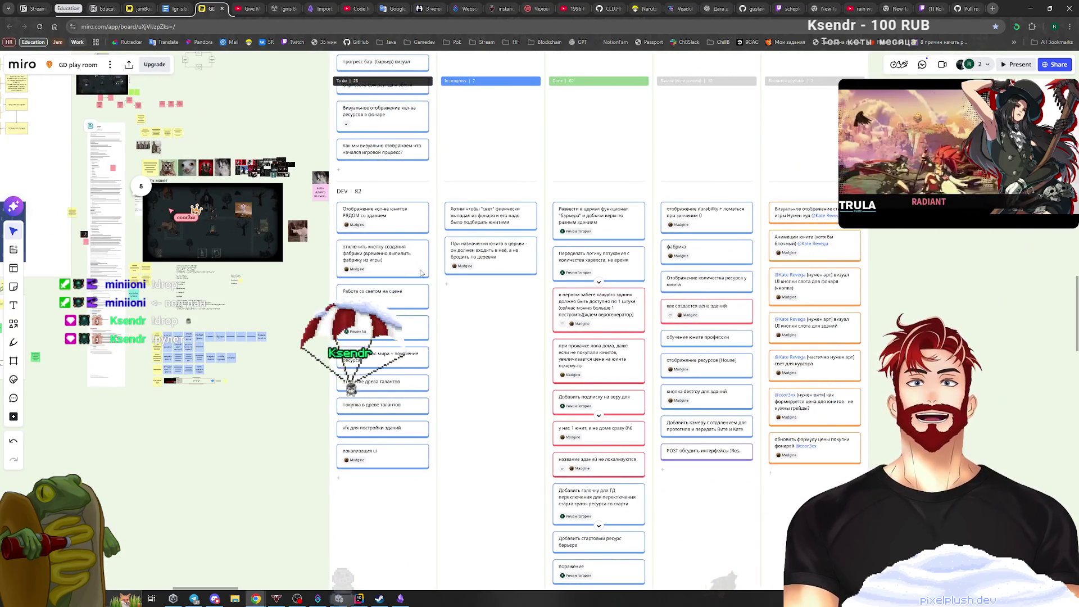
scroll(466, 360, "up", 2)
scroll(466, 359, "left", 2)
scroll(467, 359, "up", 3)
scroll(466, 360, "left", 3)
scroll(466, 360, "up", 3)
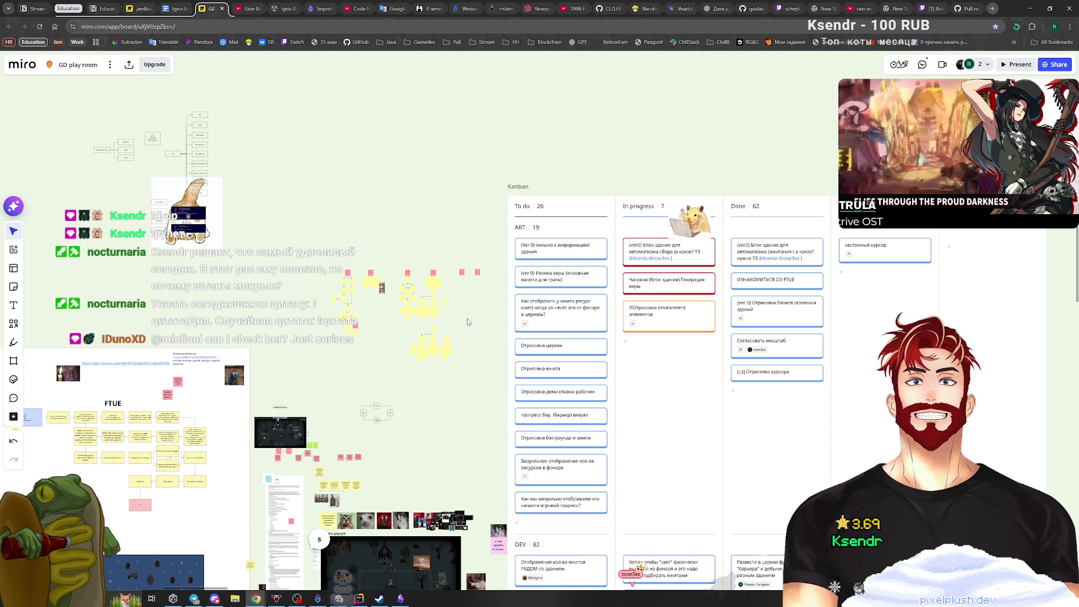
scroll(746, 392, "up", 3)
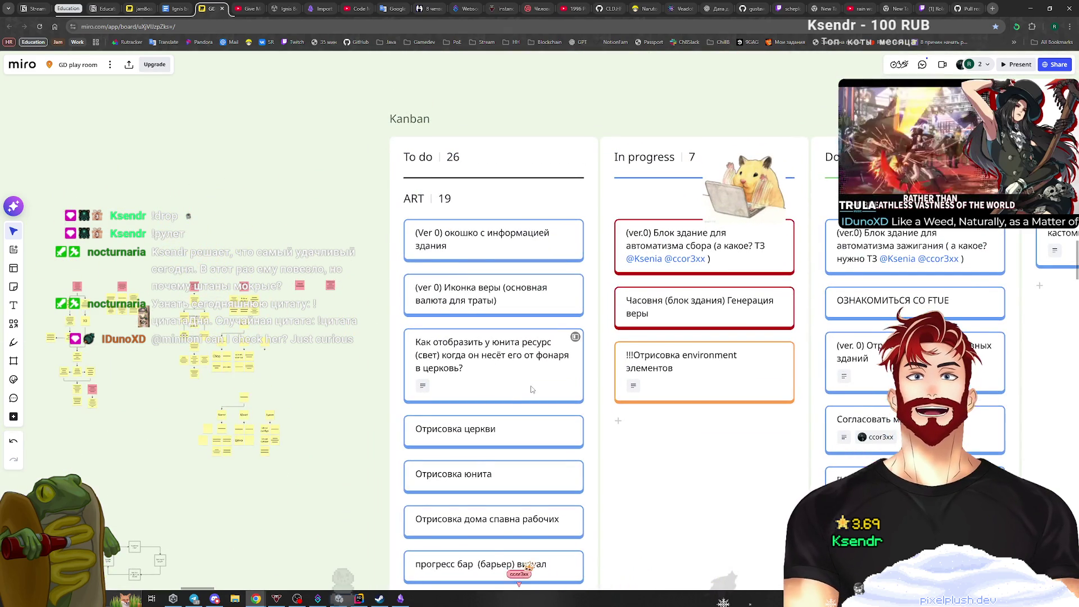
scroll(505, 393, "down", 1)
mouse_move(606, 448)
left_mouse_down()
mouse_move(660, 330)
mouse_move(735, 358)
mouse_move(713, 421)
left_mouse_up()
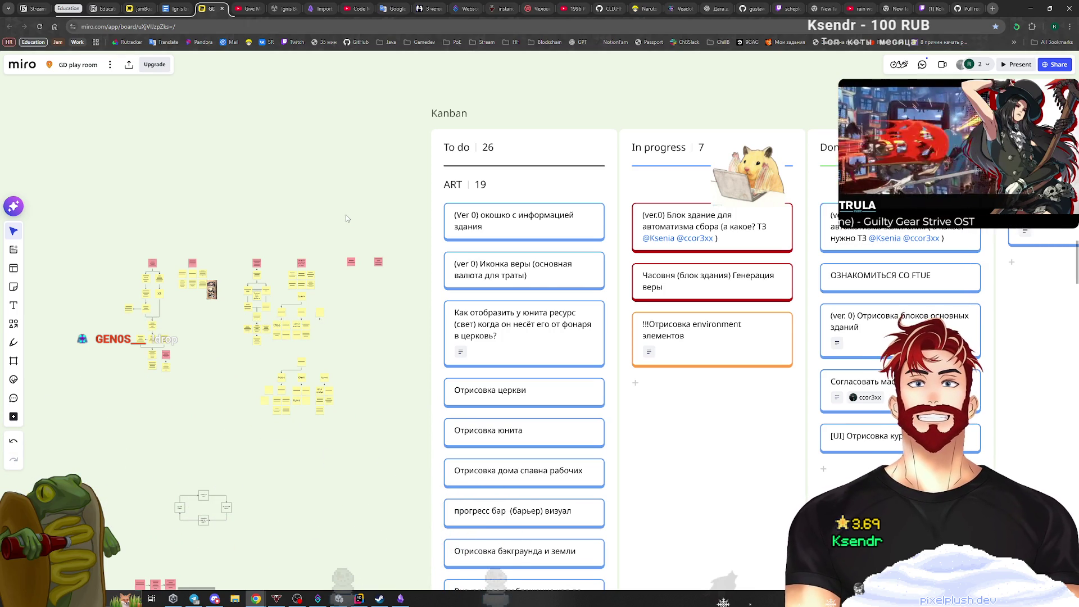
Zoom out the Kanban board, then switch to the Discord window with Alt+Tab.
left_click(708, 348)
left_click(396, 365)
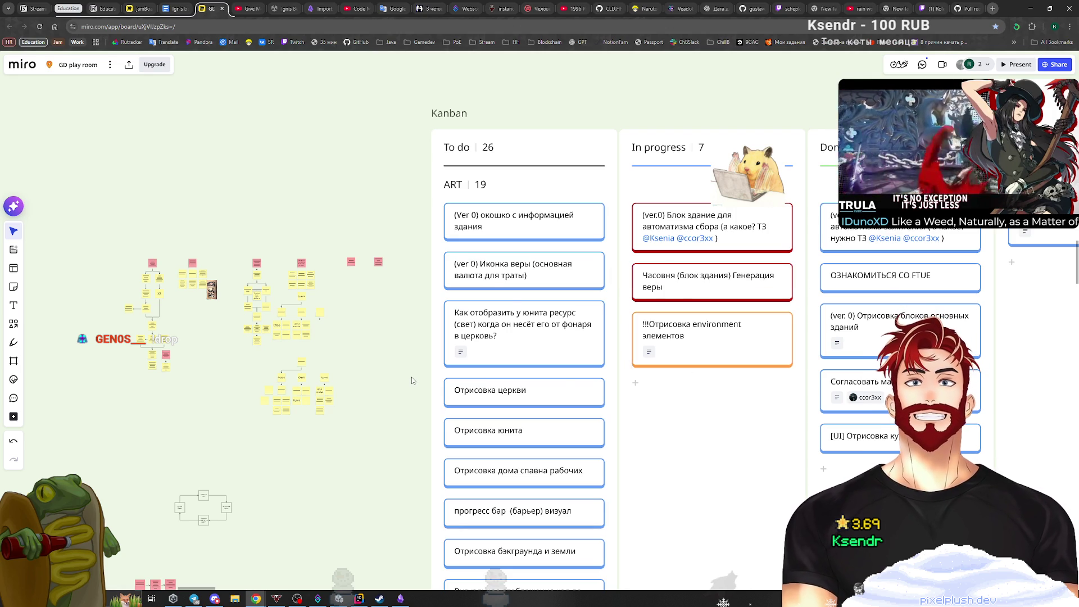
mouse_move(422, 384)
left_mouse_down()
mouse_move(366, 357)
mouse_move(326, 412)
mouse_move(302, 417)
left_mouse_up()
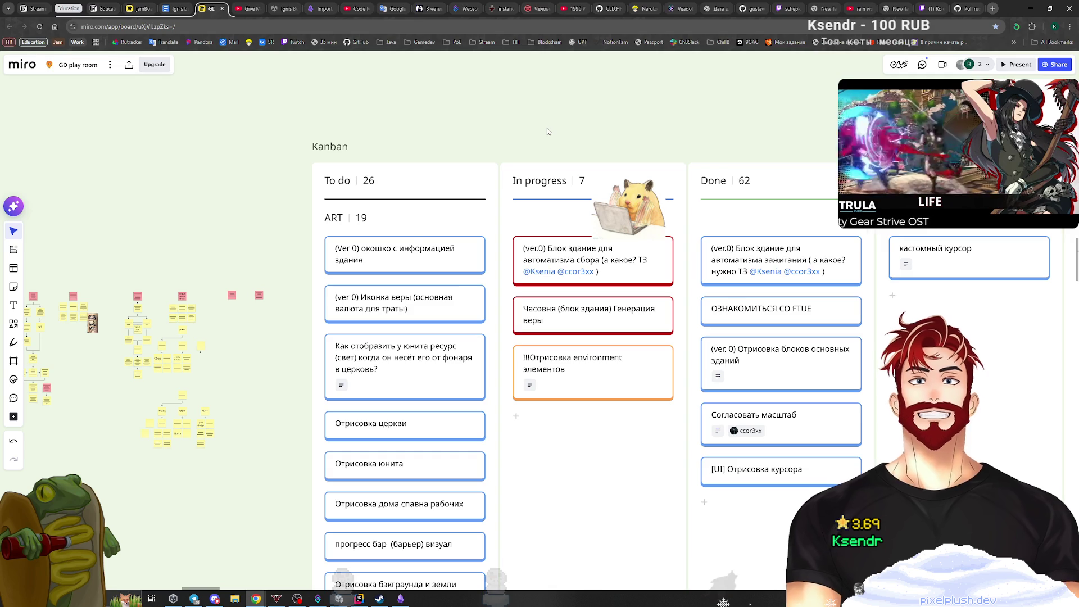
scroll(521, 309, "down", 3)
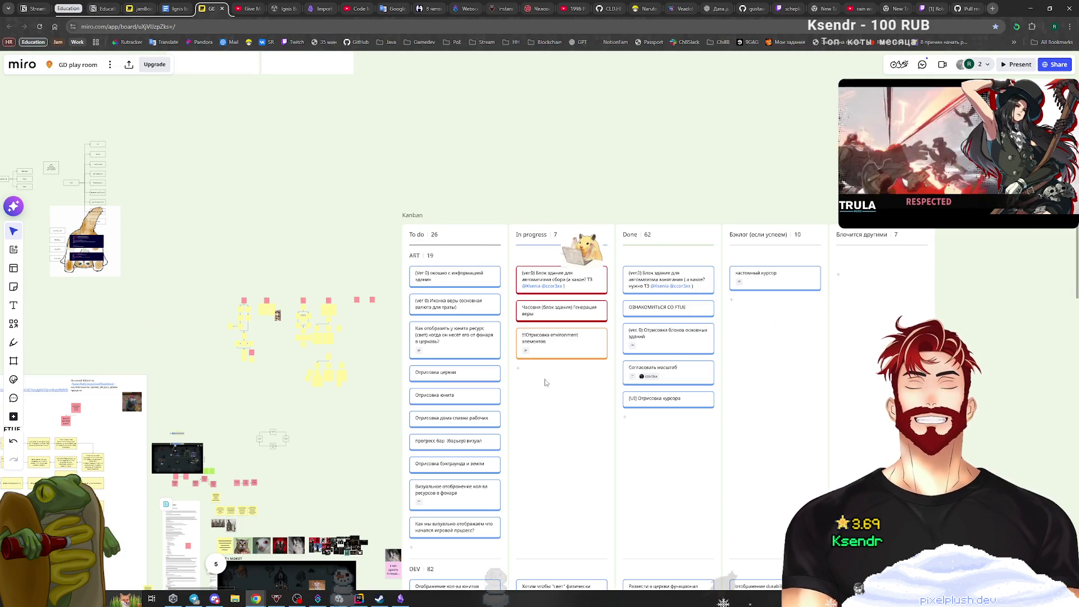
scroll(537, 378, "down", 2)
scroll(991, 345, "left", 2)
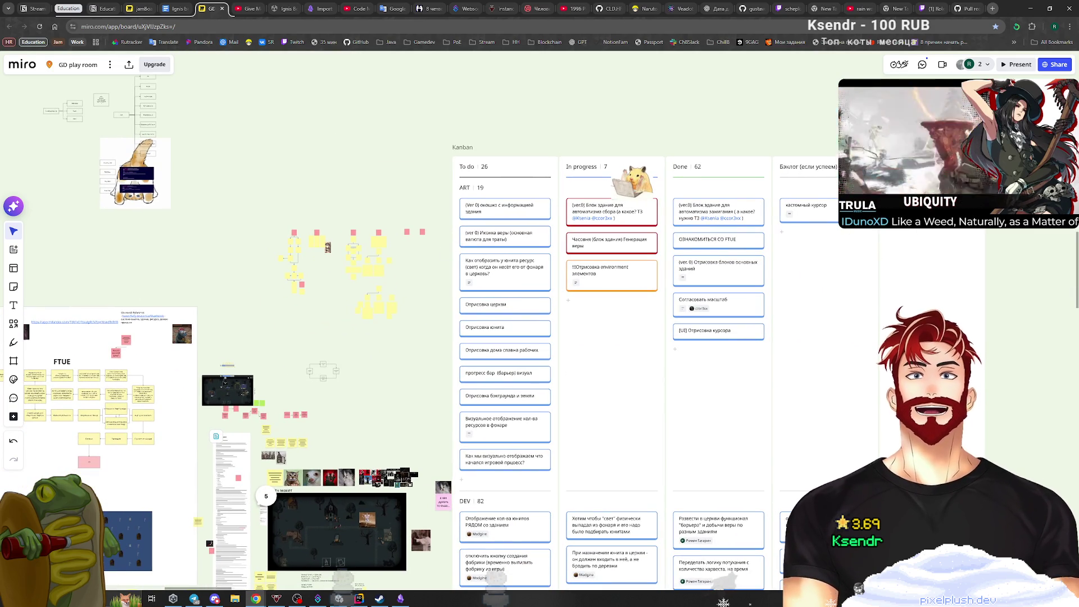
scroll(717, 274, "down", 3)
scroll(716, 274, "right", 3)
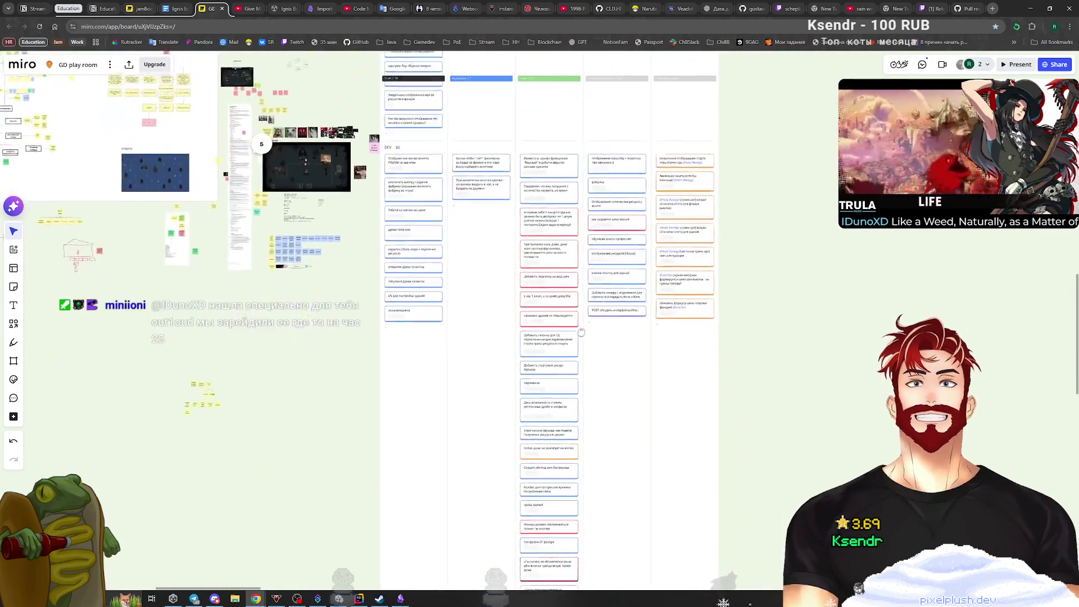
scroll(717, 274, "left", 3)
key("alt+Tab")
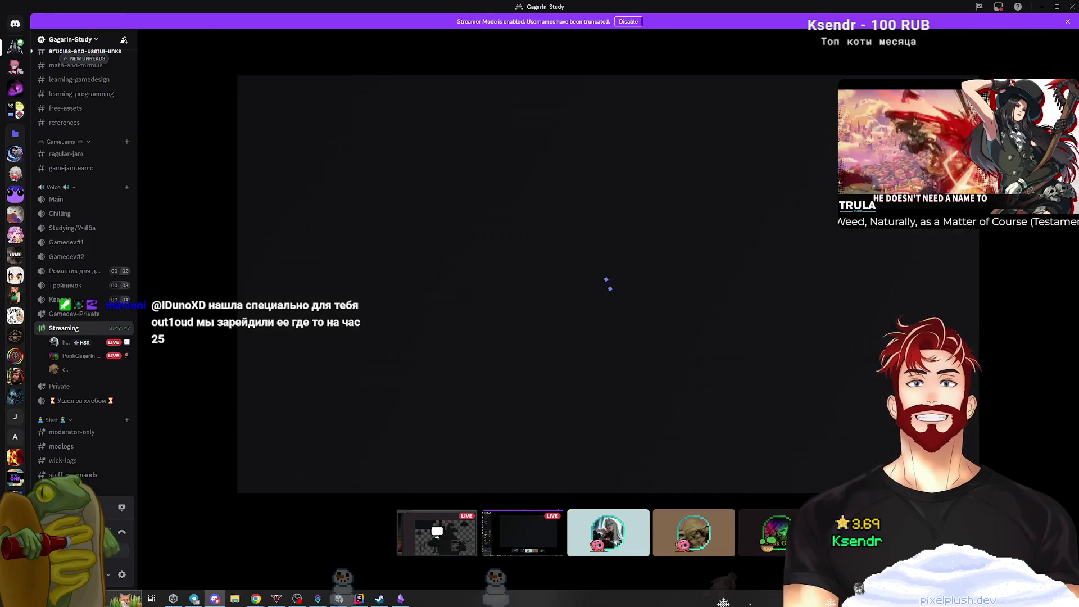
Leave Discord and bring the Miro Kanban board back on screen.
key("alt+Tab")
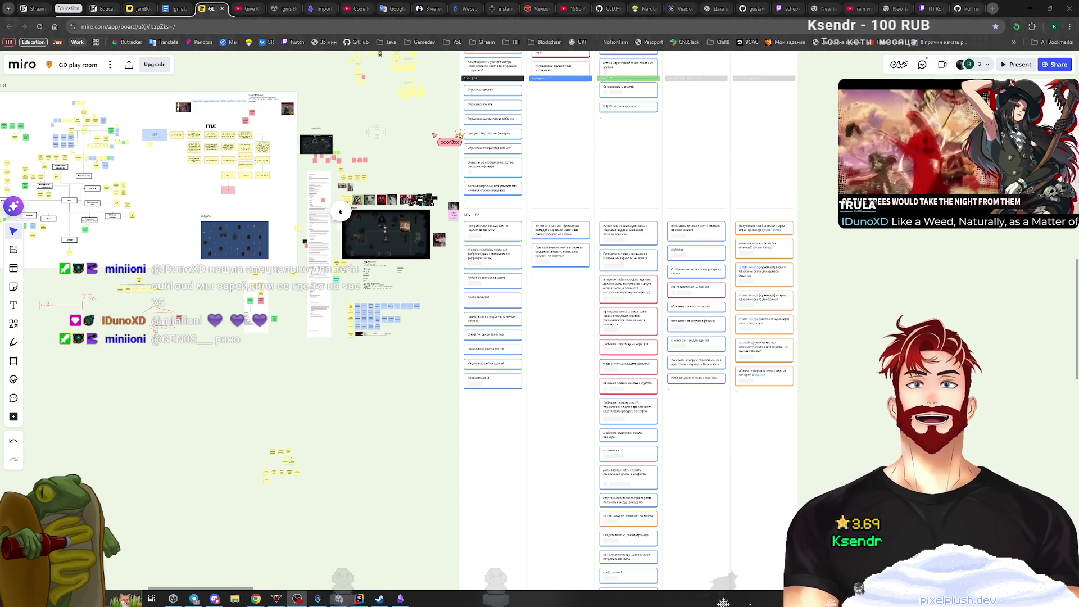
Minimize the Chrome window so the desktop with the Unity Hub projects list shows.
scroll(697, 325, "up", 5)
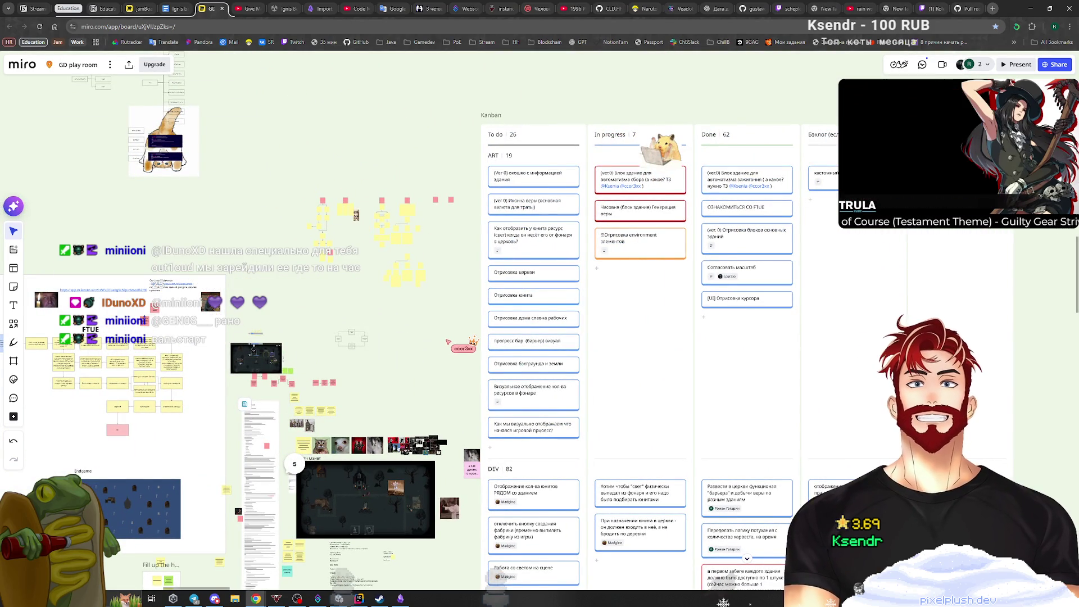
key("alt+Tab")
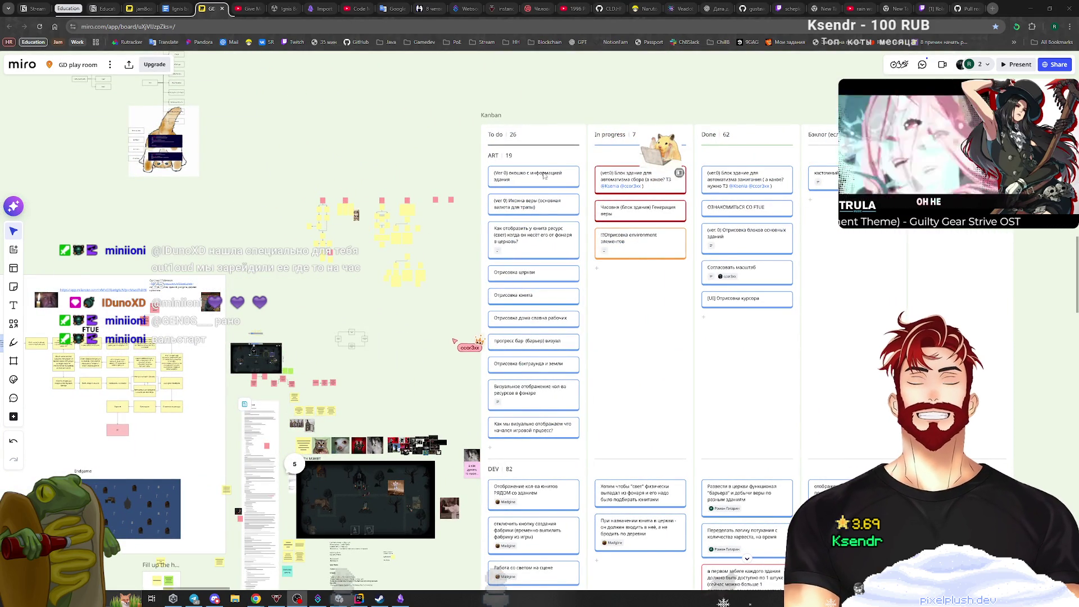
key("alt+Tab")
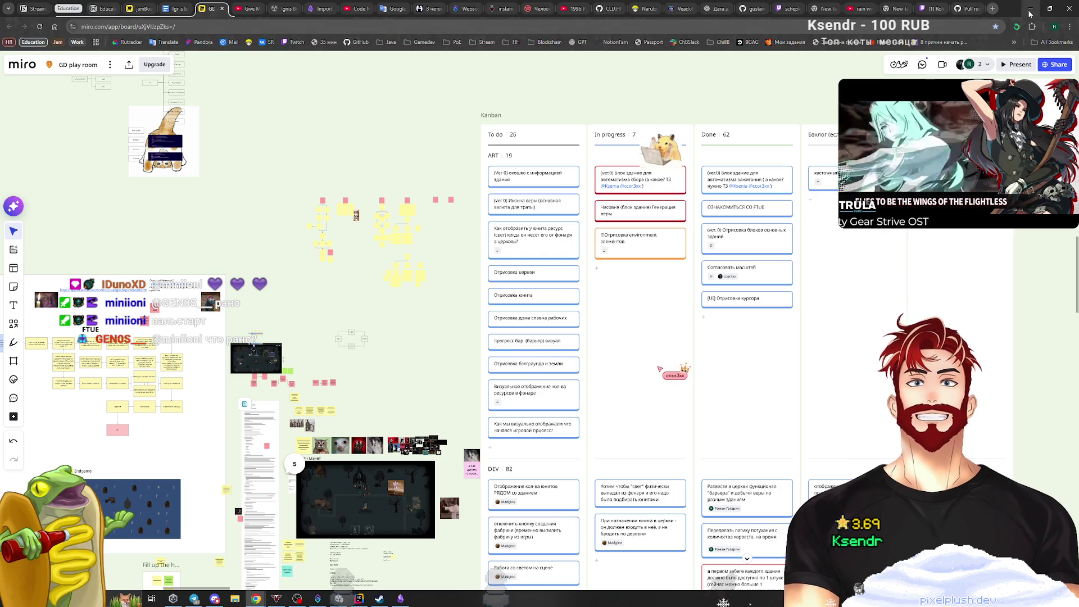
left_click(1030, 11)
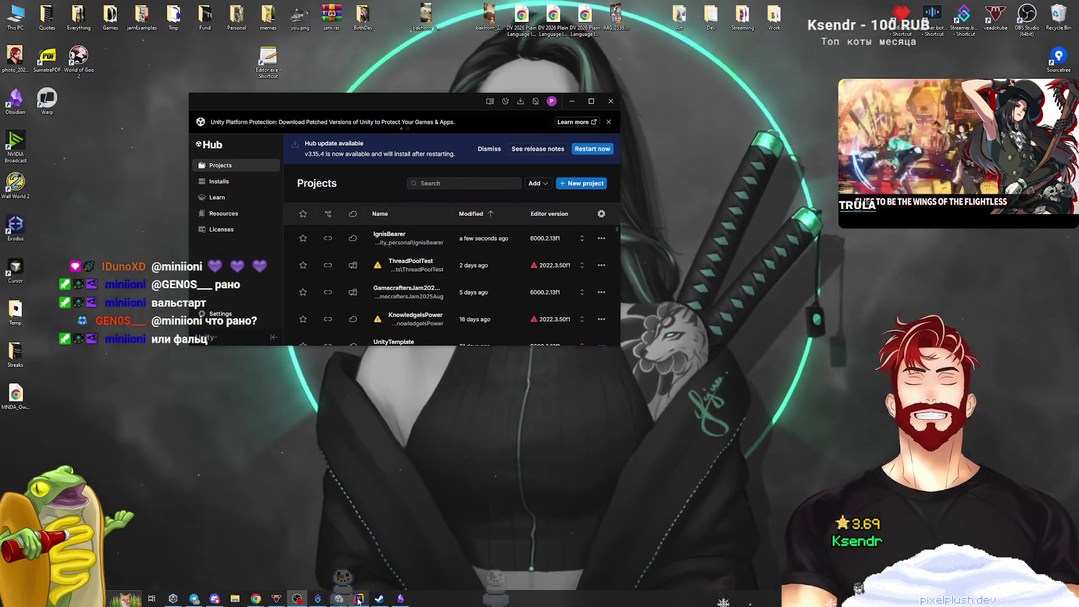
left_click(359, 599)
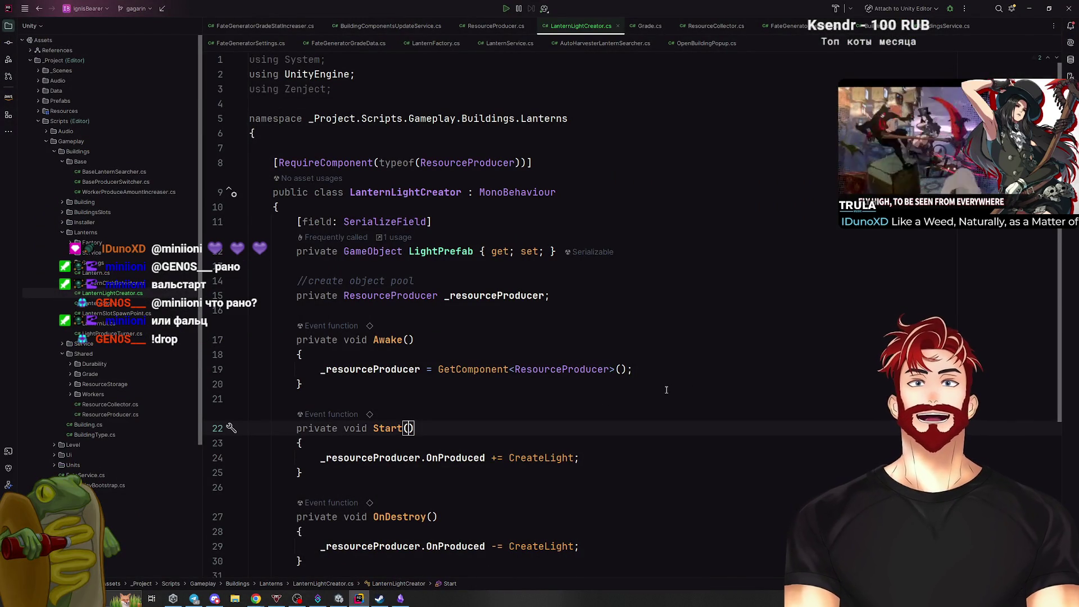
left_click(410, 350)
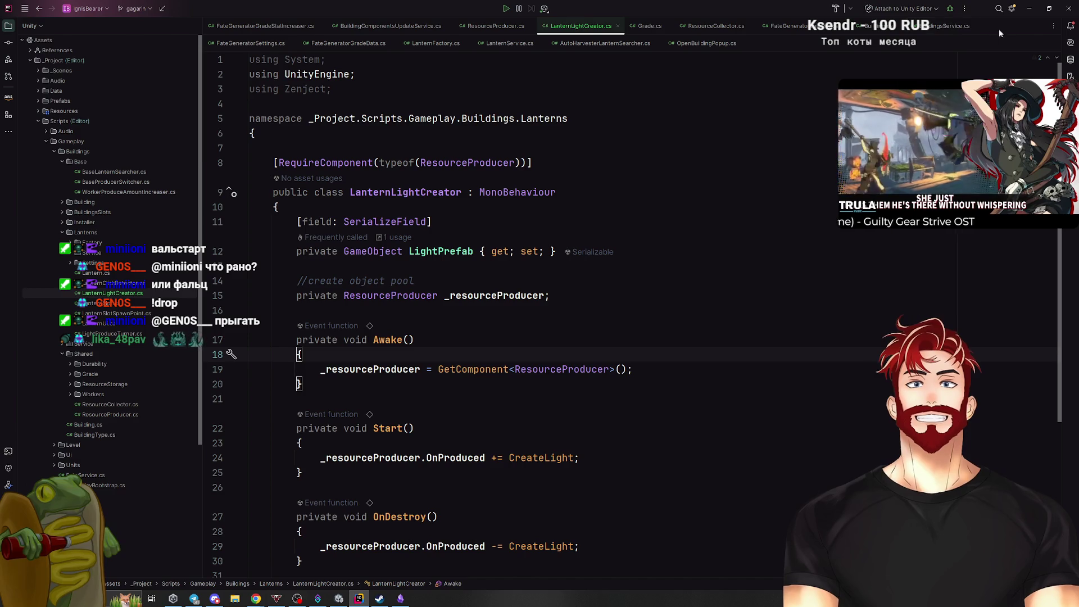
left_click(1028, 9)
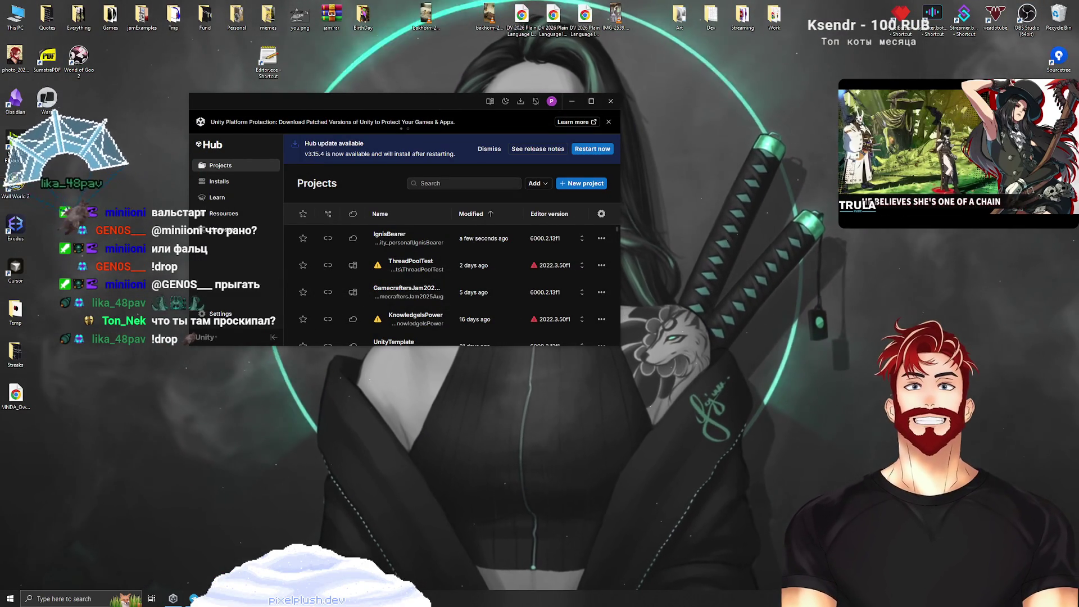
key("alt+Tab")
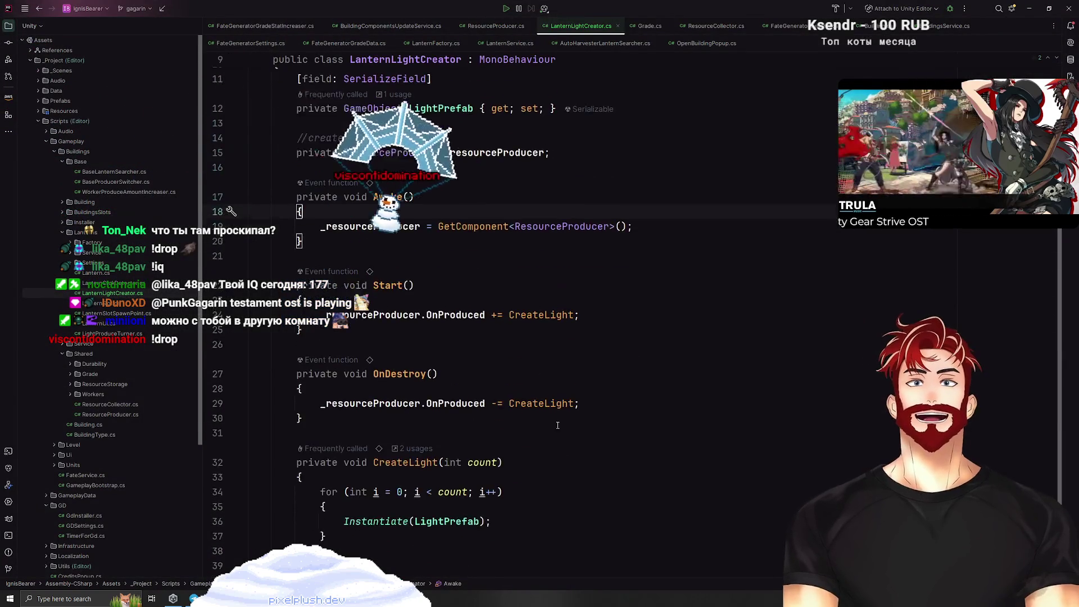
scroll(560, 428, "down", 3)
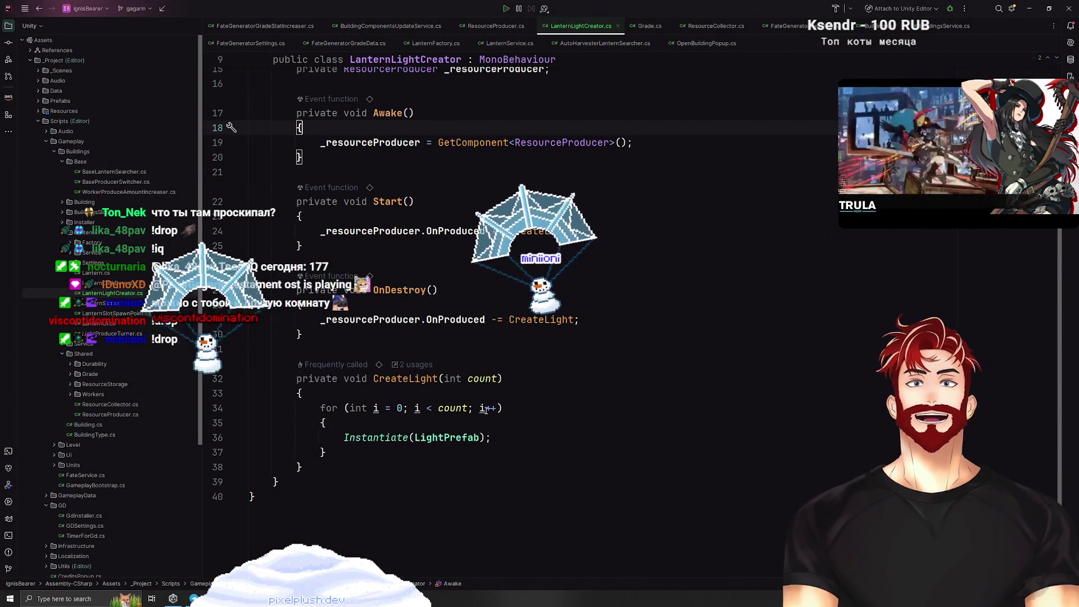
left_click(552, 422)
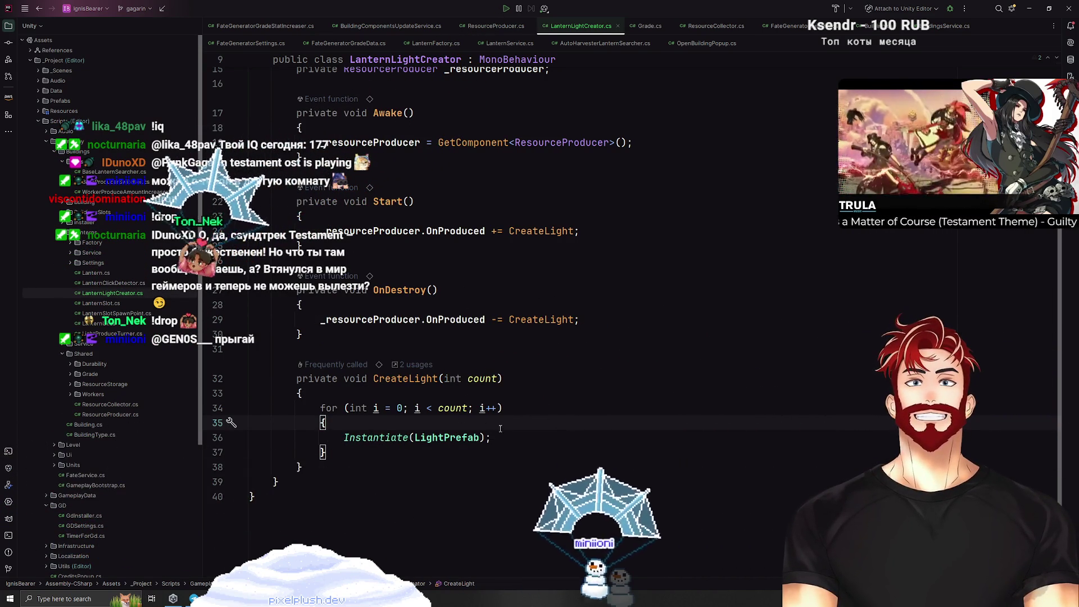
scroll(478, 428, "up", 2)
scroll(476, 429, "up", 5)
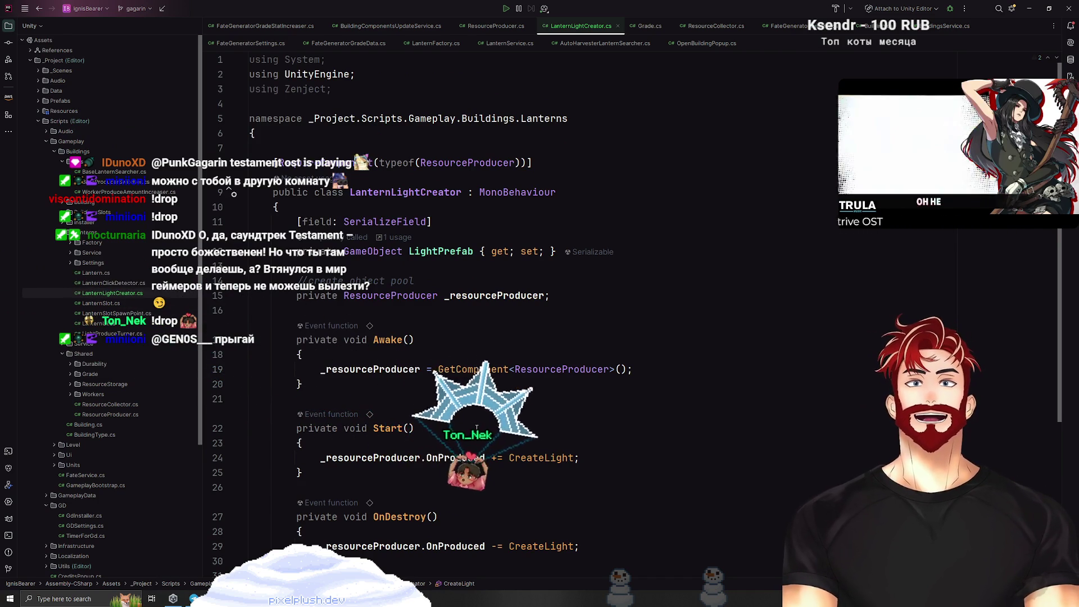
left_click(705, 258)
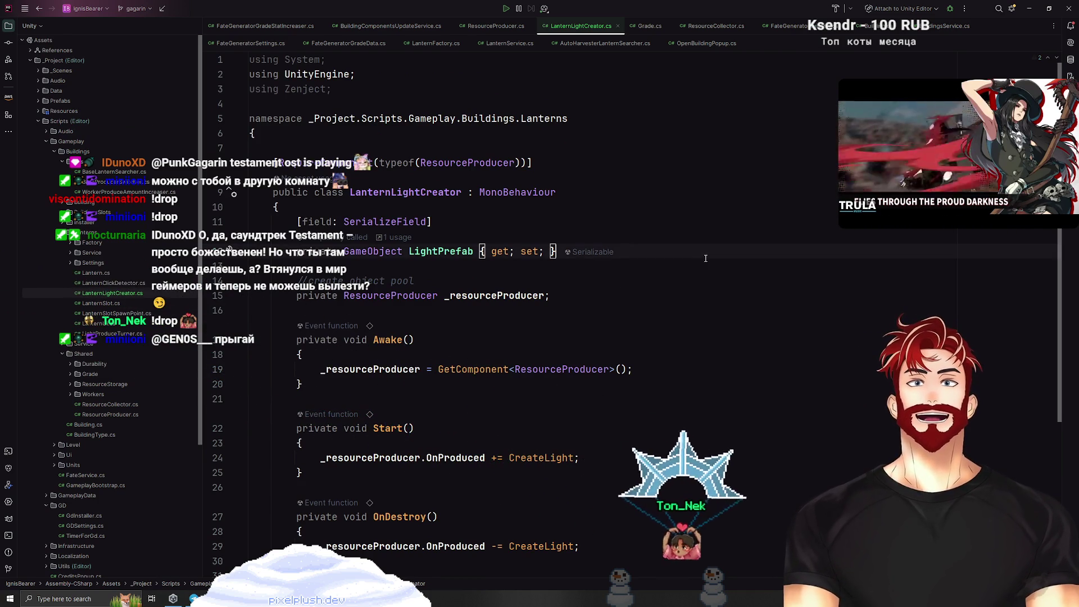
Duplicate the LightPrefab property and turn the copy into a Transform named SpawnPoint.
left_click_drag(705, 257, 677, 208)
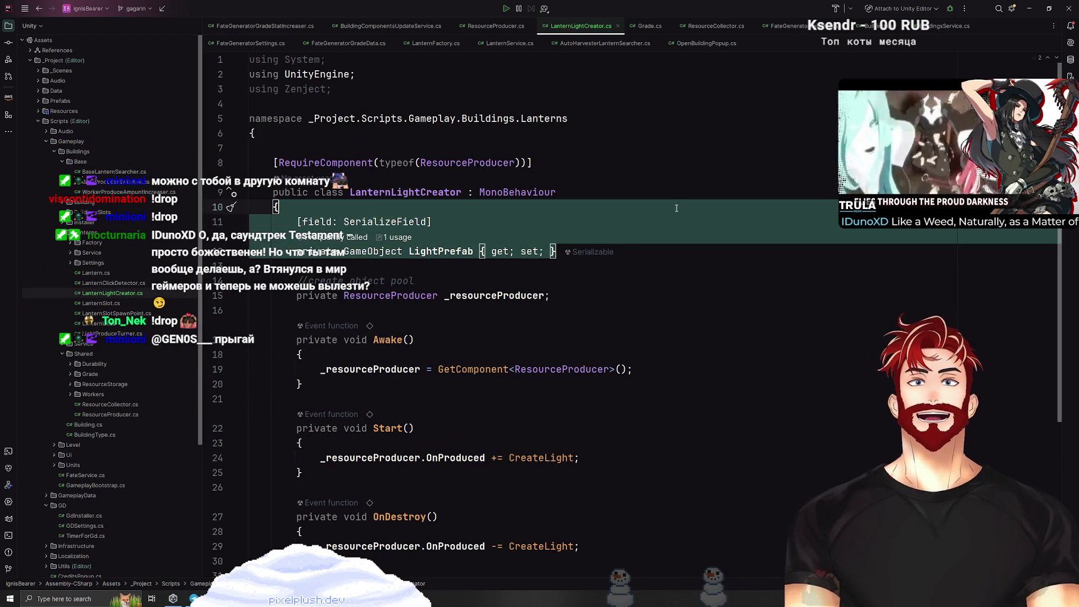
key("ctrl+d")
key("Return")
double_click(374, 296)
type("Transform")
key("Return")
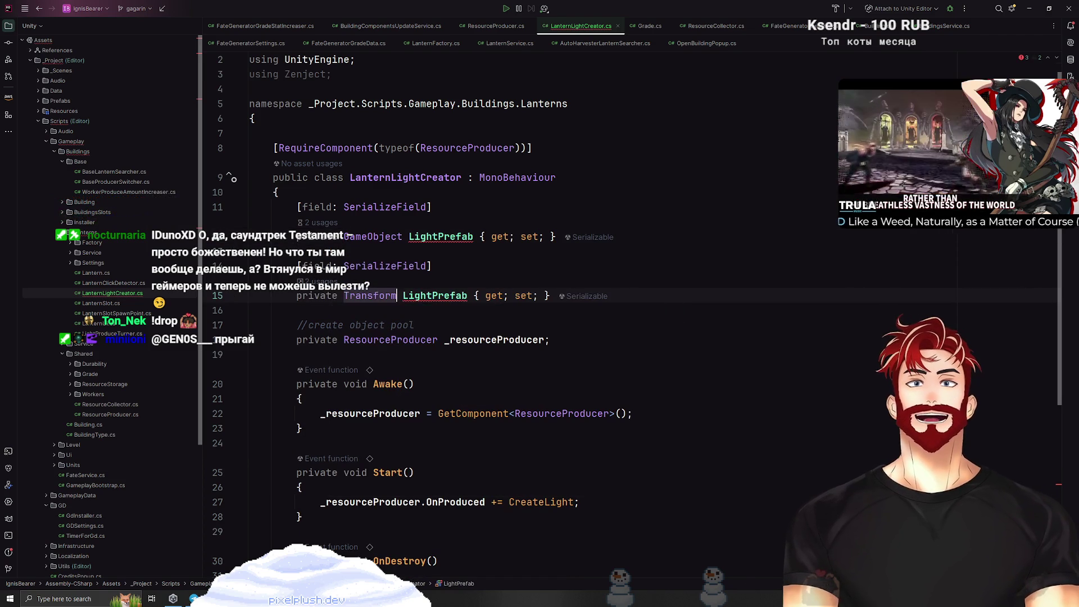
double_click(434, 296)
type("ызфцтЗ")
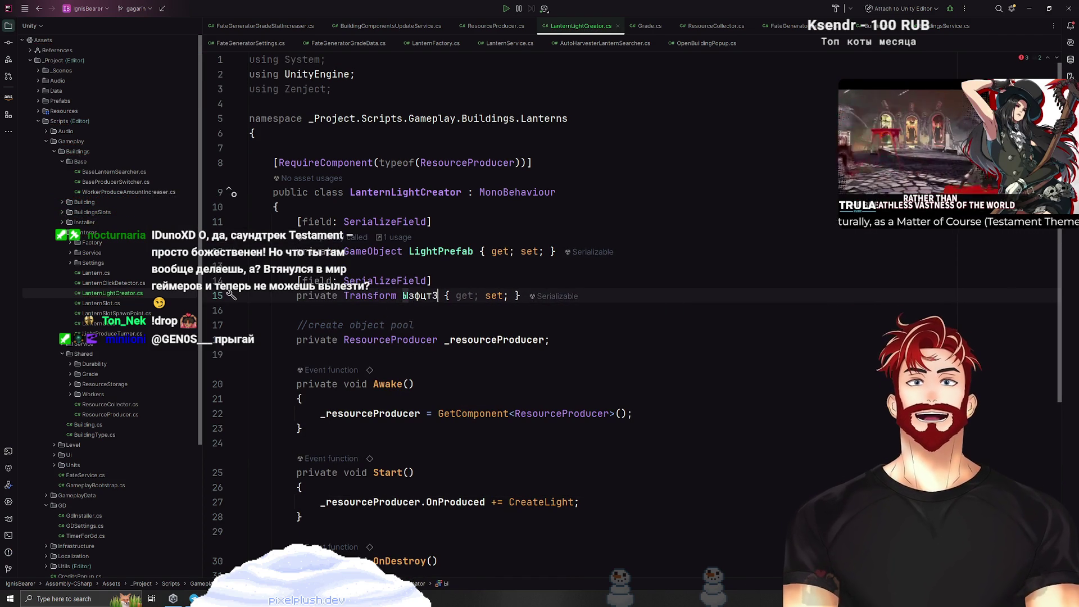
type("щште")
key("BackSpace")
key("BackSpace")
key("BackSpace")
type("SpawnP")
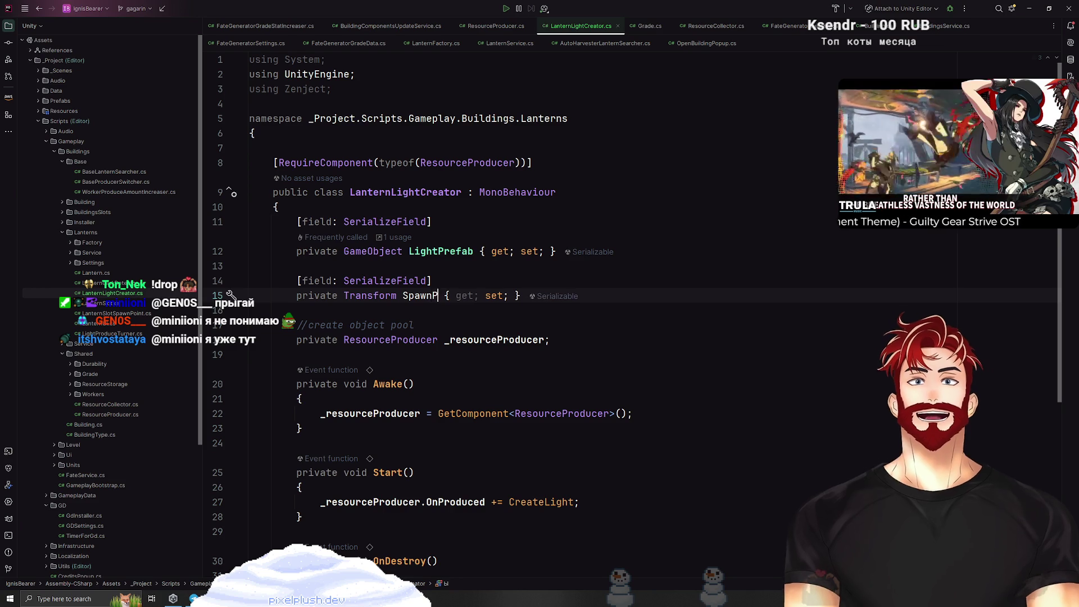
type("nt")
left_click(752, 313)
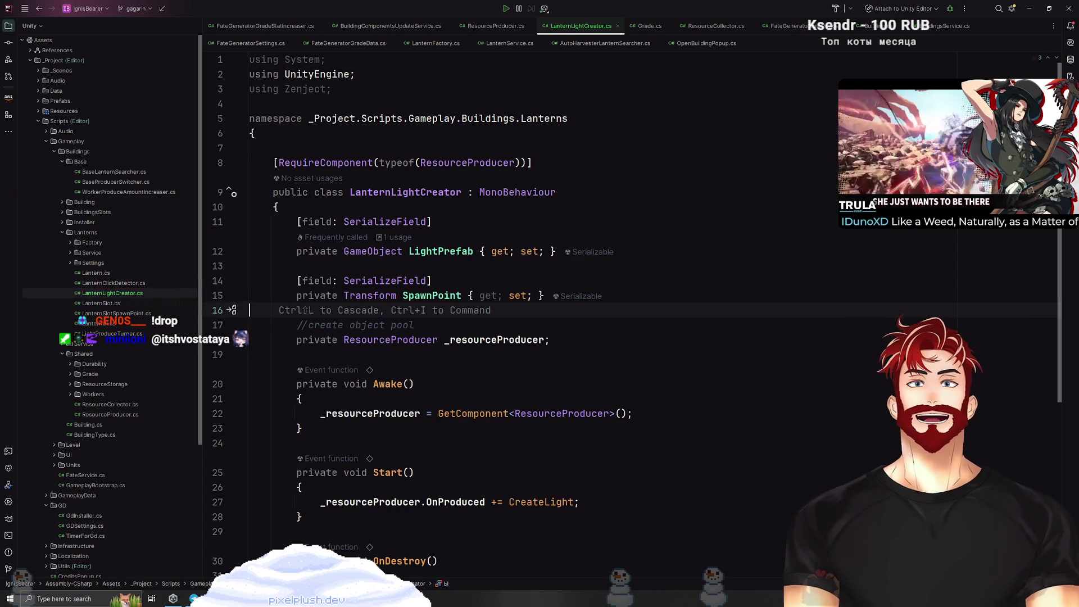
left_click(752, 223)
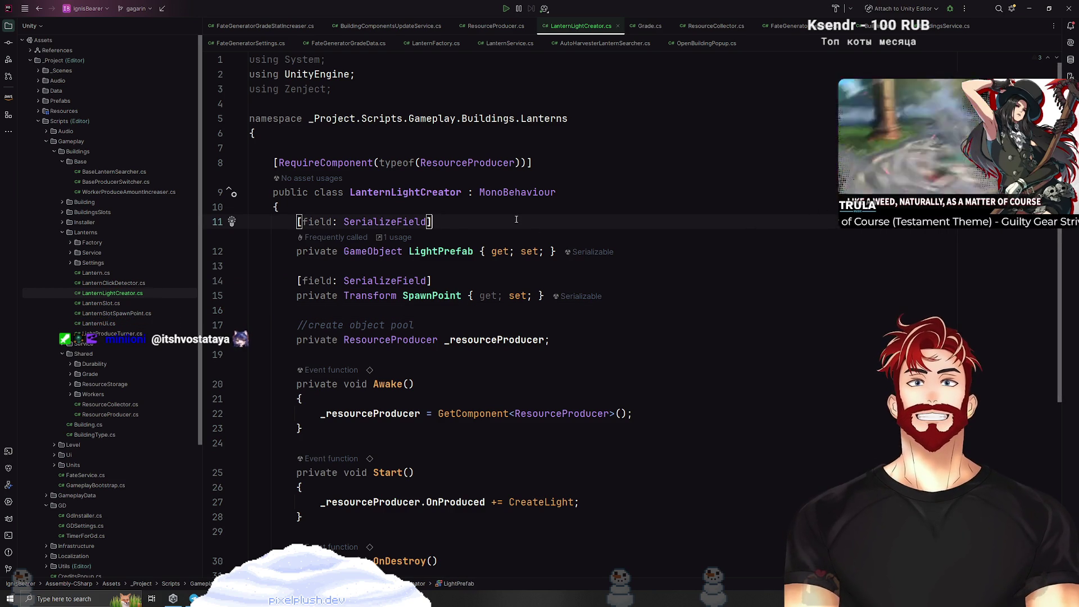
Store the Instantiate result in var lightResource and generate an empty LightResource : MonoBehaviour class.
scroll(702, 302, "down", 6)
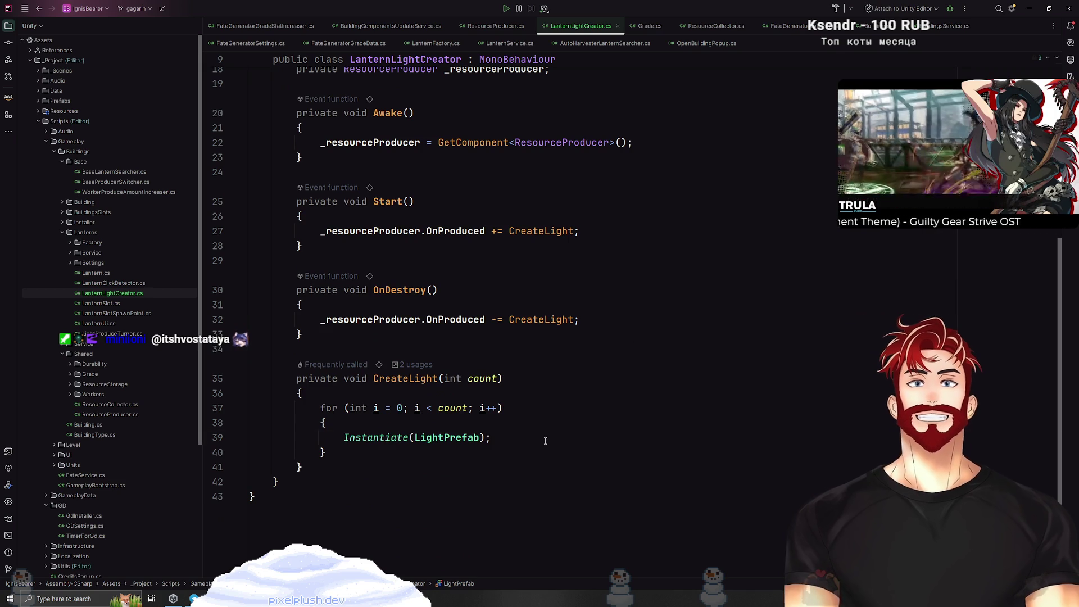
type("var ")
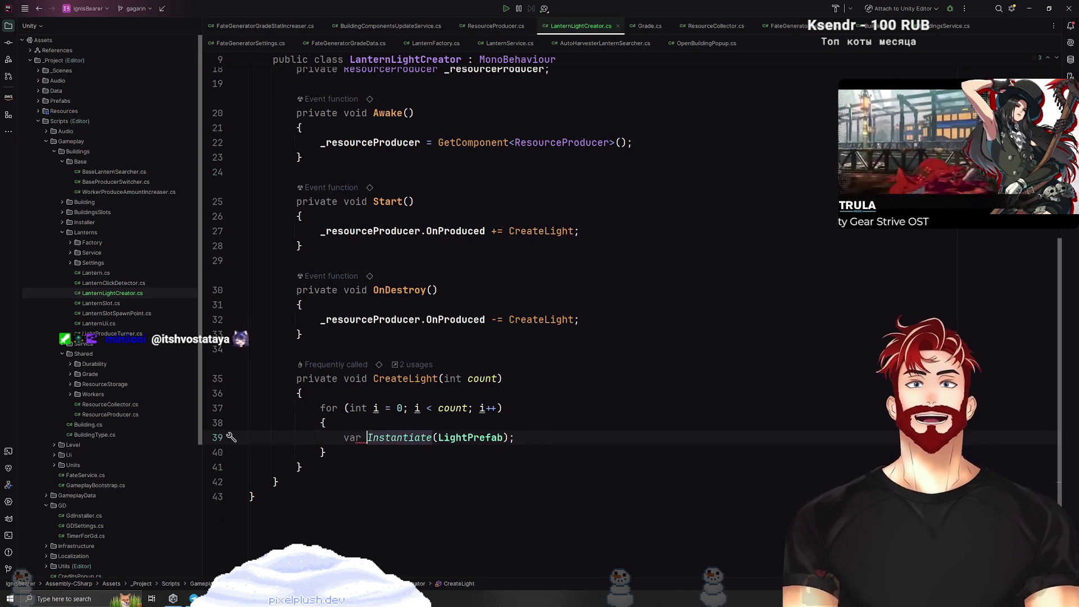
type("light =")
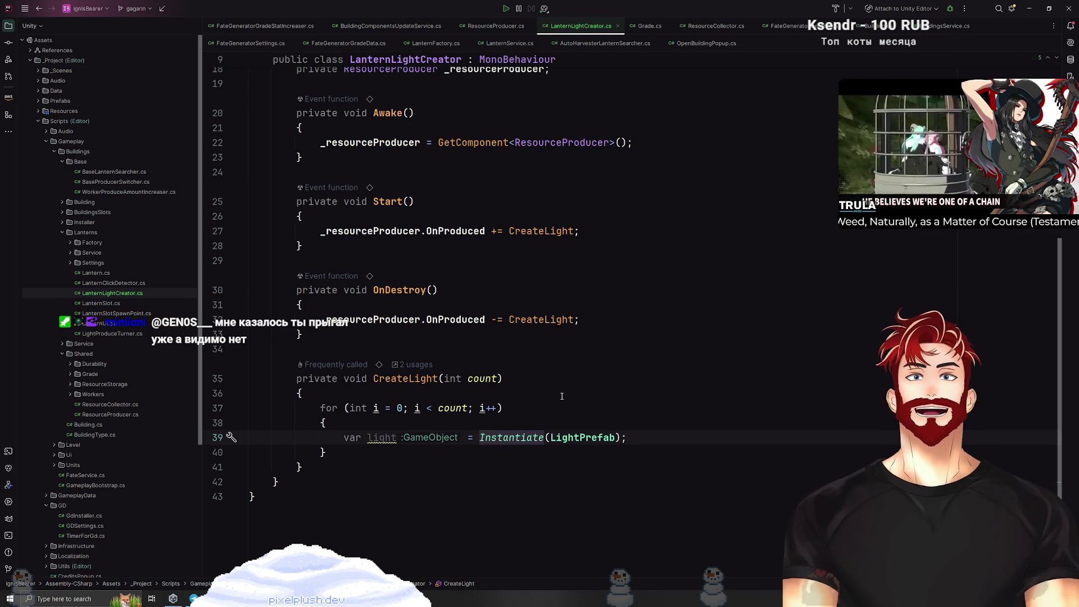
left_click(407, 437)
type("Resource")
key("Tab")
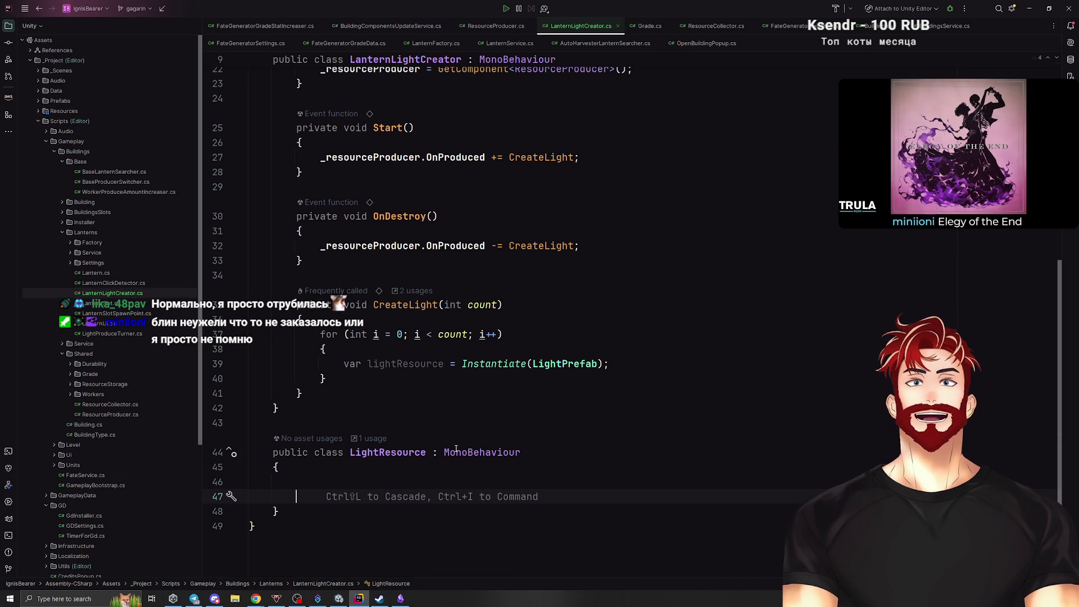
scroll(455, 448, "up", 1)
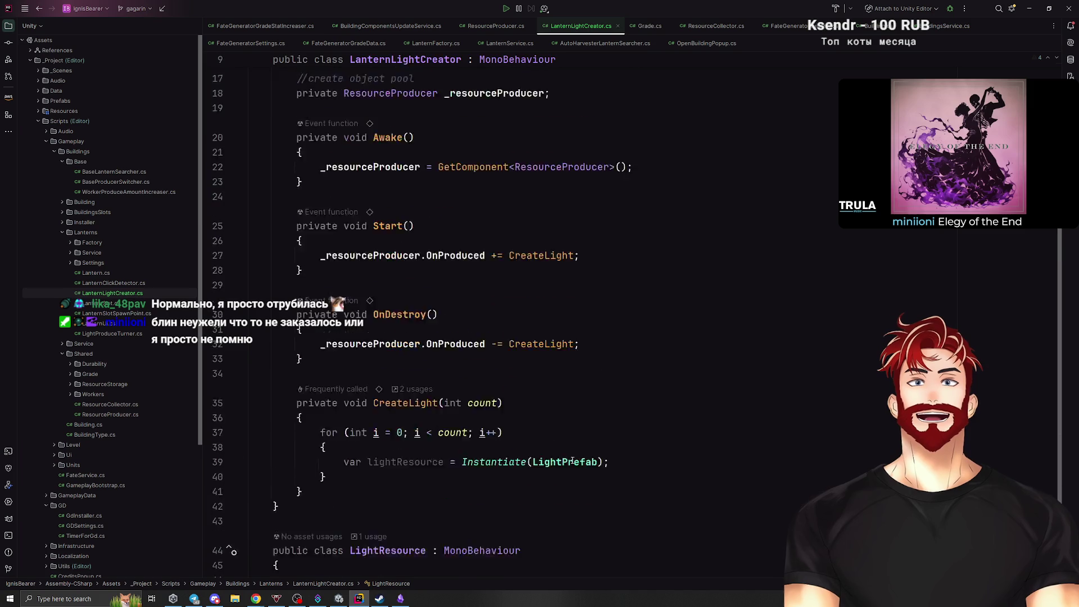
Replace Instantiate's second argument with transform, giving Instantiate(LightPrefab, transform).
left_click(597, 409)
type(", this")
key("Down")
key("Down")
key("Down")
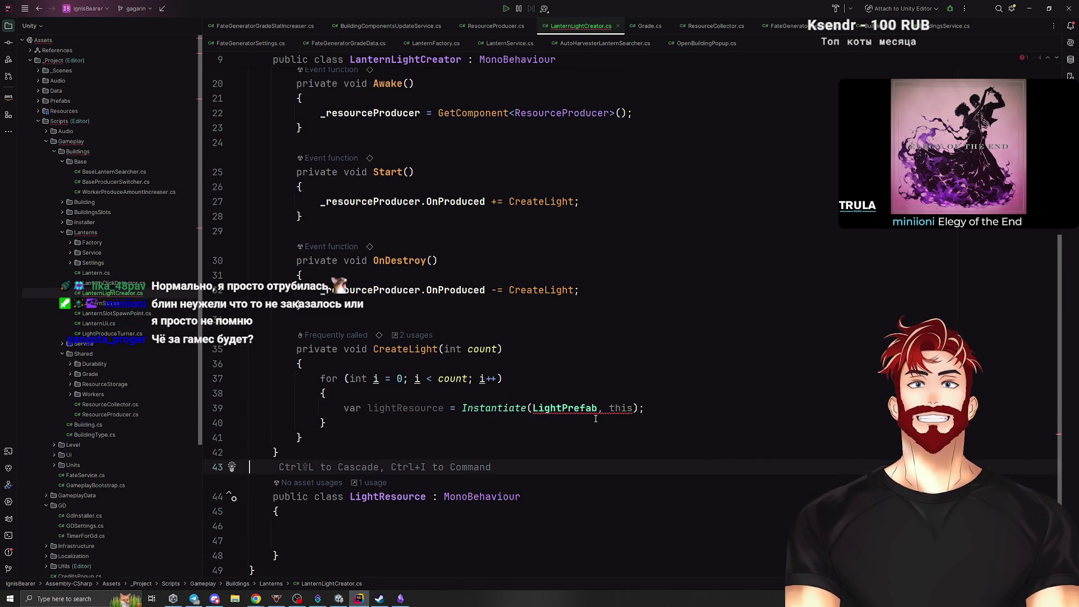
left_click(612, 408)
key("ctrl+p")
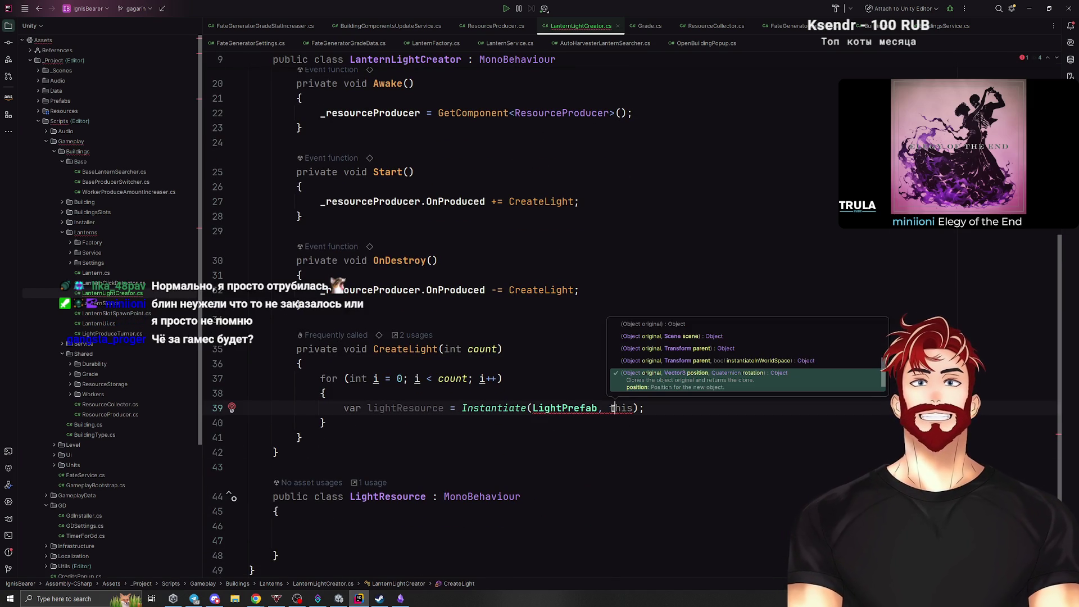
double_click(623, 408)
type("tra")
key("Escape")
key("ctrl+space")
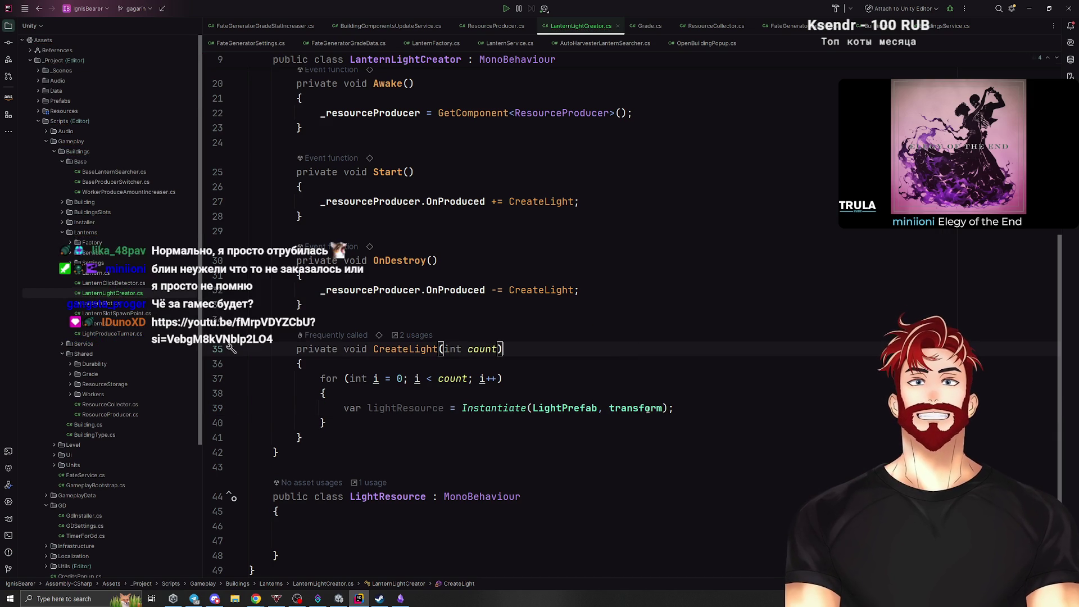
Check Instantiate's parameter hints and dismiss the suggested extra arguments.
left_click(550, 408)
left_click(662, 409)
mouse_move(664, 408)
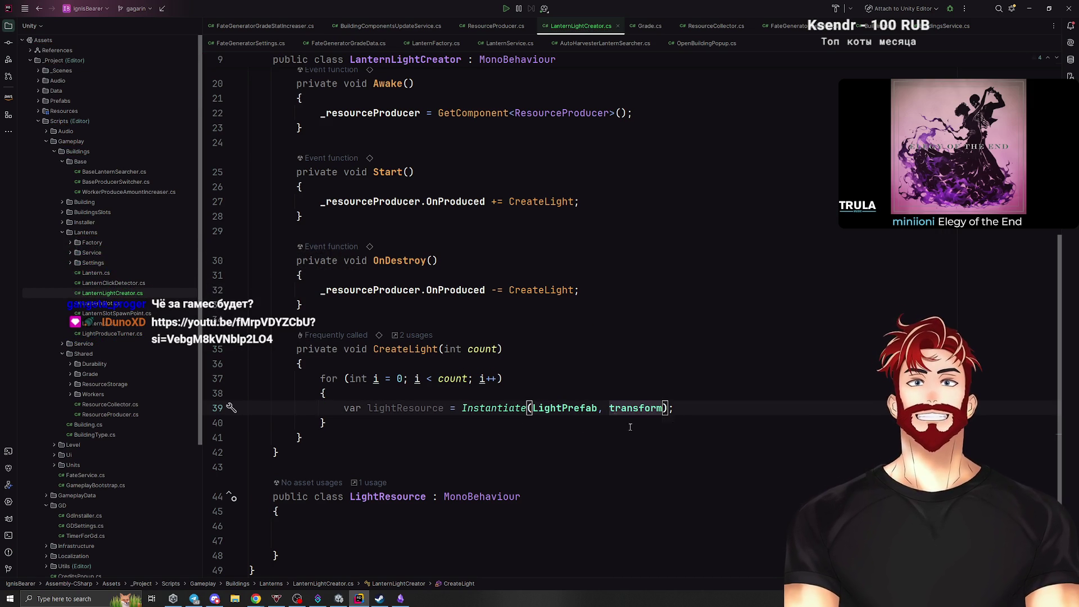
left_click(609, 409)
key("ctrl+p")
type("SpawnPoint.position, Quaternion.identity,")
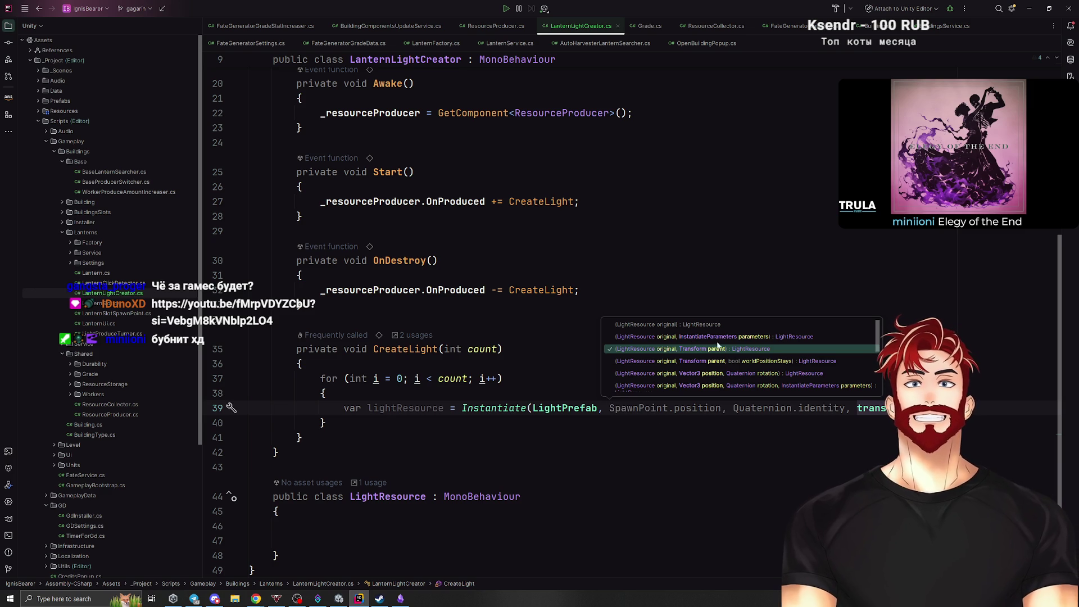
left_click(769, 269)
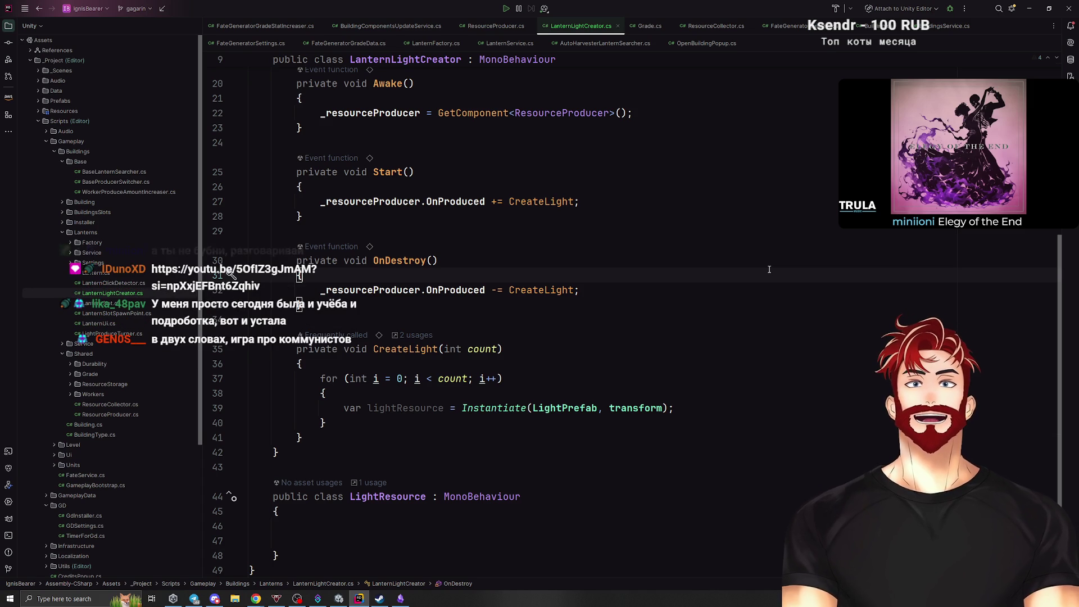
Start an '//animate with Tween' comment on a new line below the Instantiate call.
left_click(619, 391)
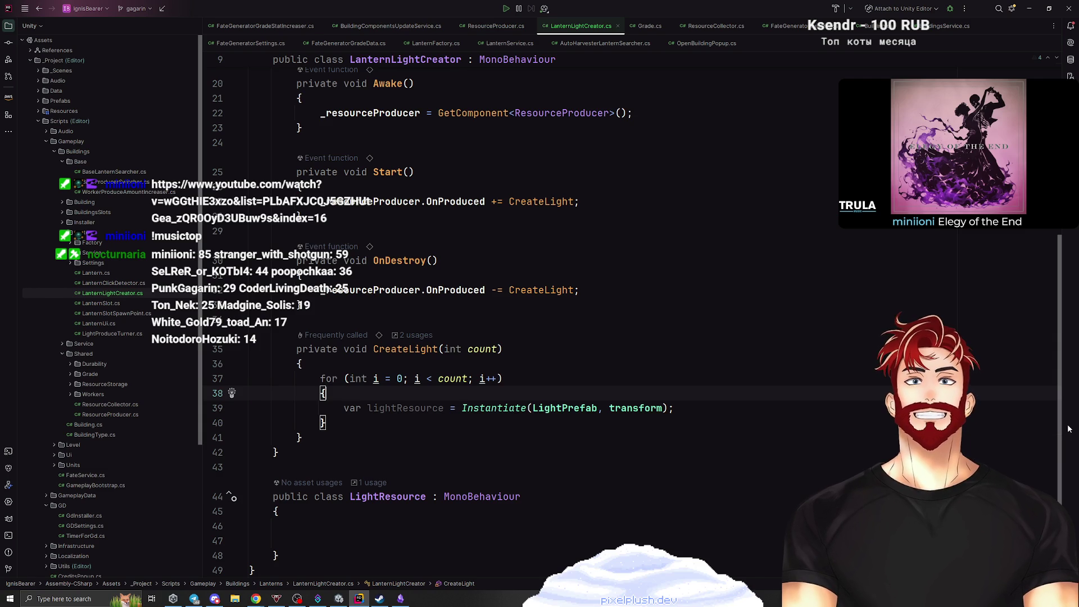
left_click(713, 412)
key("Return")
type("//animate with ")
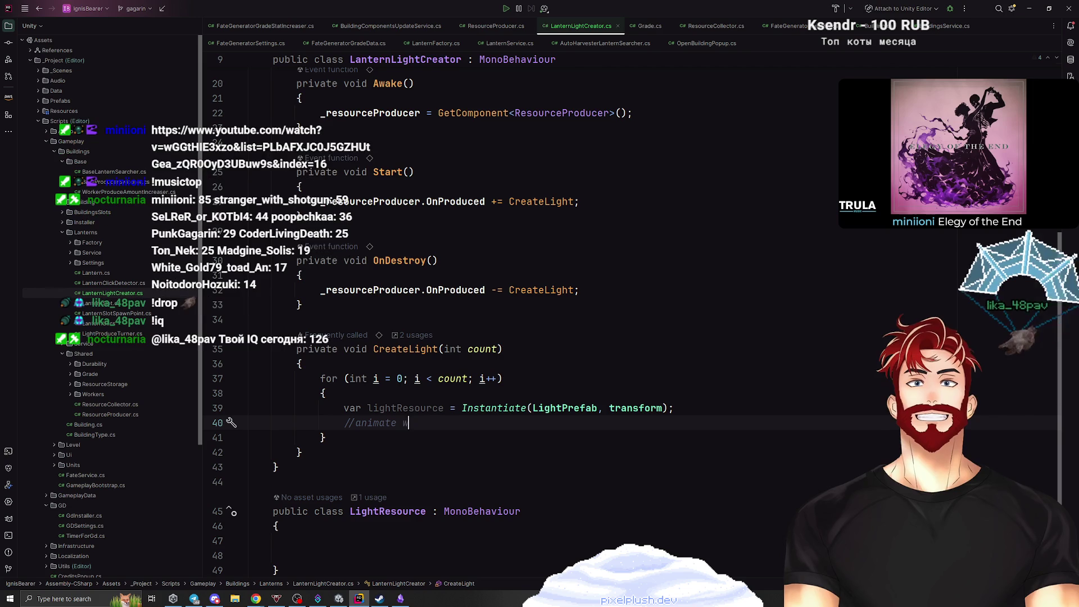
type("Tween")
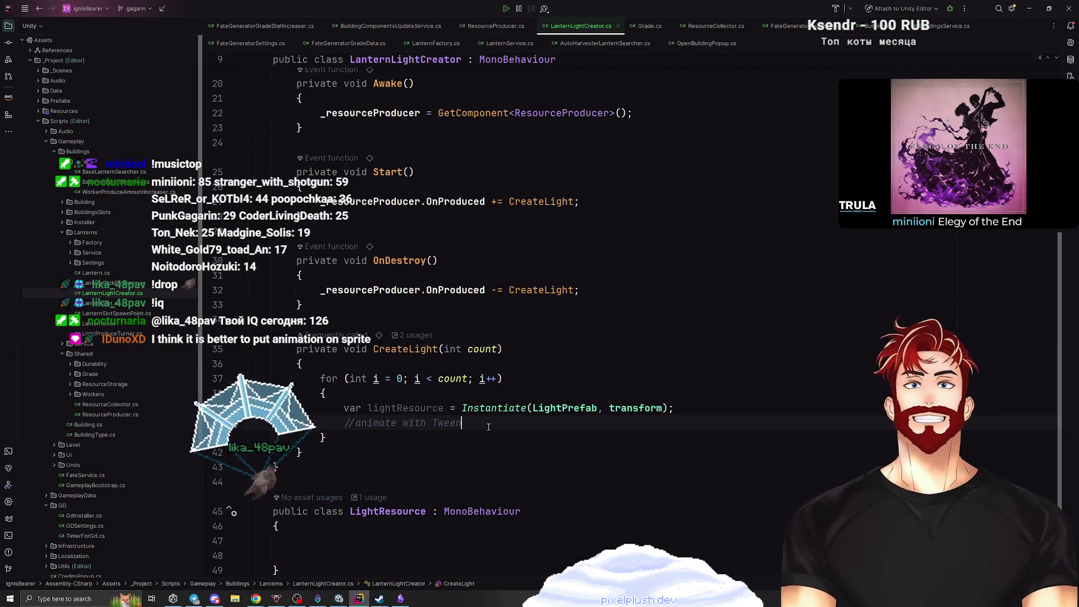
Below the comment, write lightResource.transform.DOMove(), letting completion add the DG.Tweening using.
key("Return")
type("li")
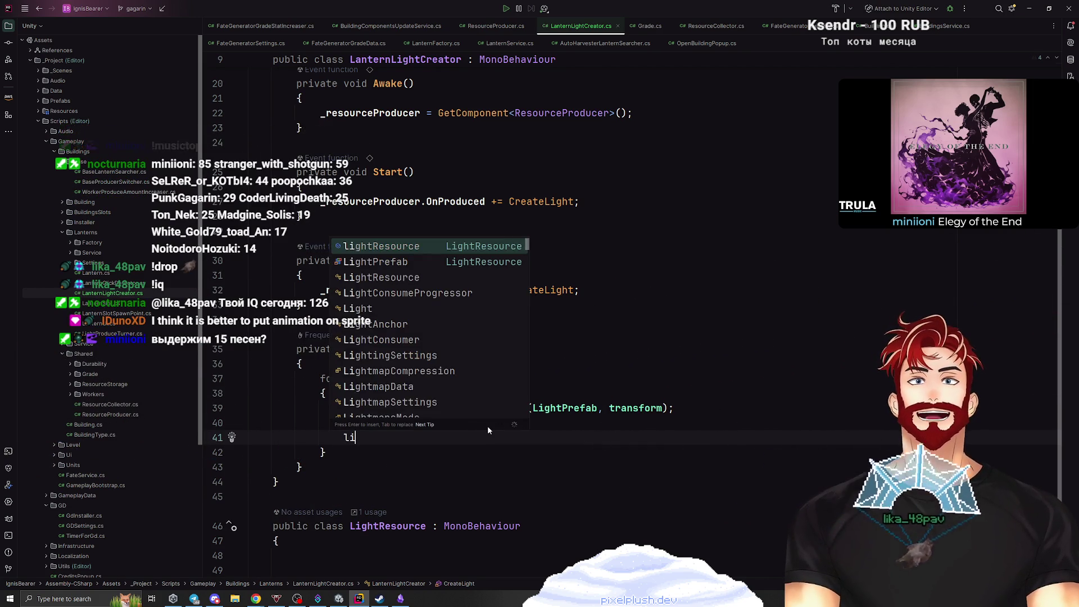
key("Return")
type(".tra")
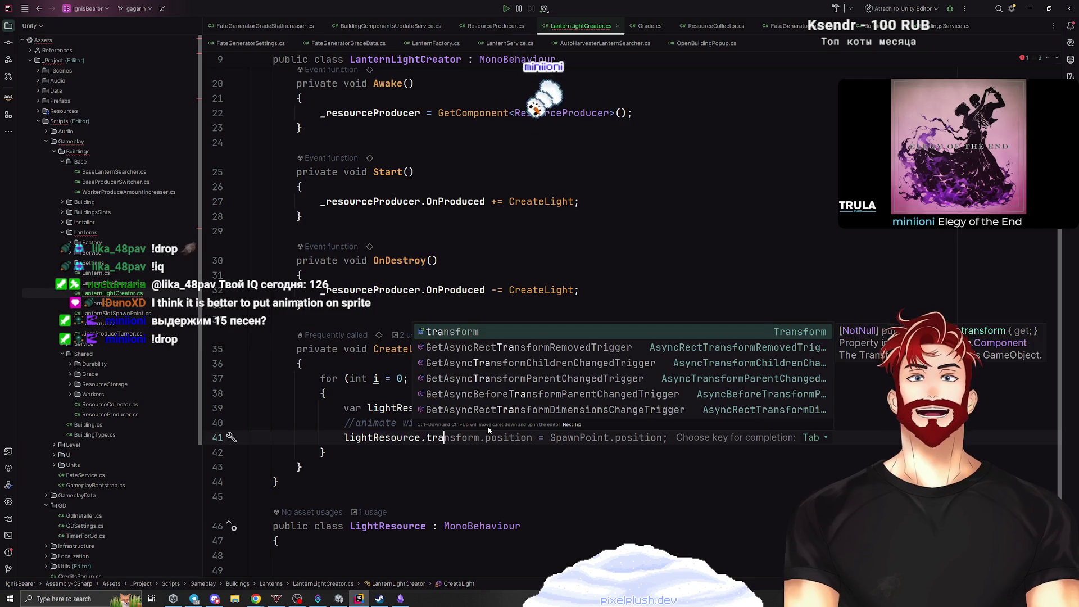
key("Tab")
key("ctrl+z")
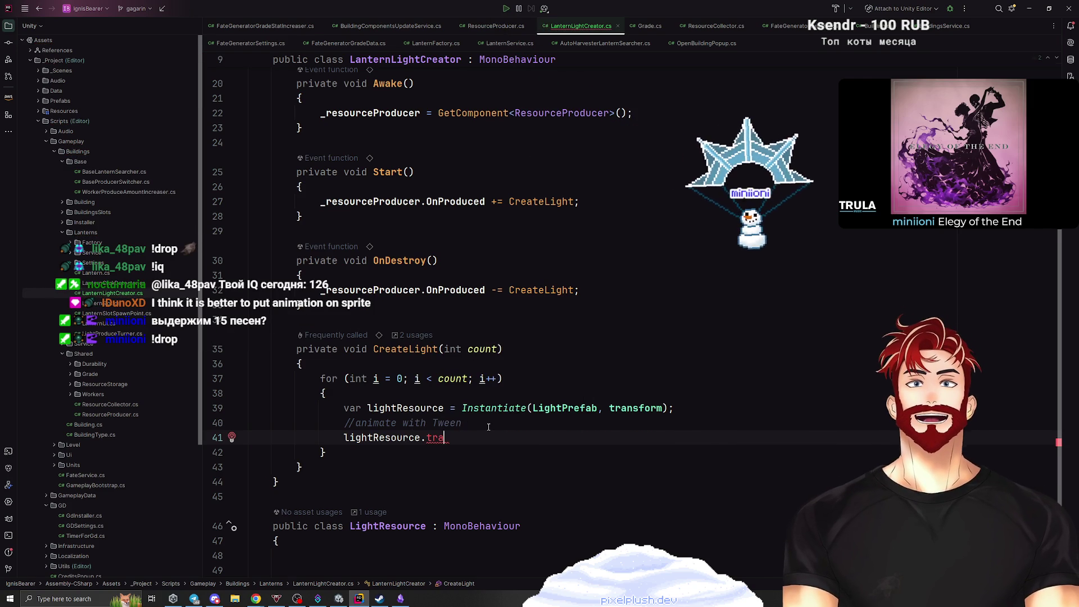
type("as")
key("Return")
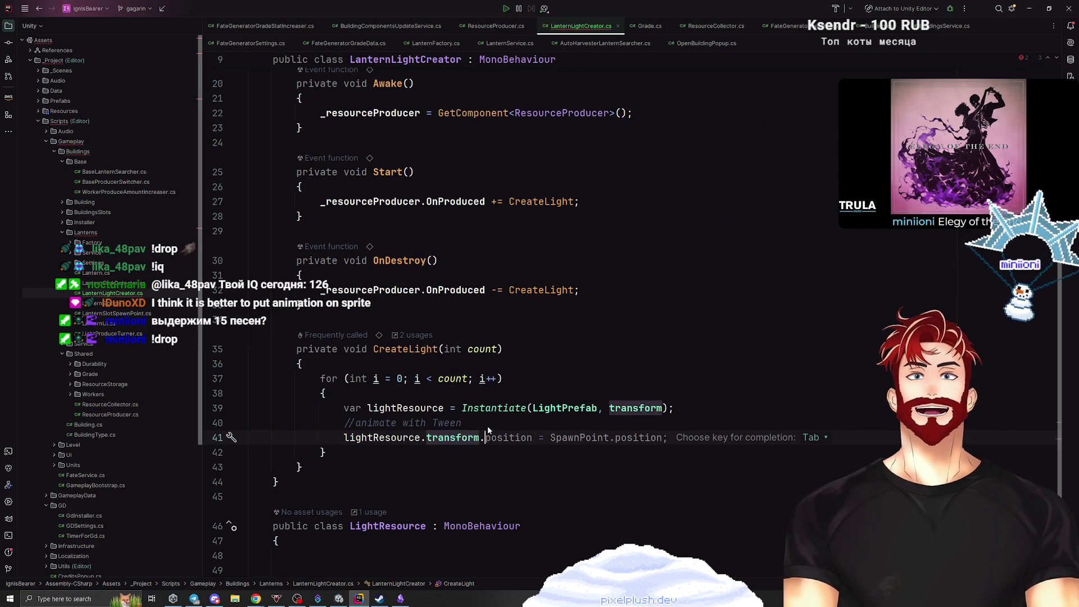
type(".Do")
key("Down")
key("Down")
key("Down")
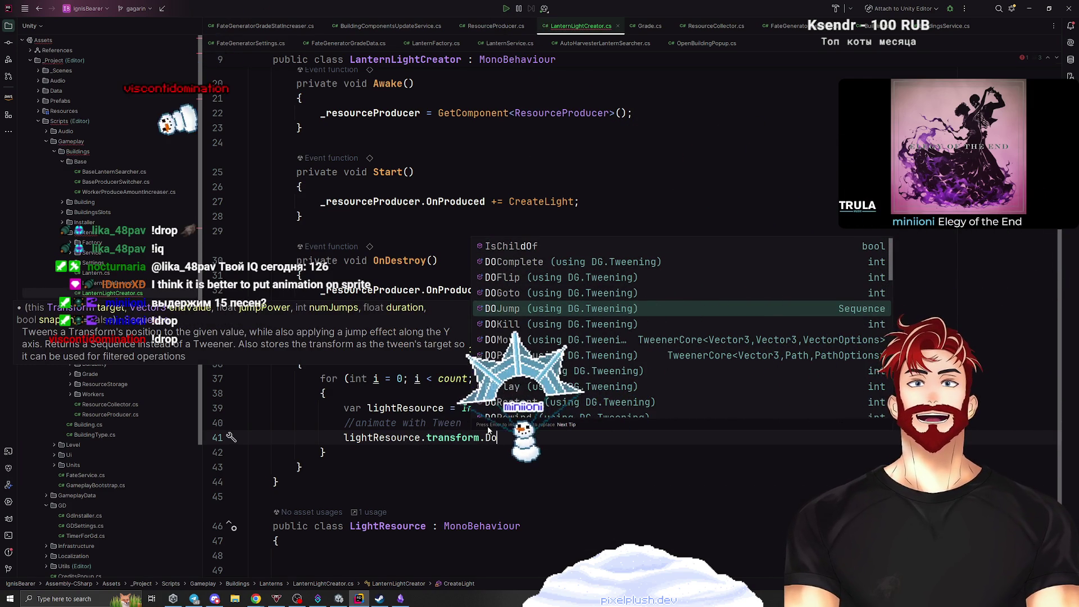
key("Down")
key("Down")
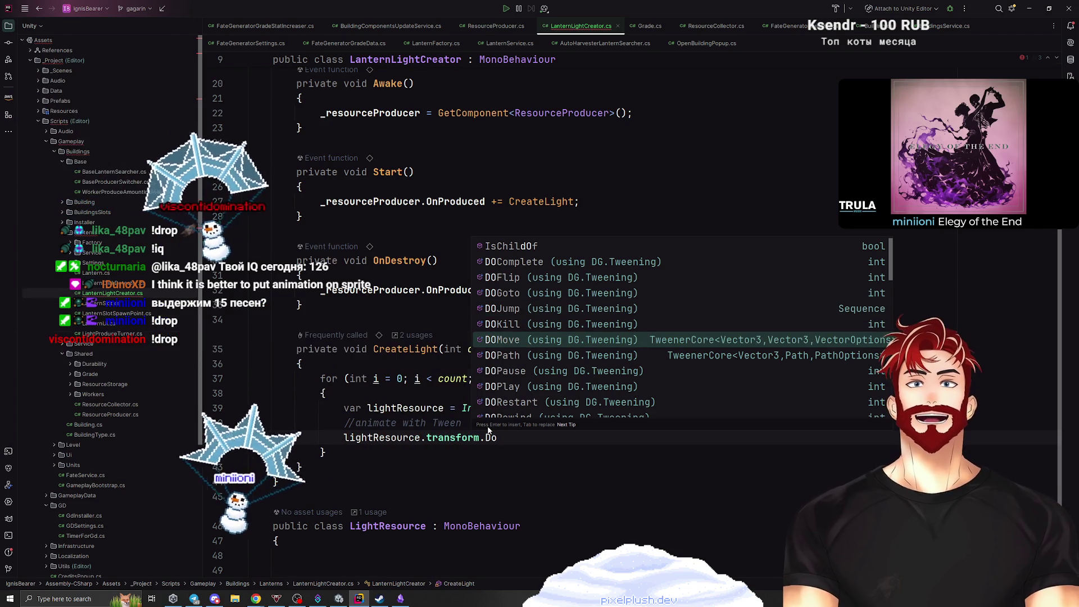
key("Return")
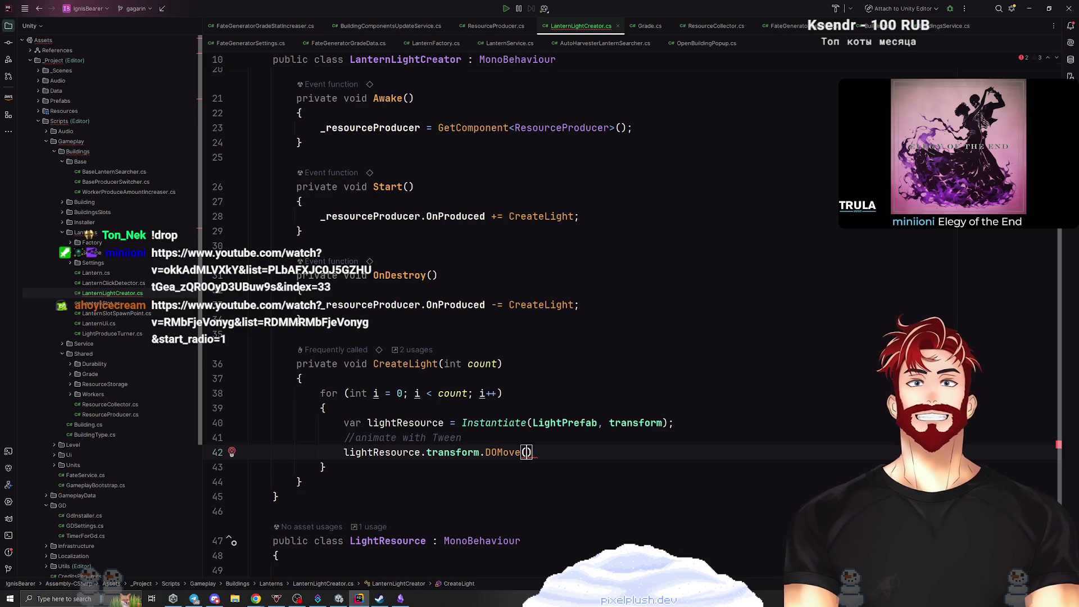
Check which parameters the DOMove call expects.
left_click(546, 438)
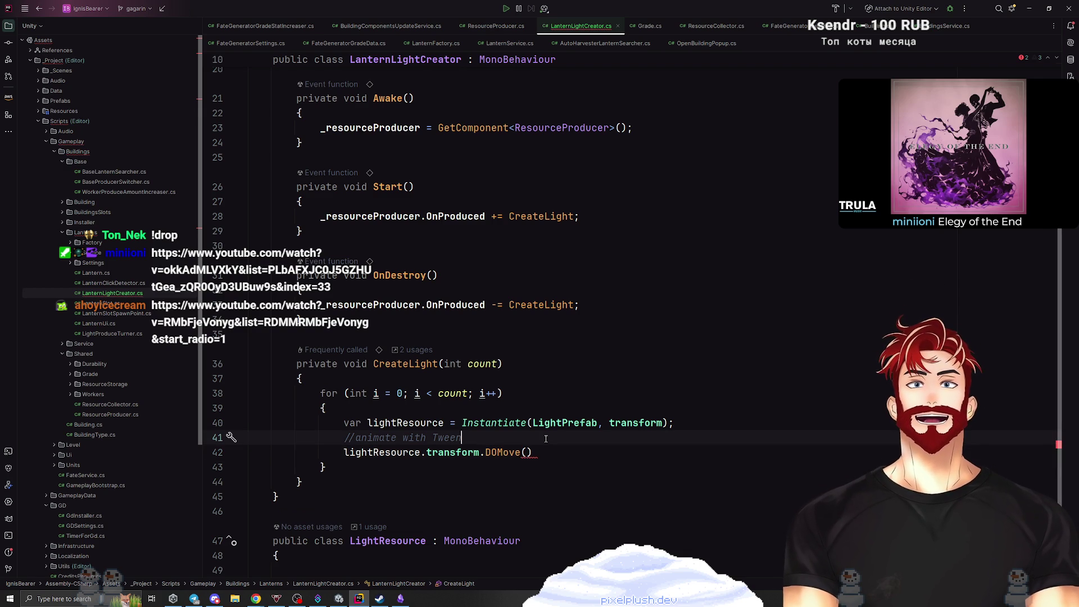
left_click(527, 452)
key("ctrl+p")
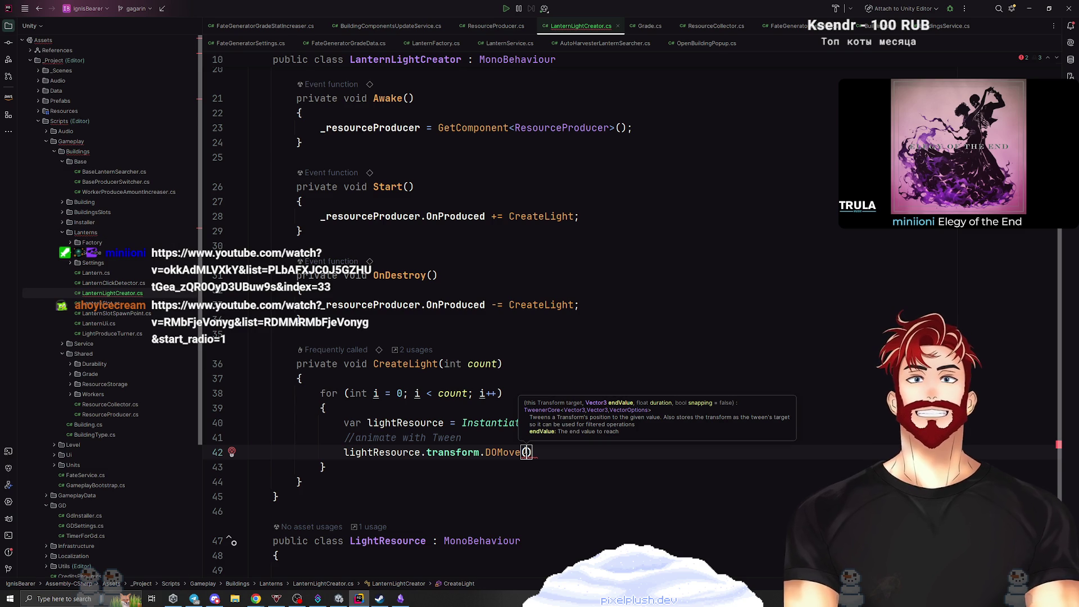
key("Escape")
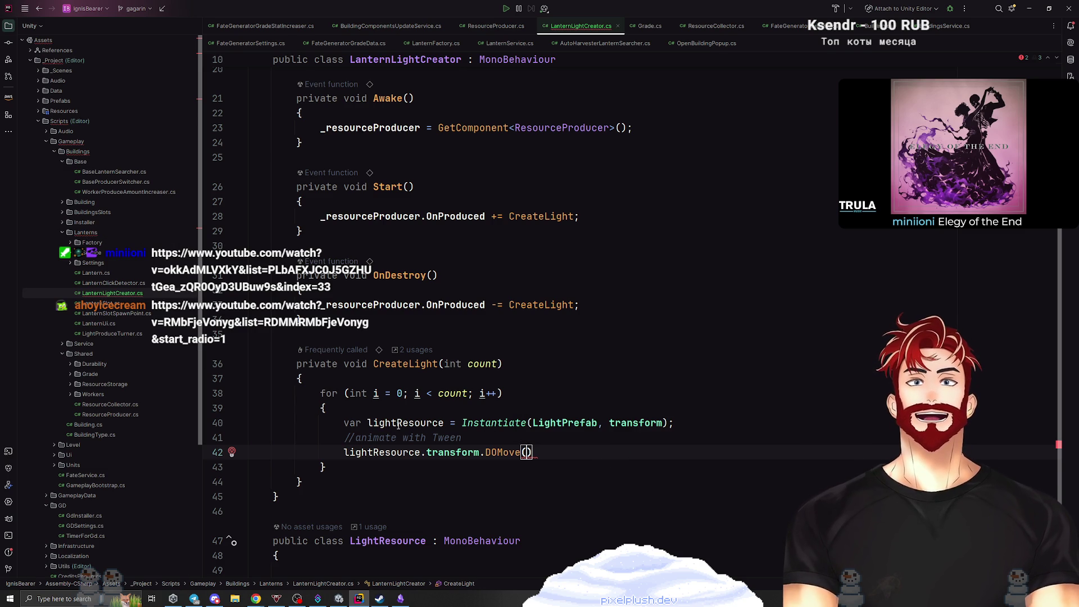
key("ctrl+p")
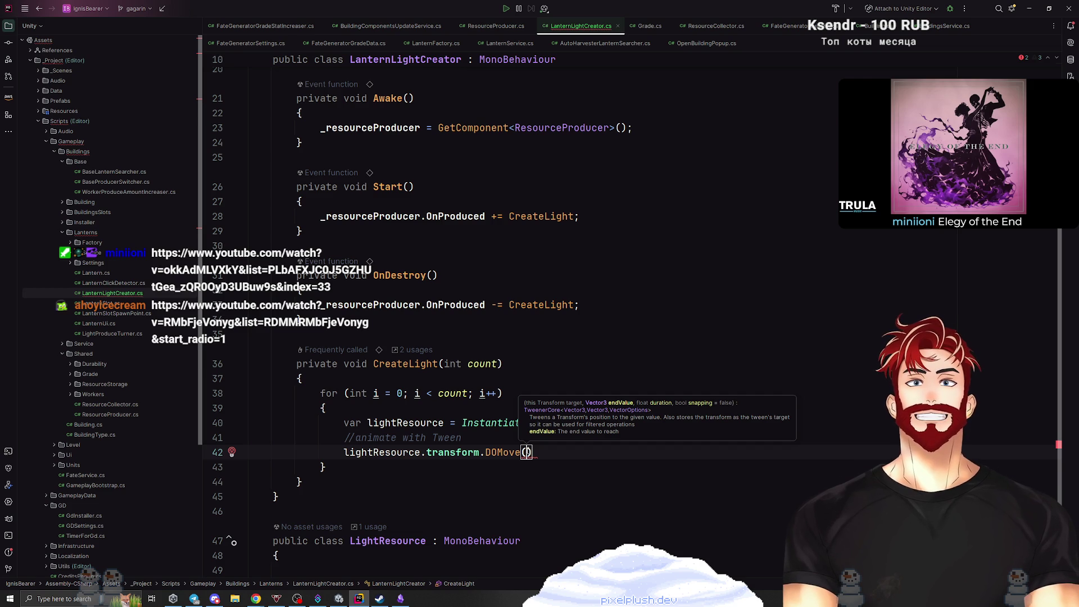
Below the Instantiate line, declare Vector3 endPosition = FindRandomPositionToDropResource();.
left_click(696, 424)
key("Return")
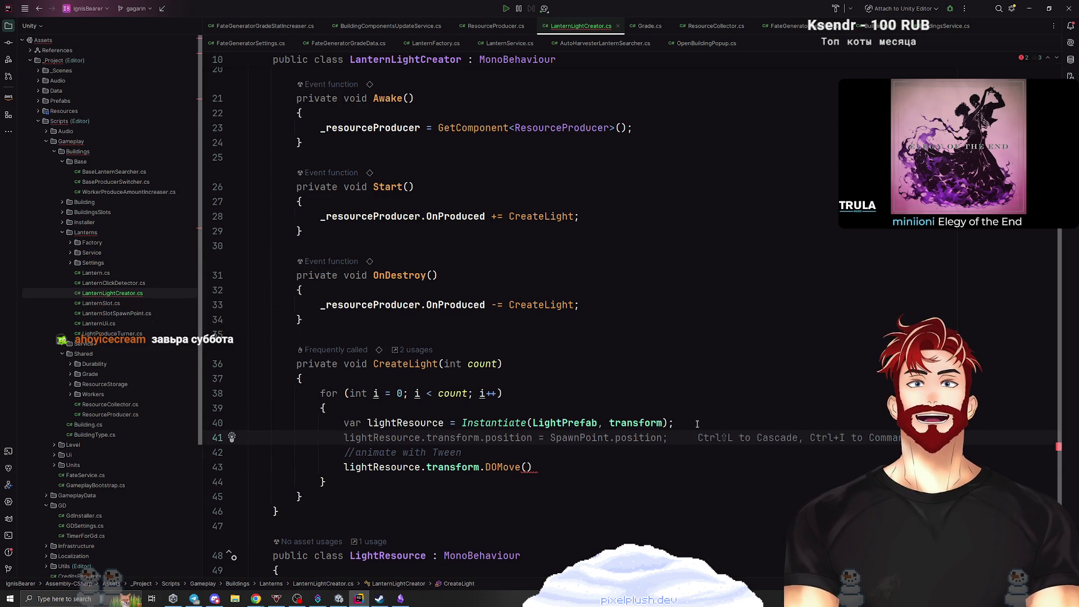
type("Vec")
key("Return")
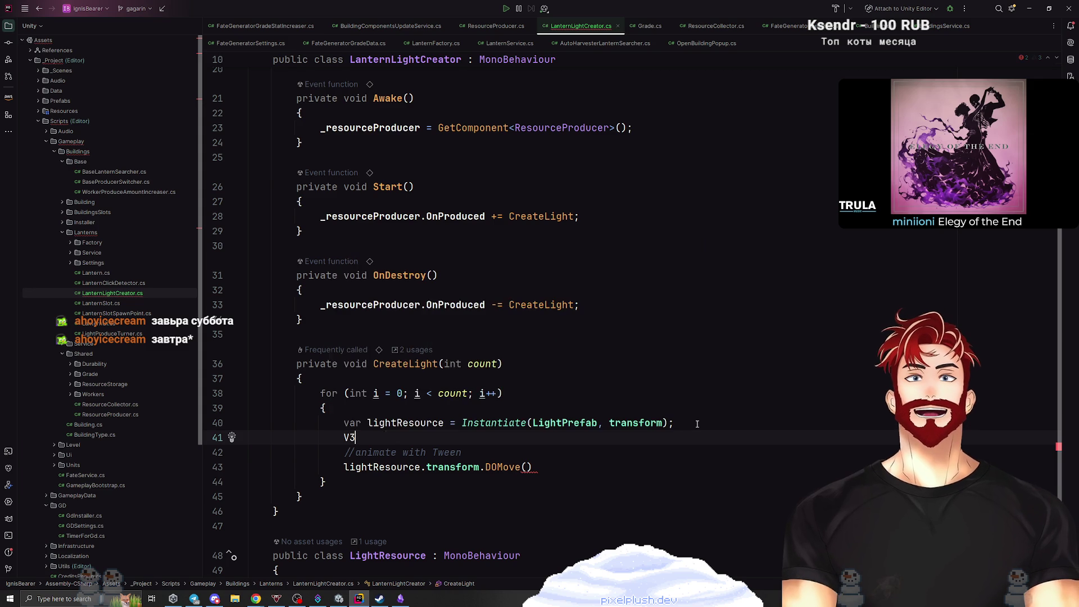
type("endPosition = Find")
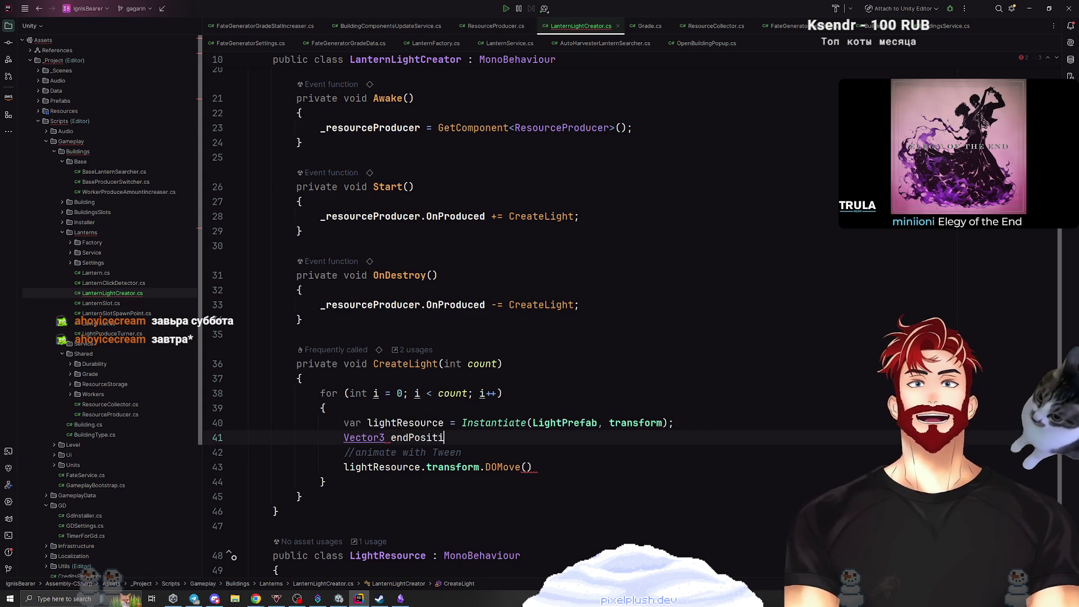
type("Ra")
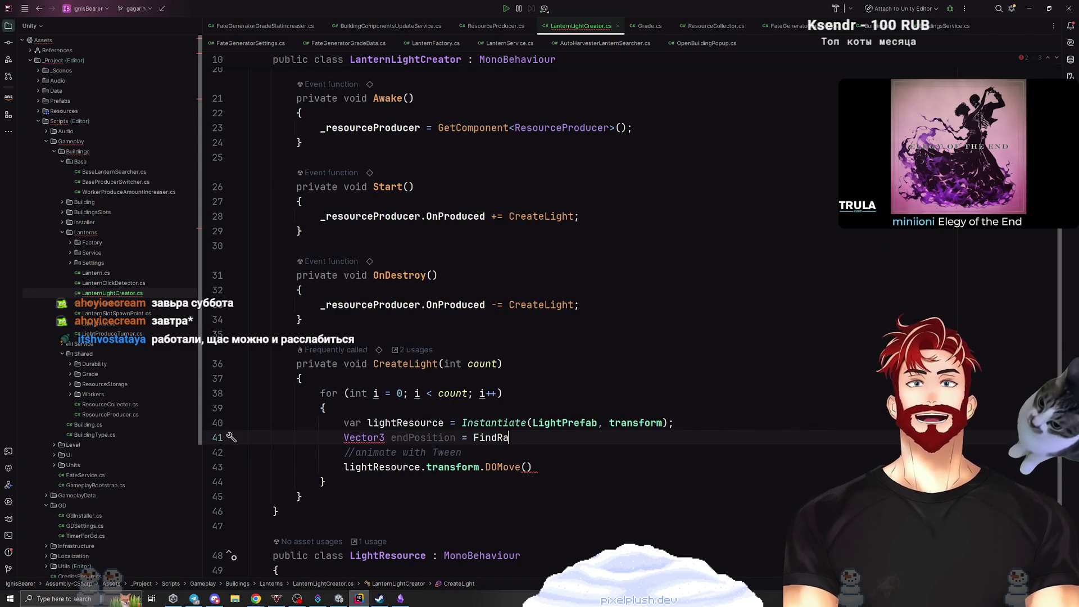
type("ndomPositionToDrop")
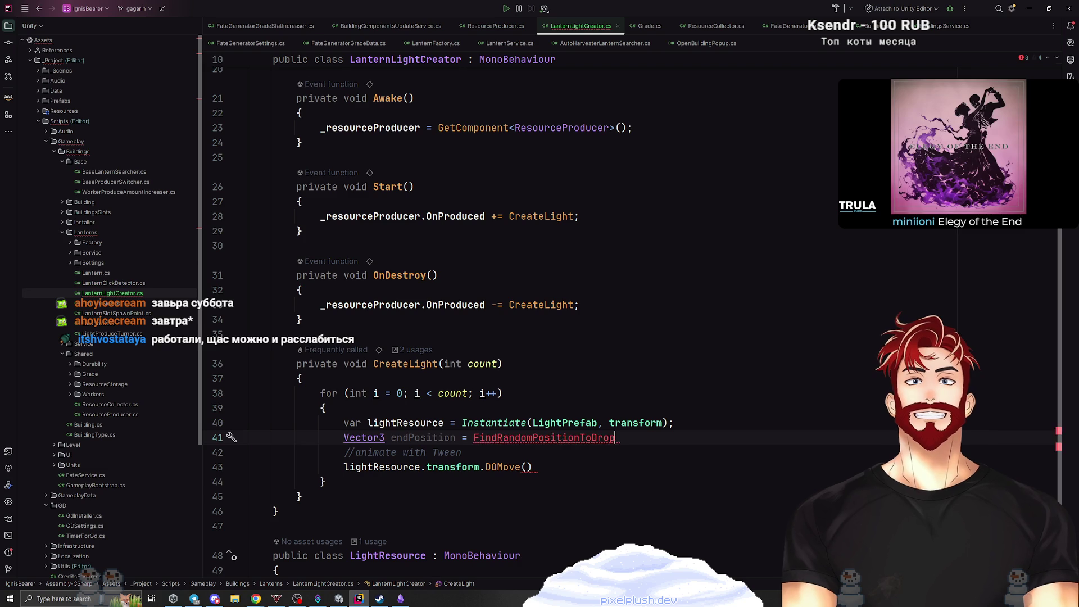
type("Resource")
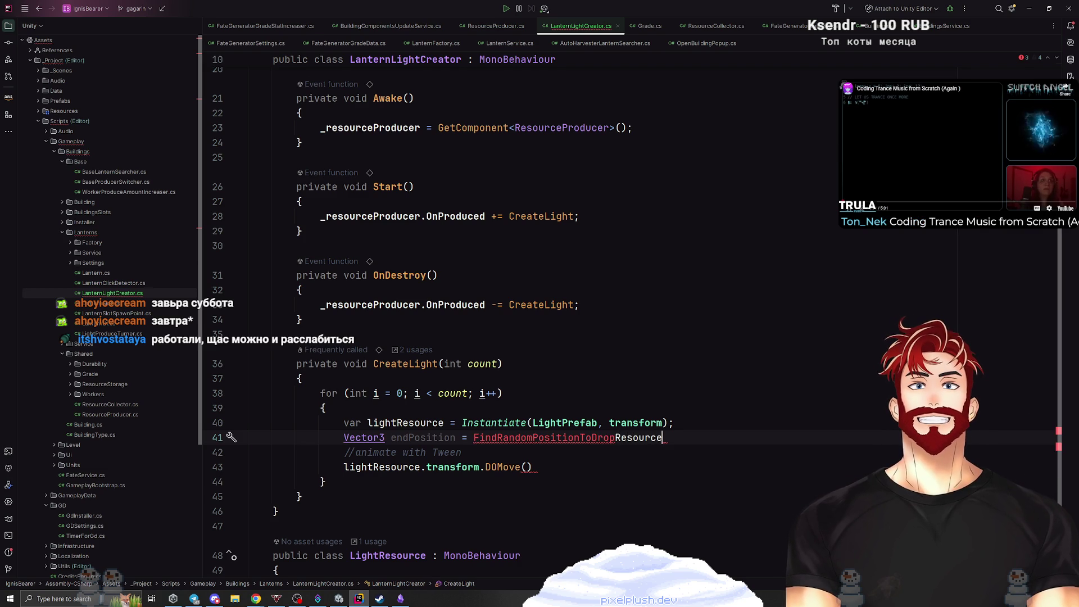
type(";")
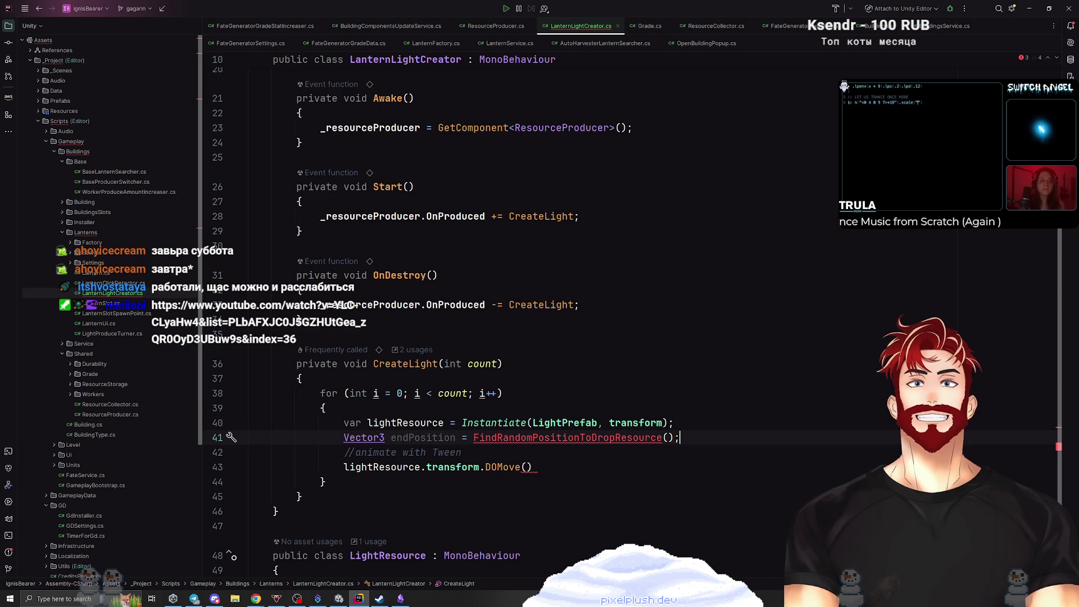
key("alt+Tab")
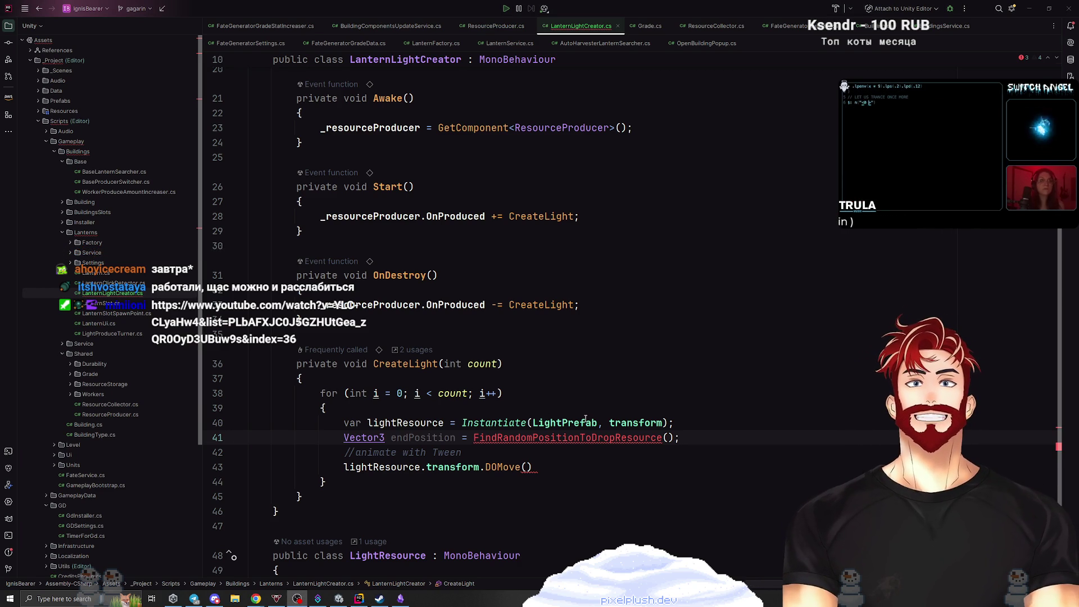
left_click(588, 442)
Generate a private Vector3 FindRandomPositionToDropResource() method that returns SpawnPoint.position.
key("alt+Return")
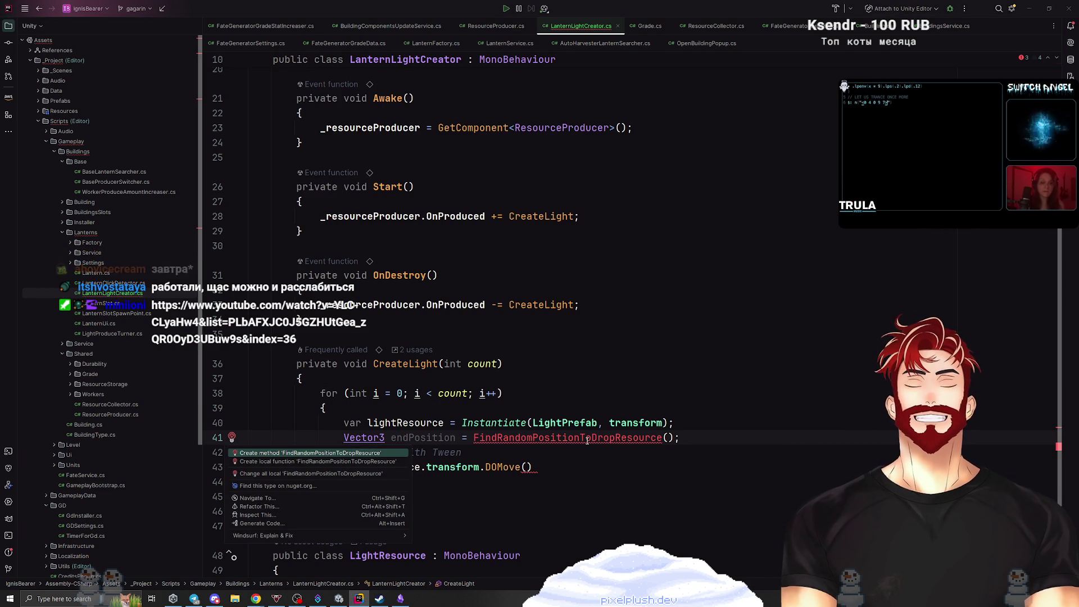
key("Return")
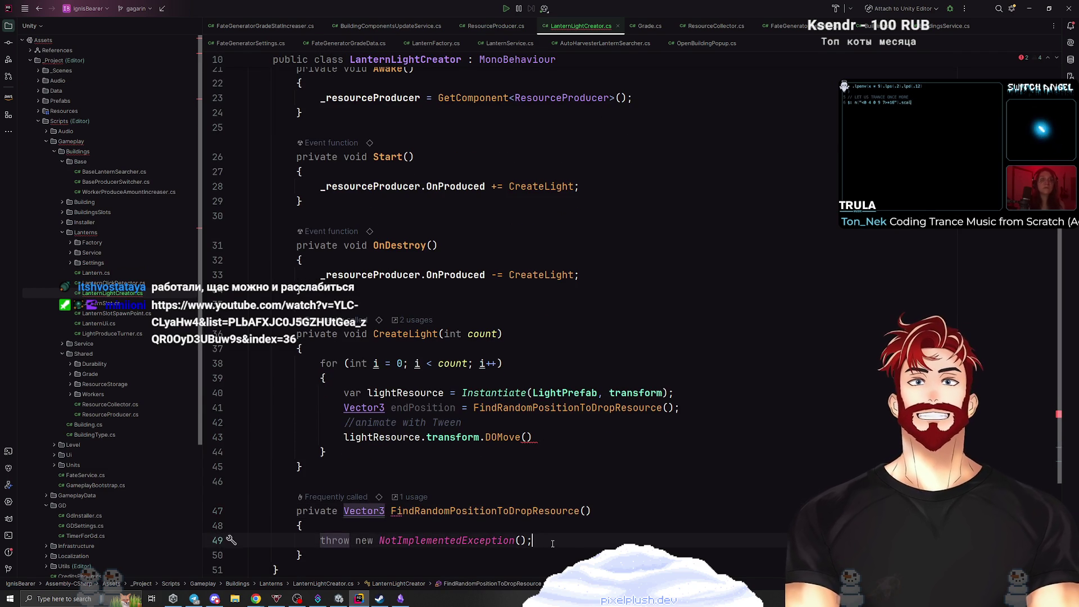
key("ctrl+x")
key("Return")
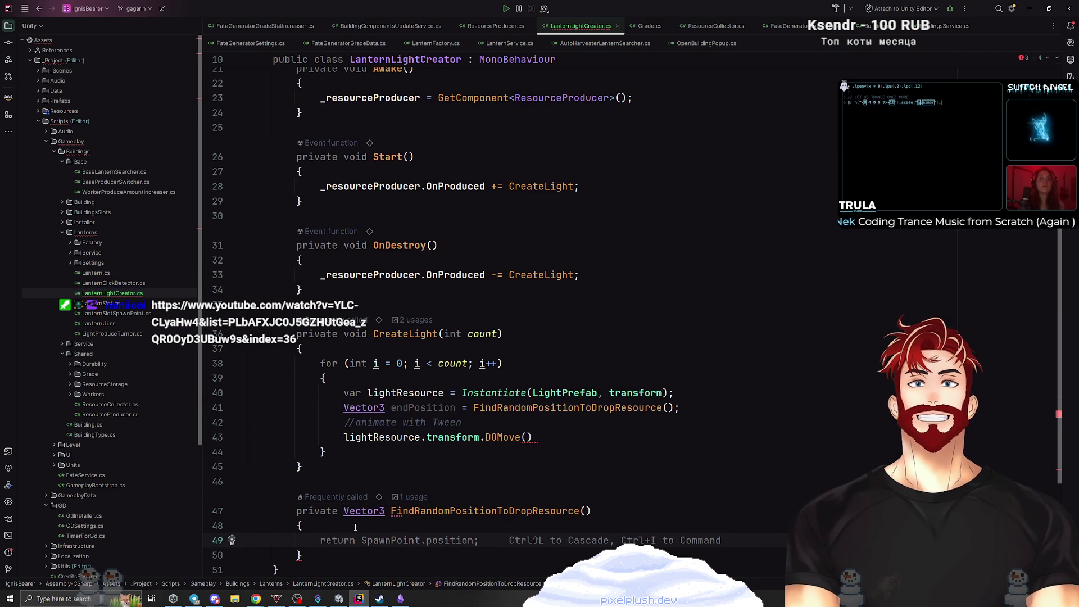
key("Tab")
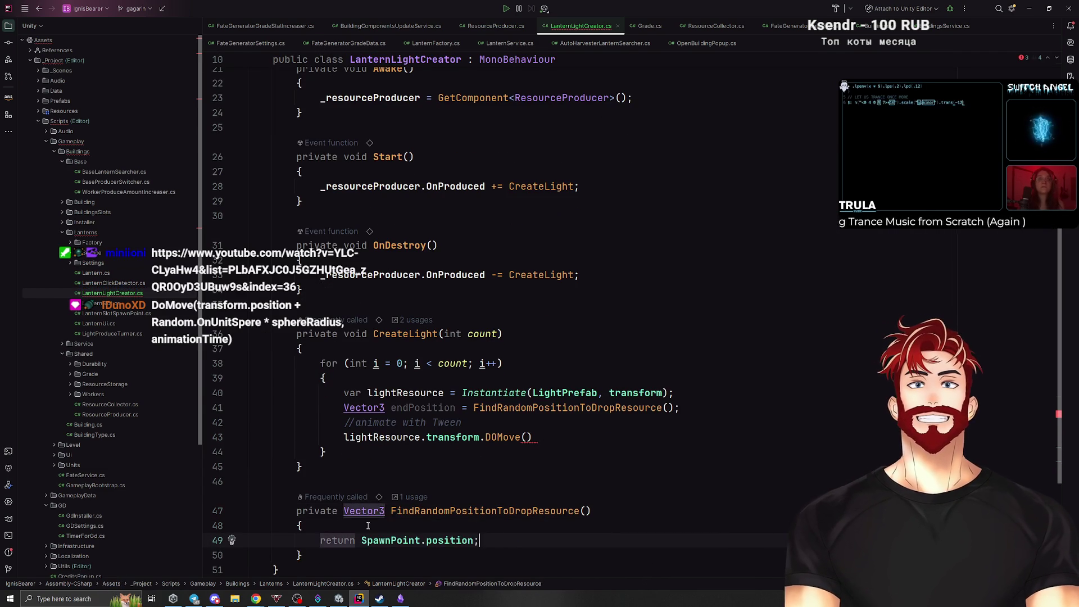
scroll(427, 490, "down", 4)
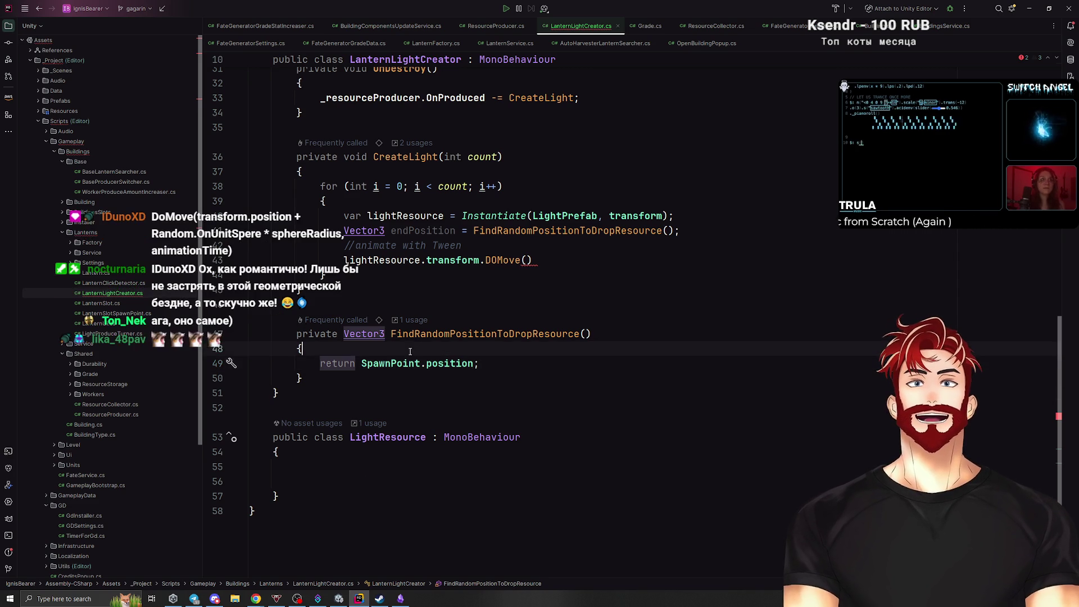
Add a Random.onUnitSphere; line above the return, checking its decompiled definition first.
key("ctrl+alt+Return")
type("Random.On")
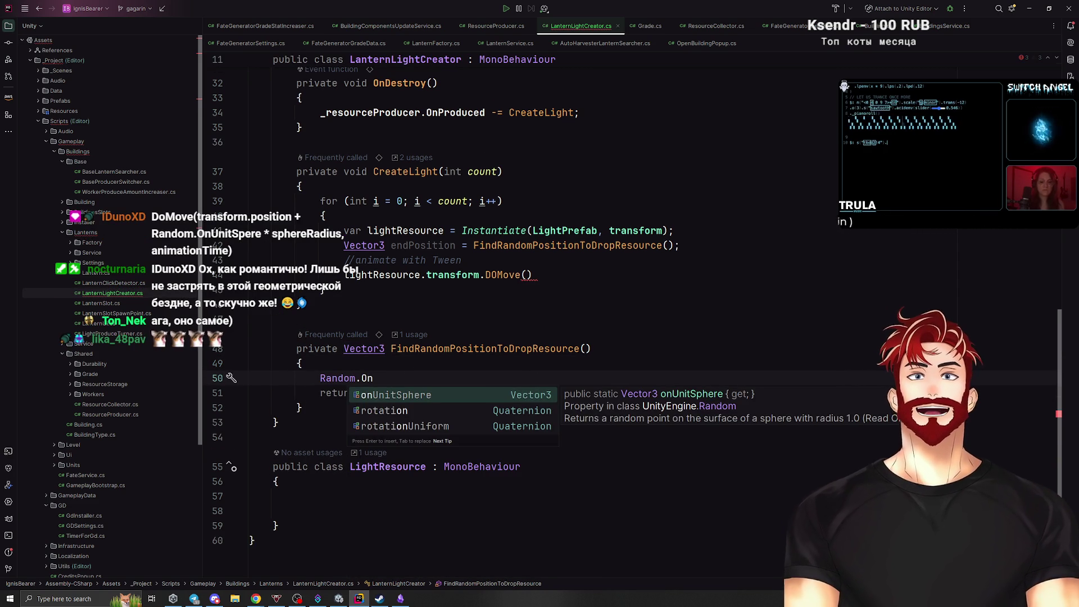
key("Return")
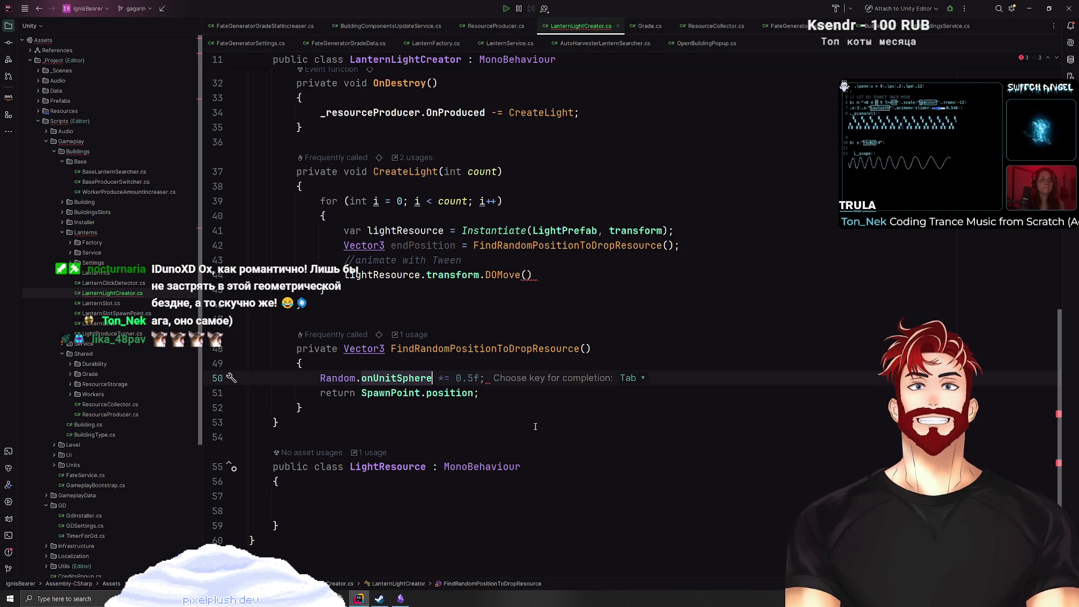
key("Tab")
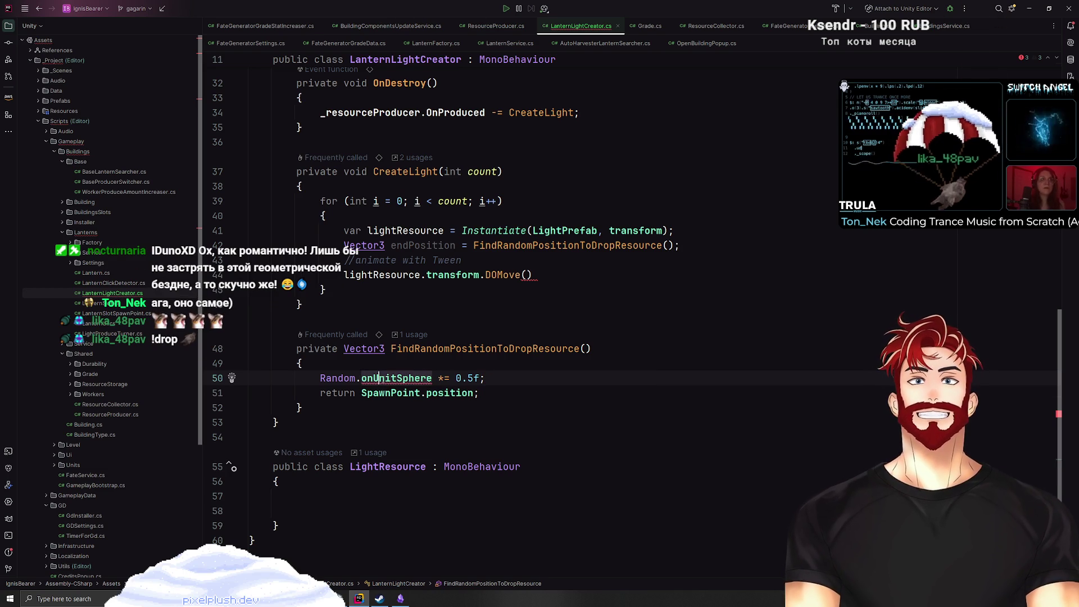
left_click(396, 379, "ctrl")
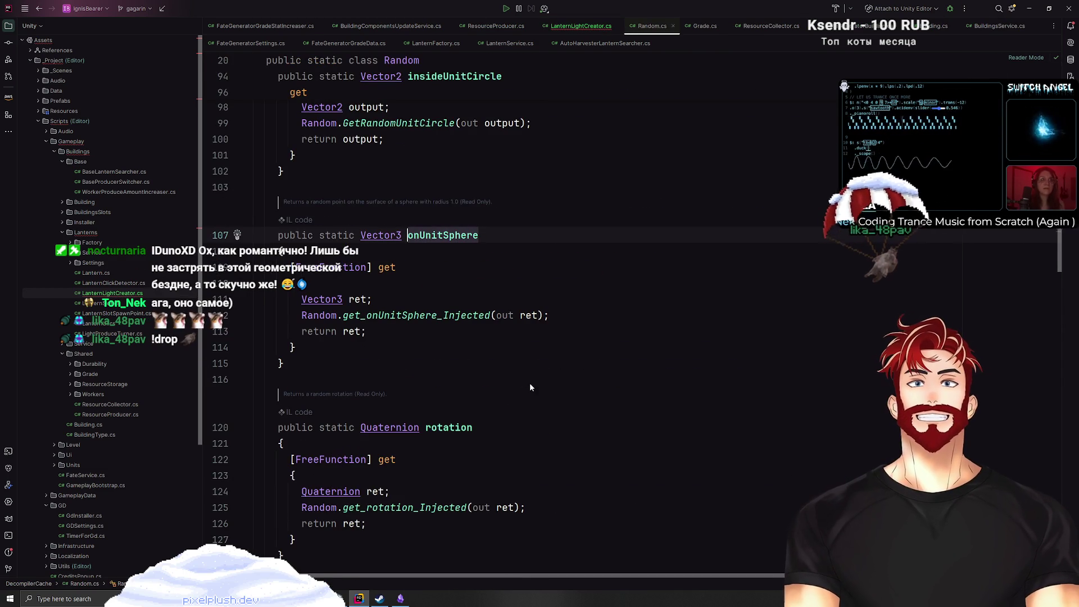
key("ctrl+alt+Left")
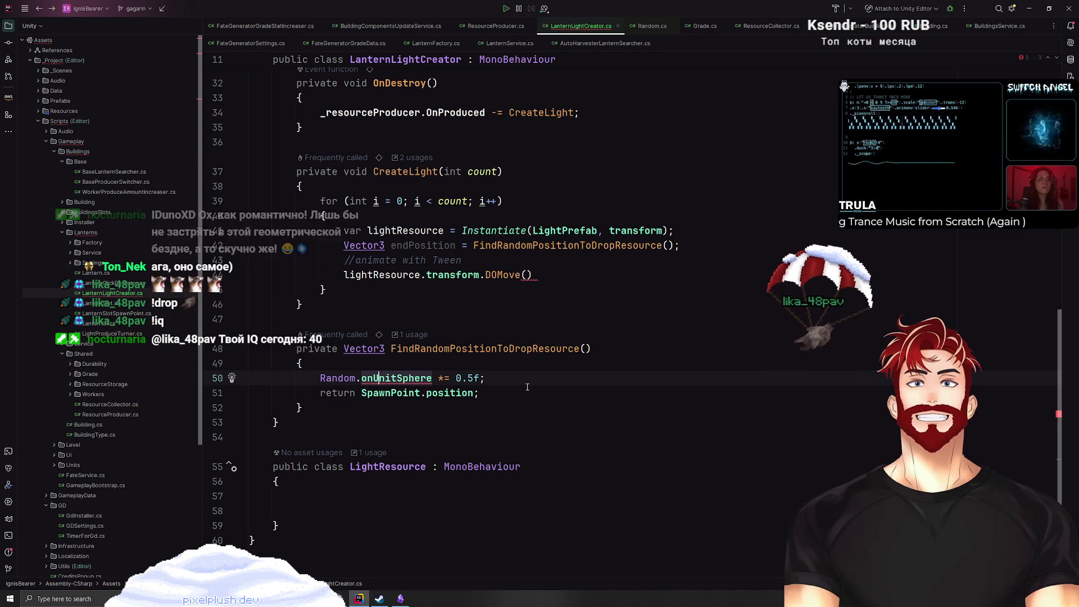
key("Delete")
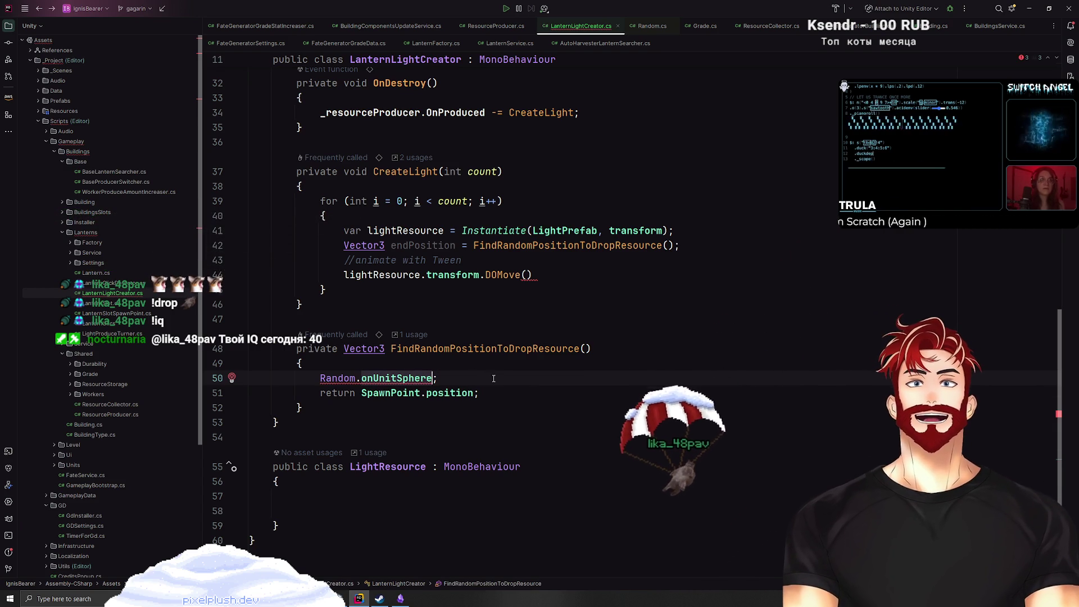
scroll(450, 384, "up", 10)
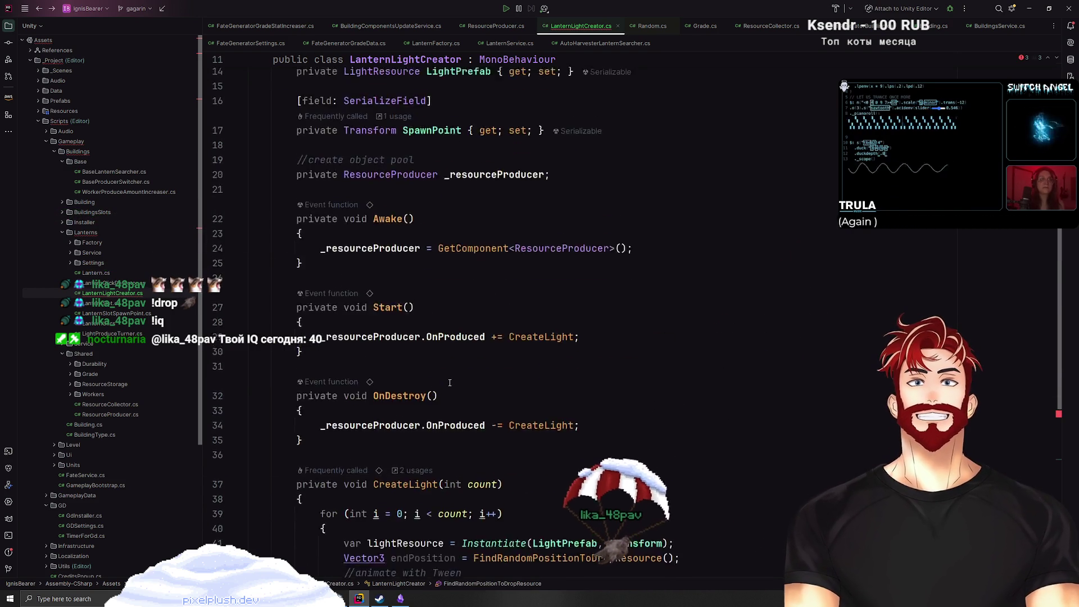
Add a private float _dropSpehereRadius field below the SpawnPoint property.
left_click(713, 341)
key("Return")
key("Return")
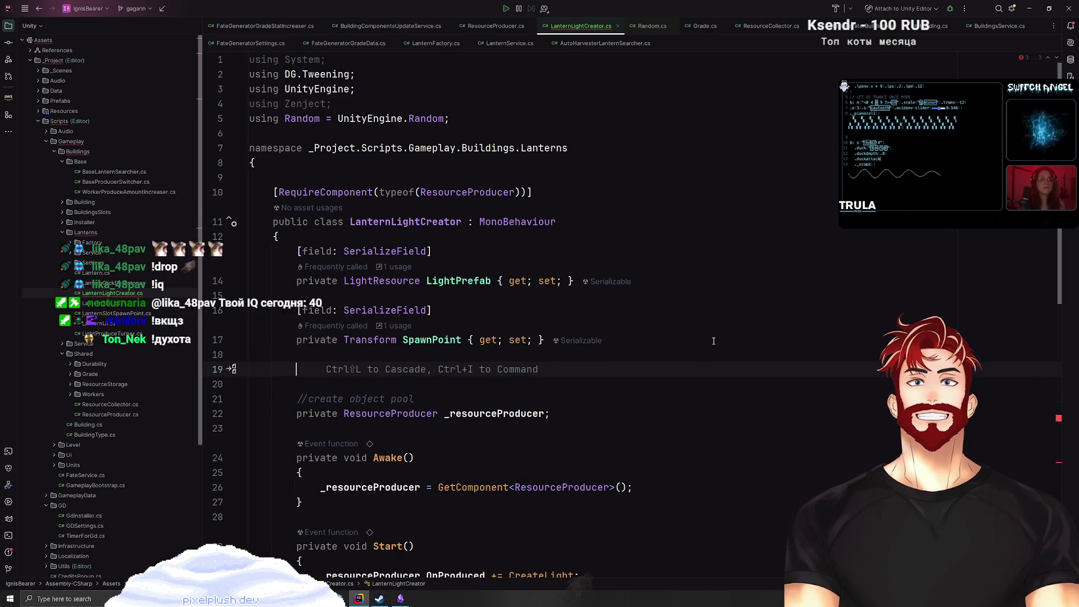
type("private fl")
key("Return")
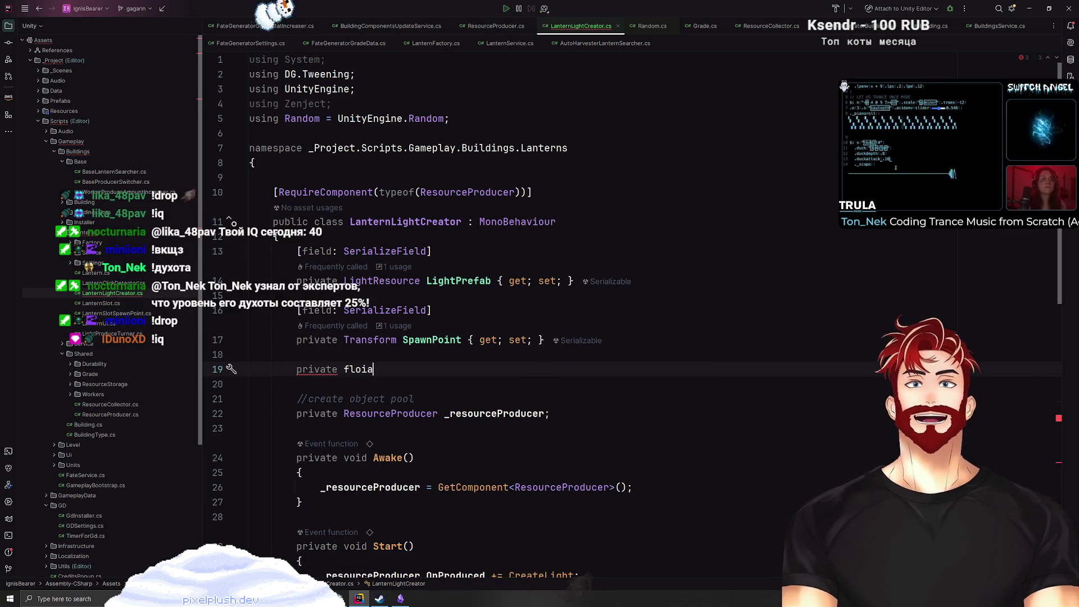
type("on")
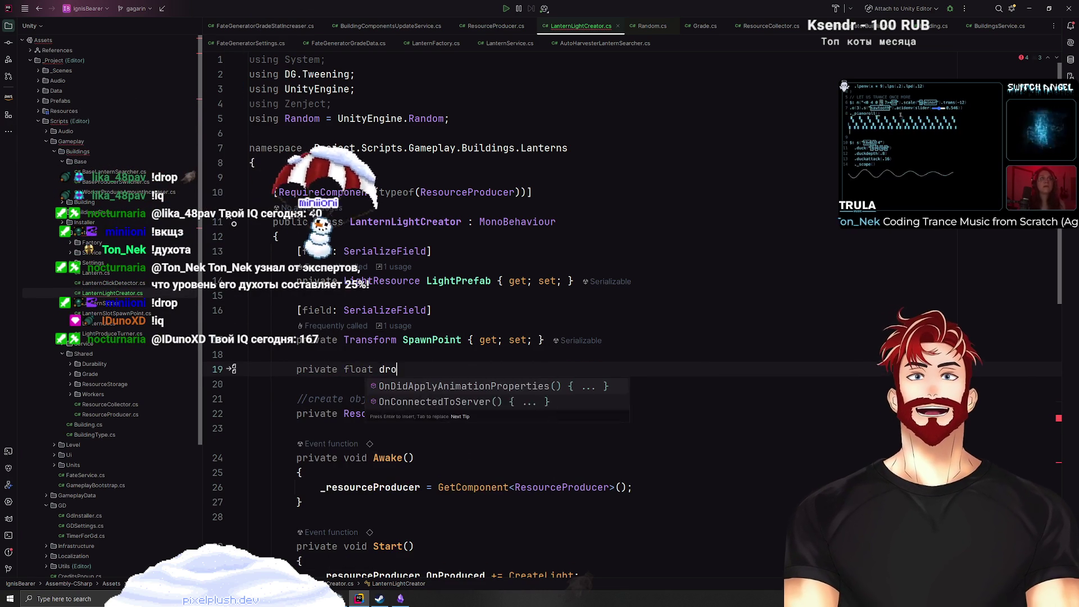
key("BackSpace")
key("BackSpace")
type("_drop")
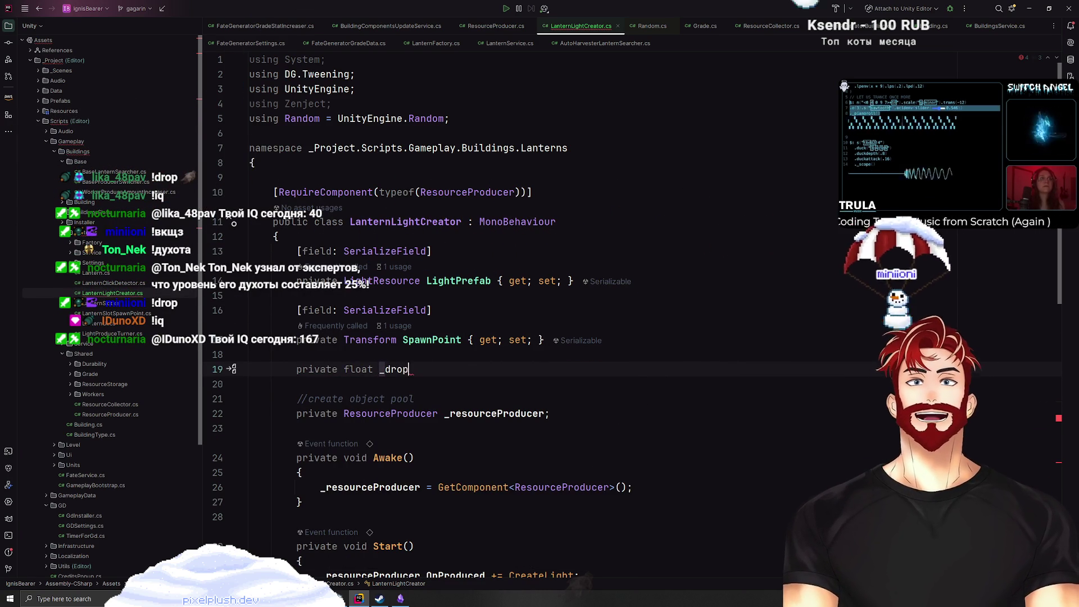
type("SpehereRadius;")
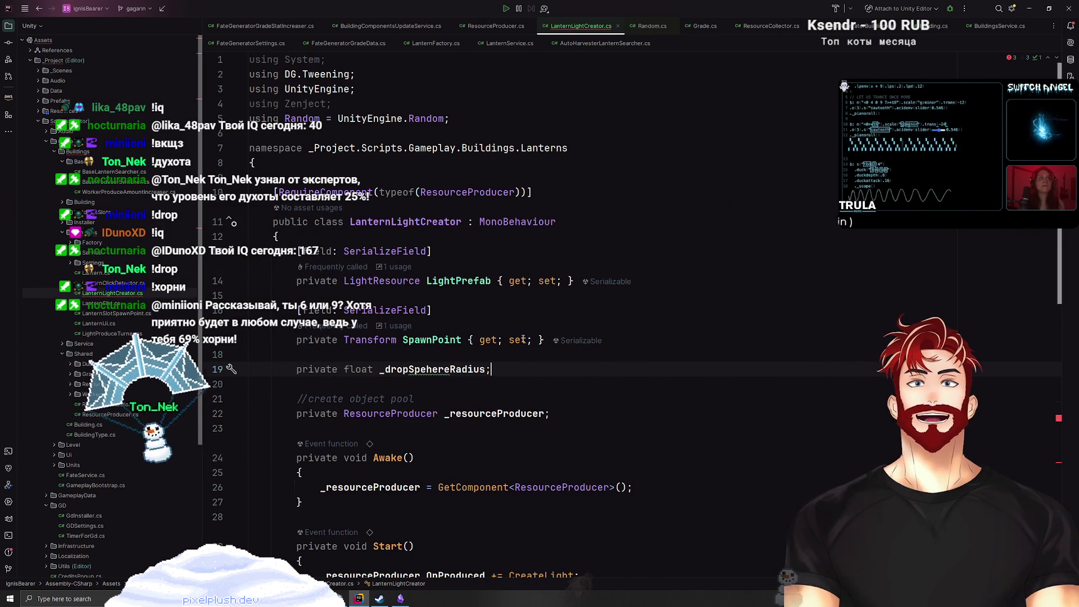
Duplicate it as _dropAnimationTime and add a private float _yBuffer field.
key("ctrl+d")
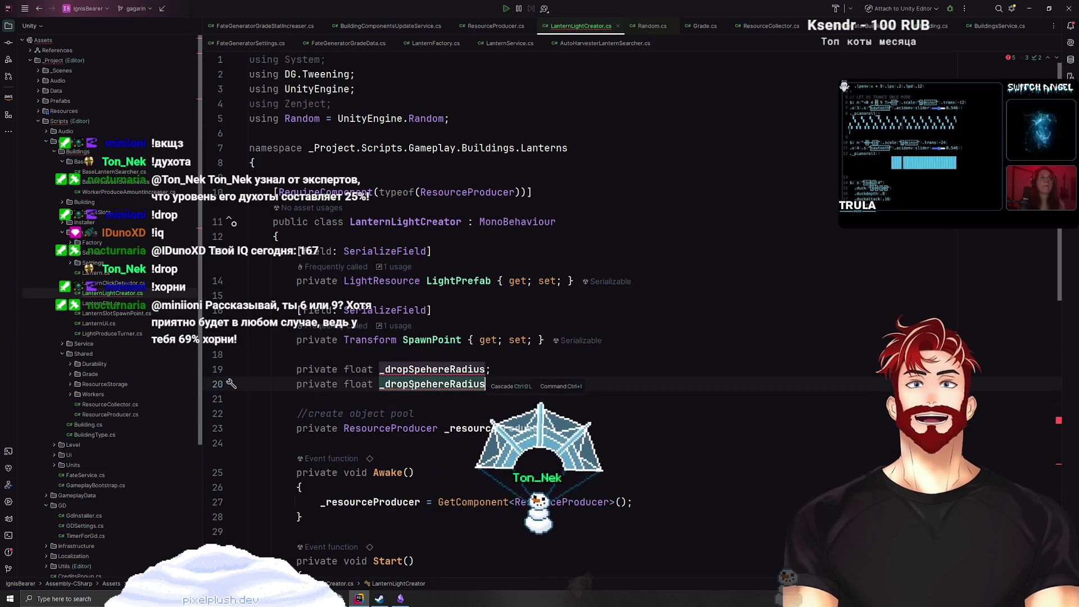
key("ctrl+w")
type("dropAnimationT")
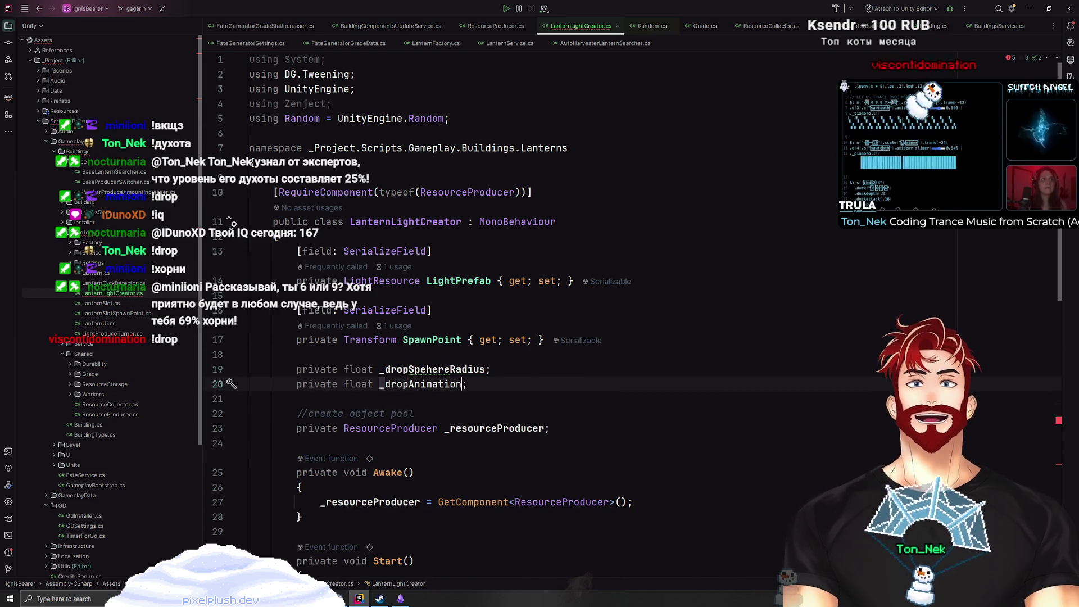
type("ime")
key("End")
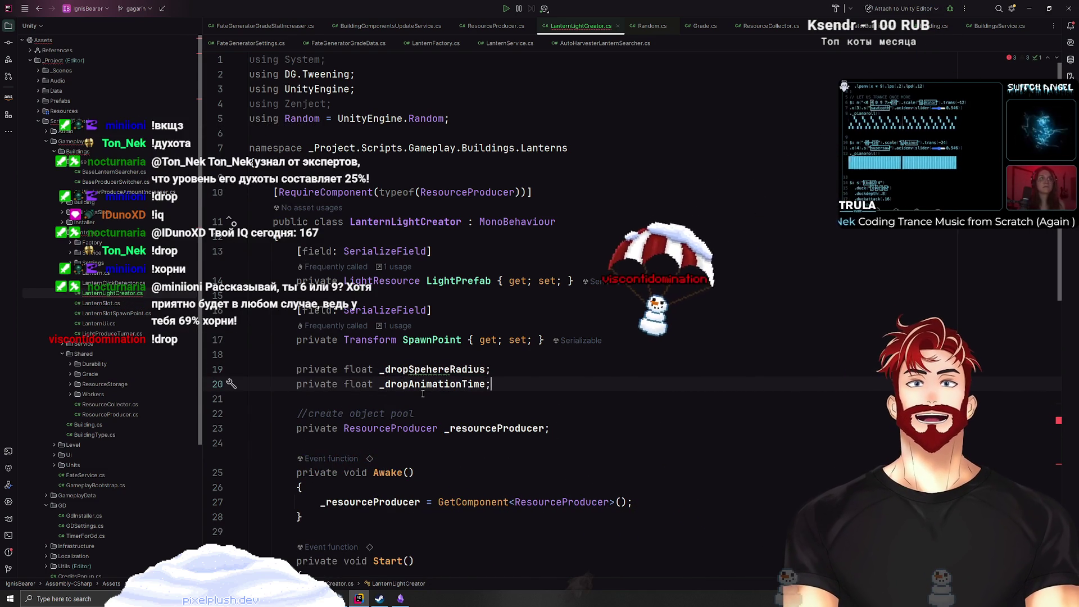
key("Return")
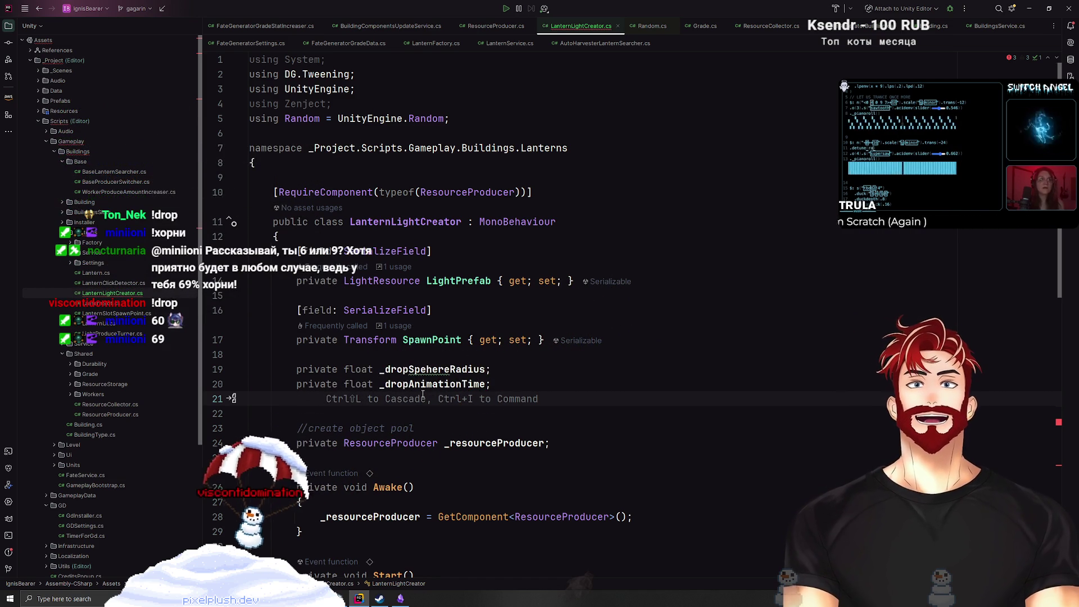
type("private ")
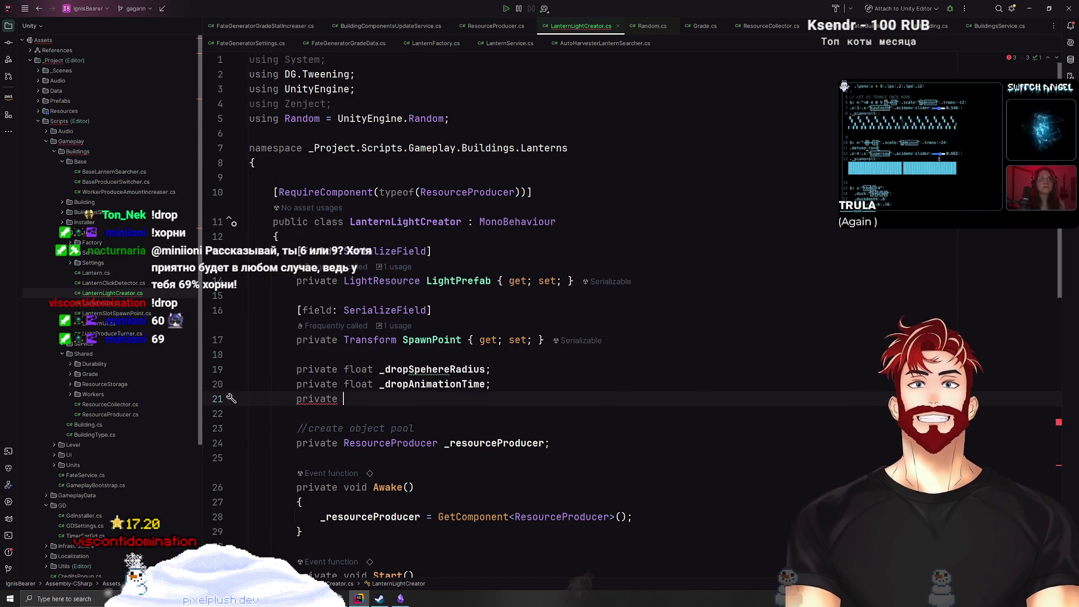
type("float _")
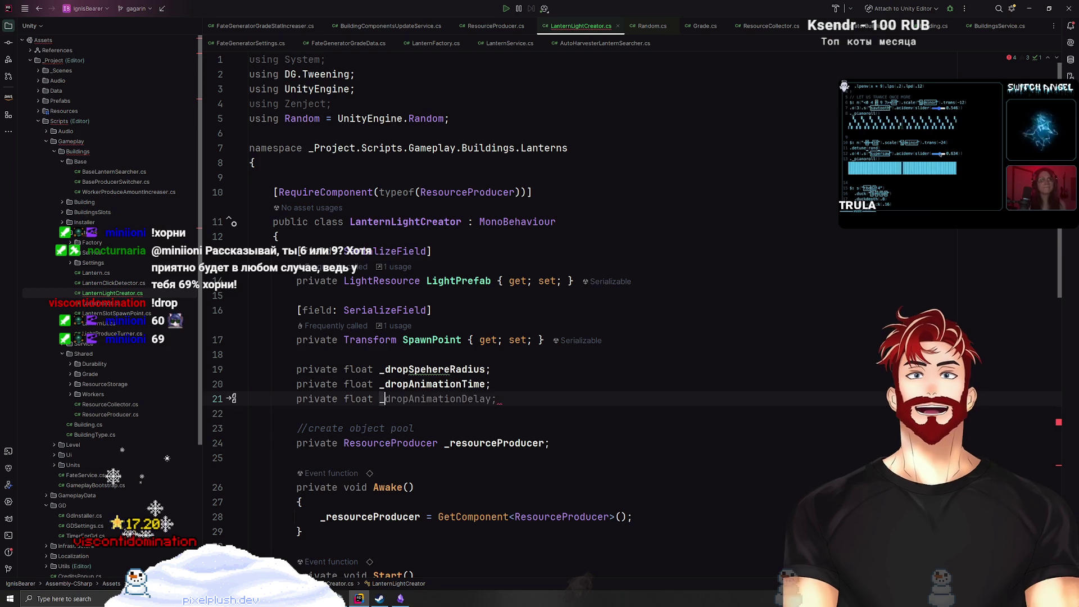
type("yBuffer;")
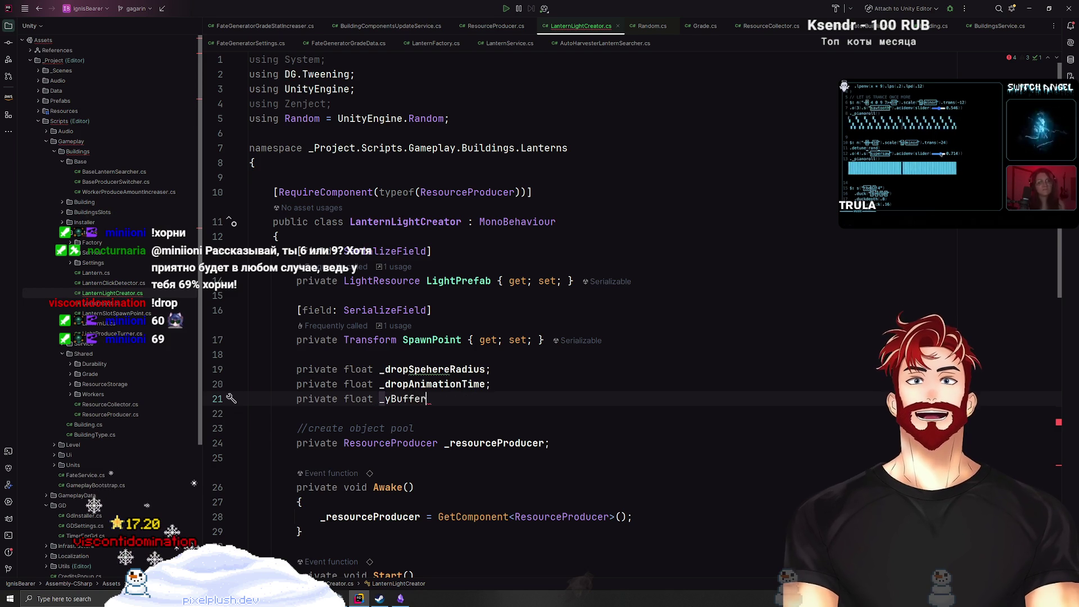
scroll(461, 377, "down", 7)
Extract Random.onUnitSphere on line 54 into a local variable with Ctrl+Alt+V.
scroll(461, 376, "down", 8)
left_click(339, 334)
double_click(430, 334)
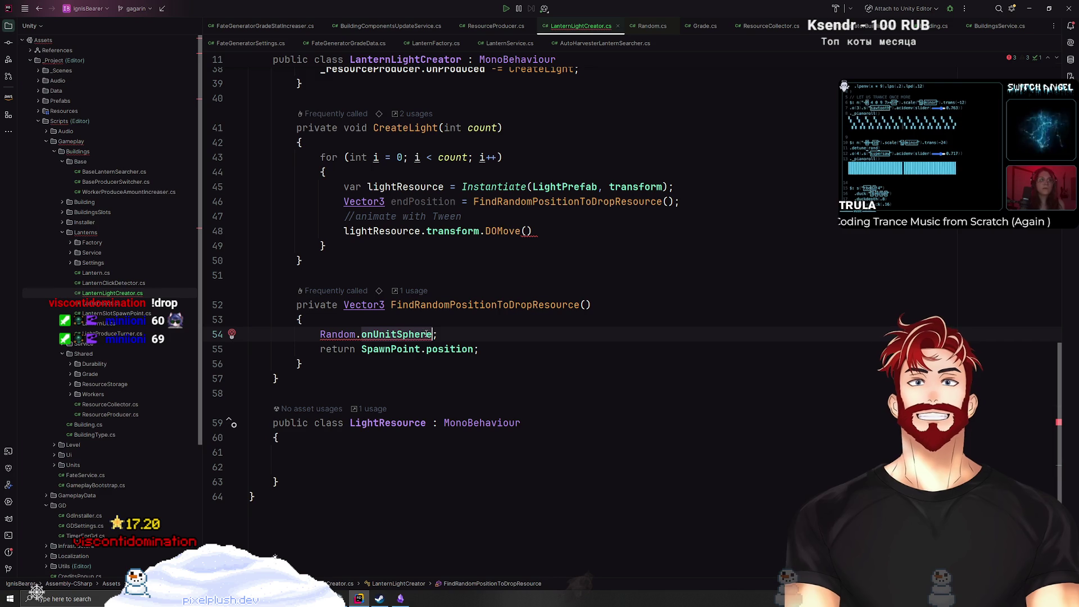
left_click(403, 334)
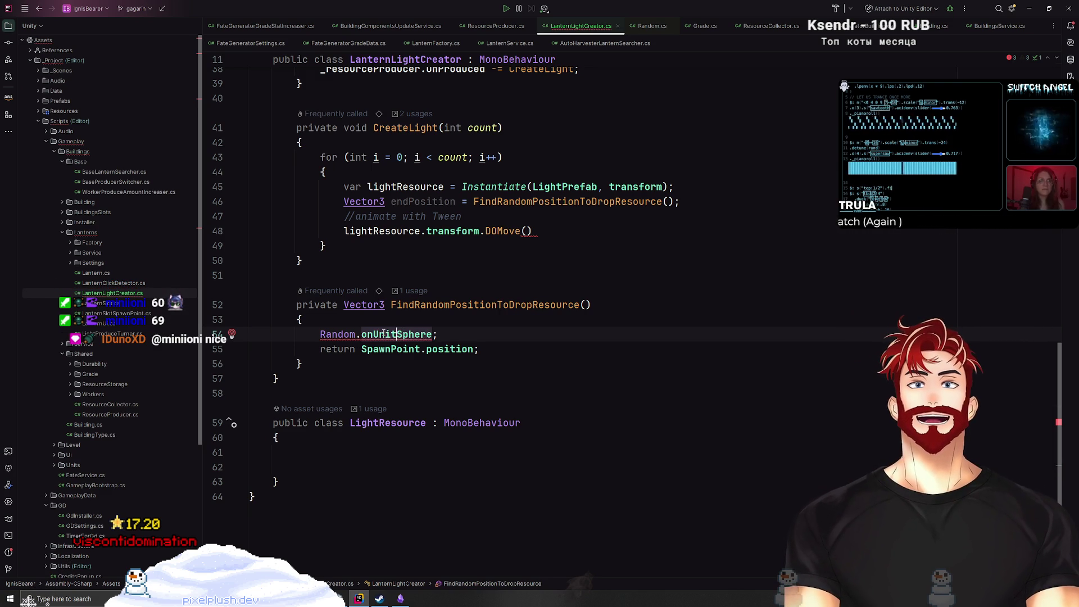
mouse_move(384, 333)
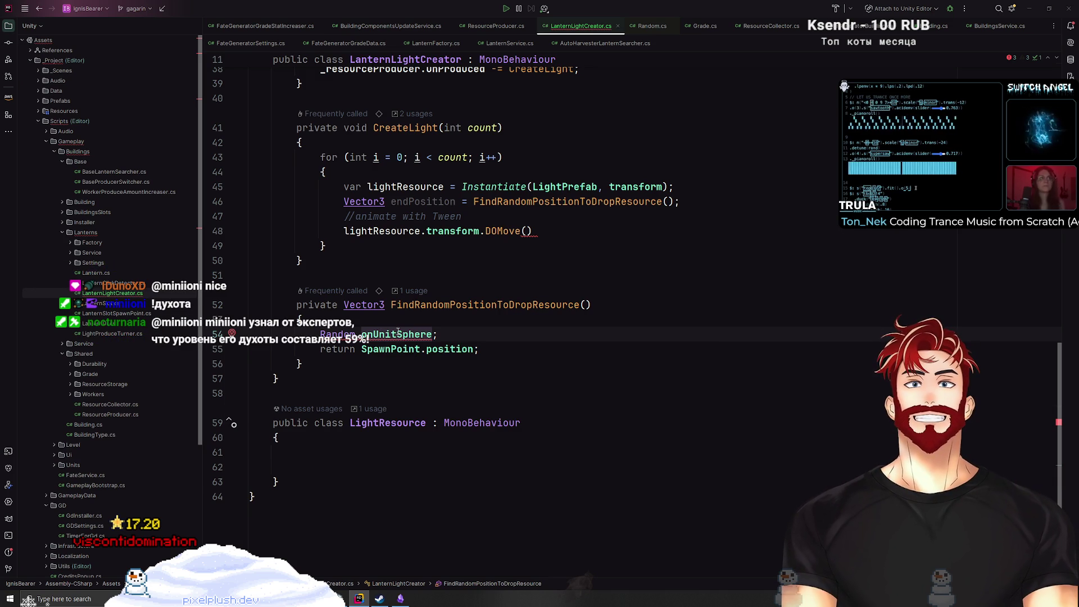
key("ctrl+alt+v")
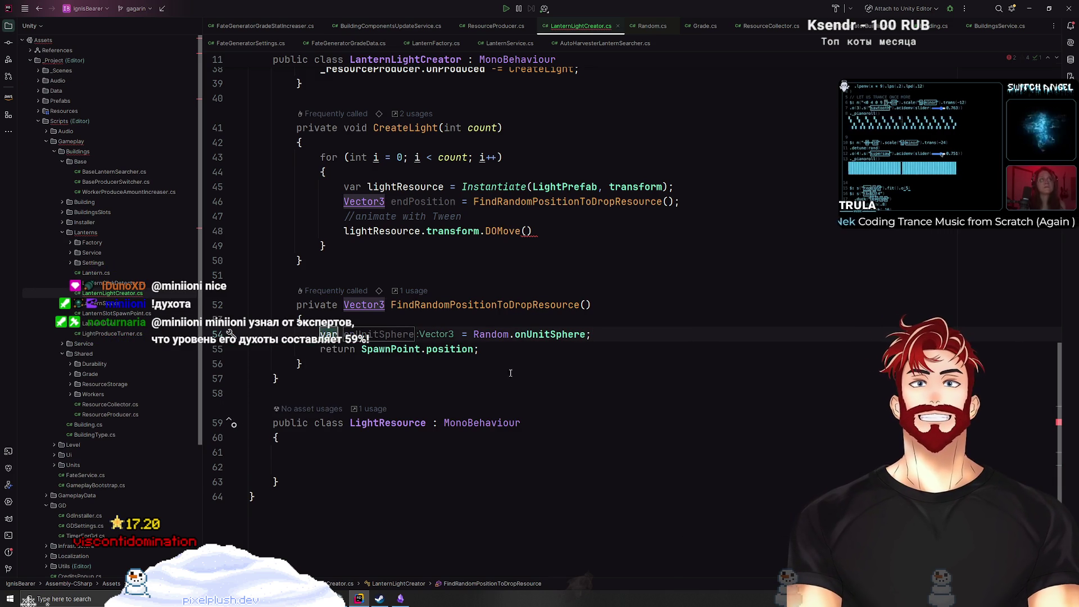
key("ctrl+shift+Left")
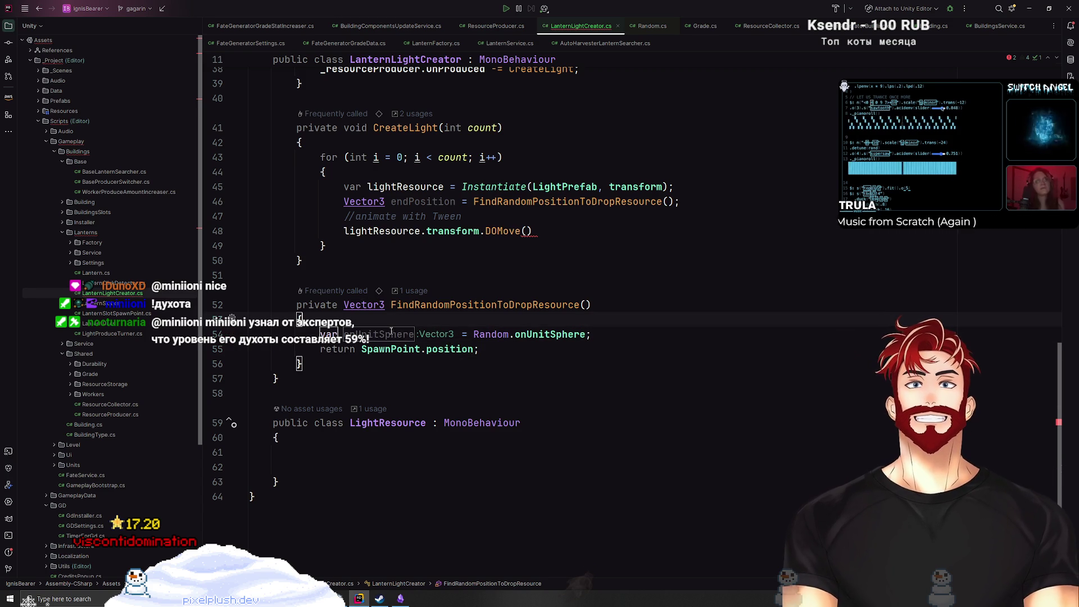
Restore the onUnitSphere member after Random. and name the local onUnitSphere.
double_click(518, 340)
type("onU")
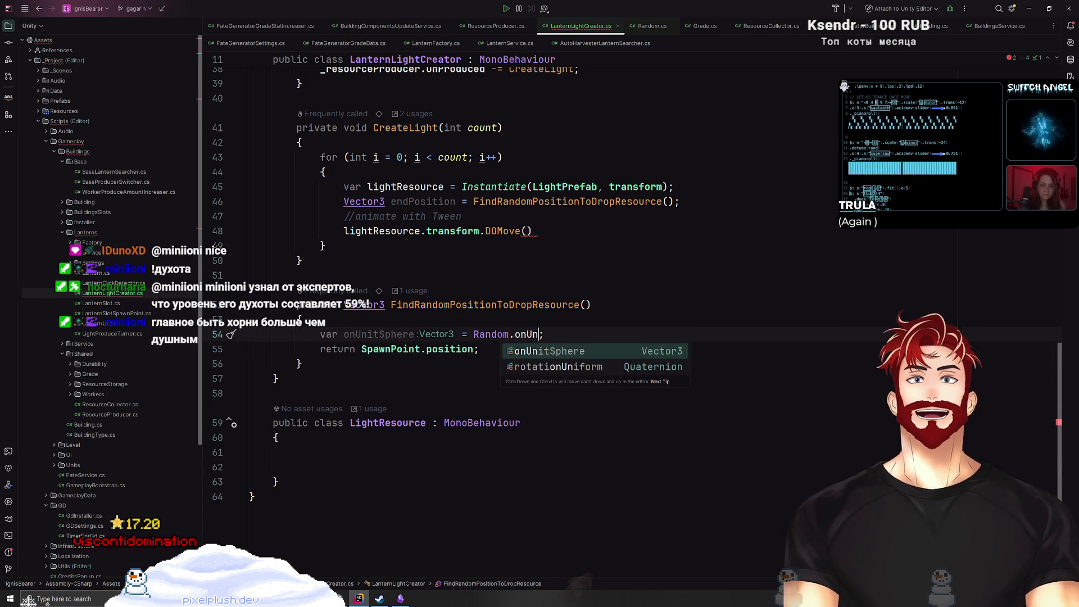
type("n")
key("Return")
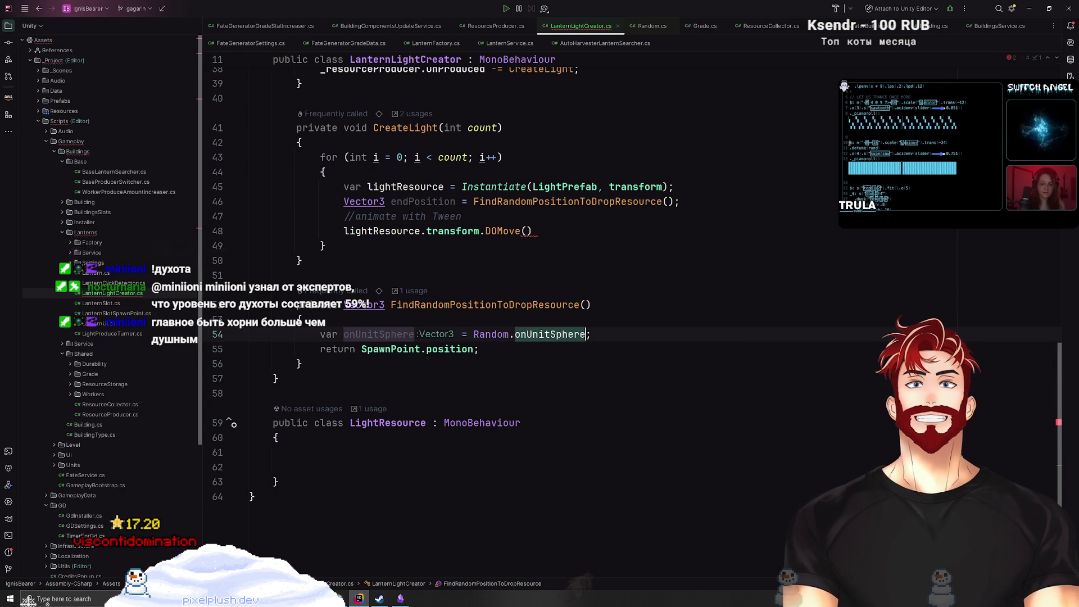
left_click(542, 347)
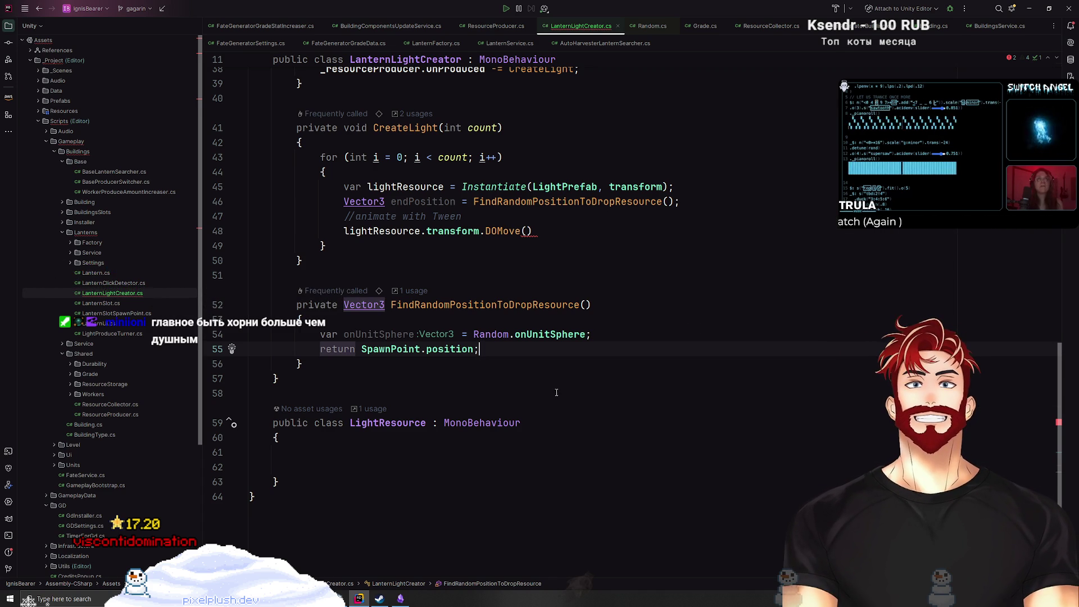
left_click(386, 319)
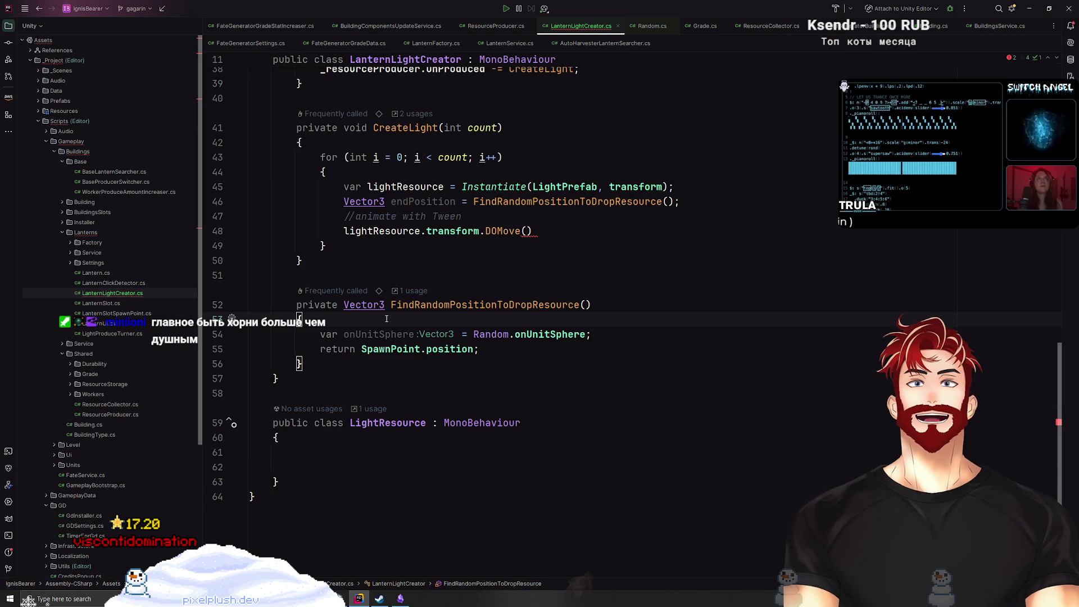
left_click(444, 335)
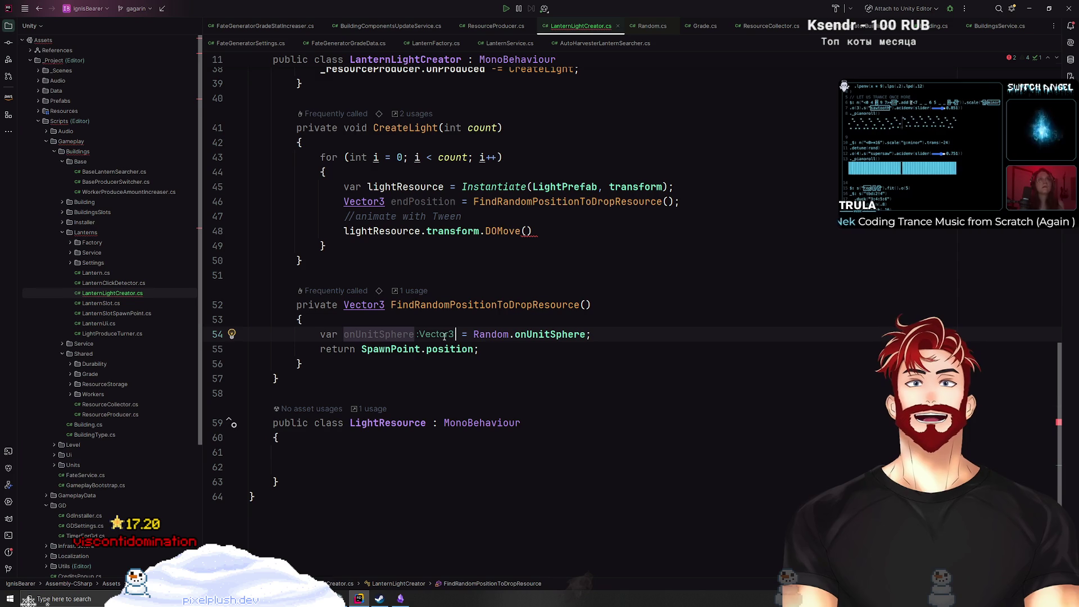
mouse_move(544, 337)
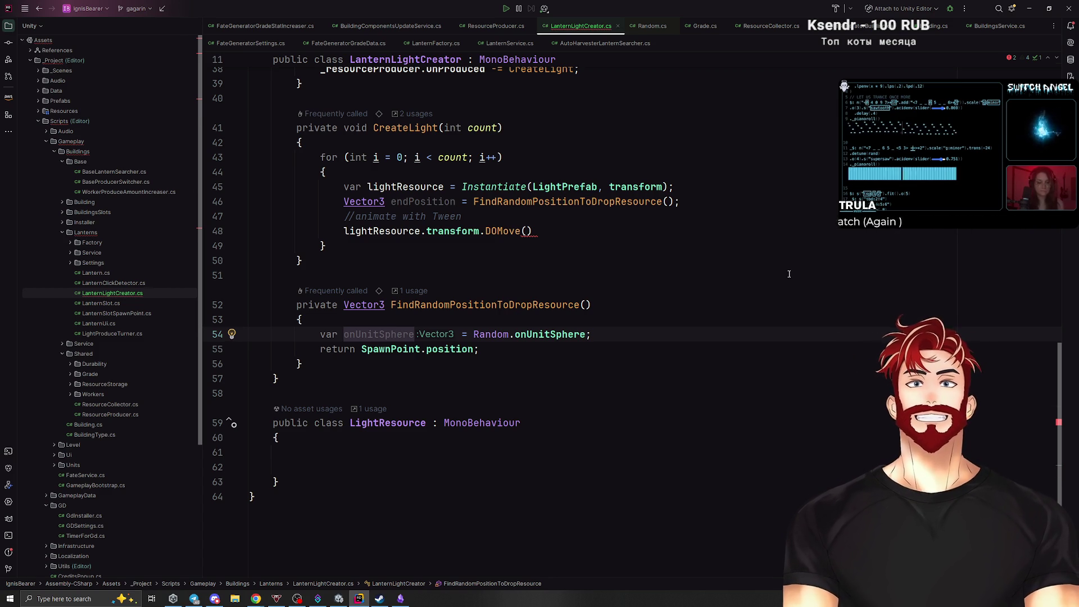
Multiply Random.onUnitSphere by _dropSpehereRadius on line 54.
left_click(585, 335)
type("* ")
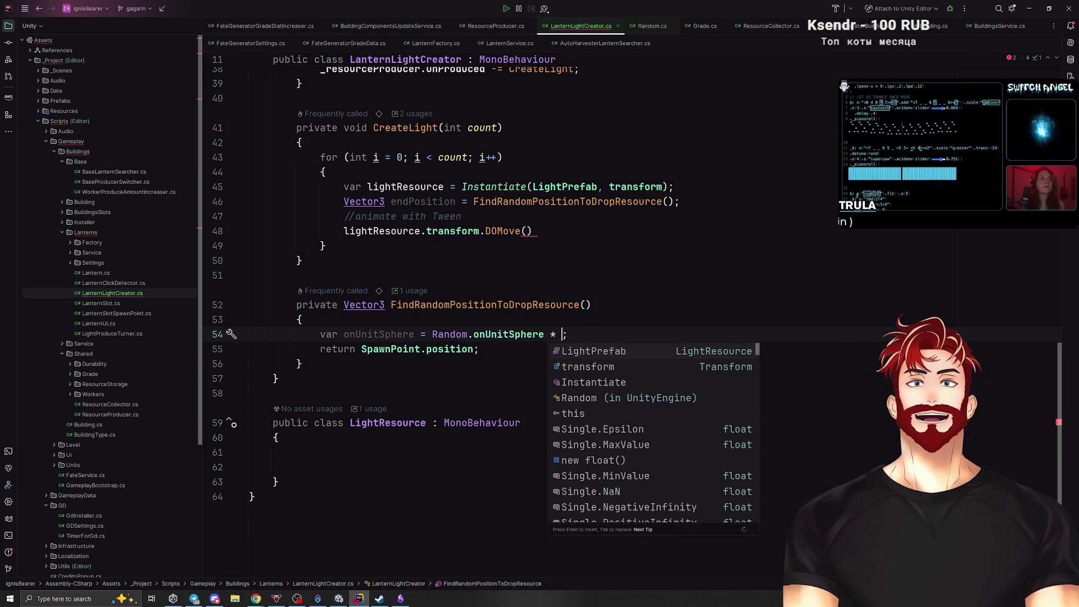
type("rad")
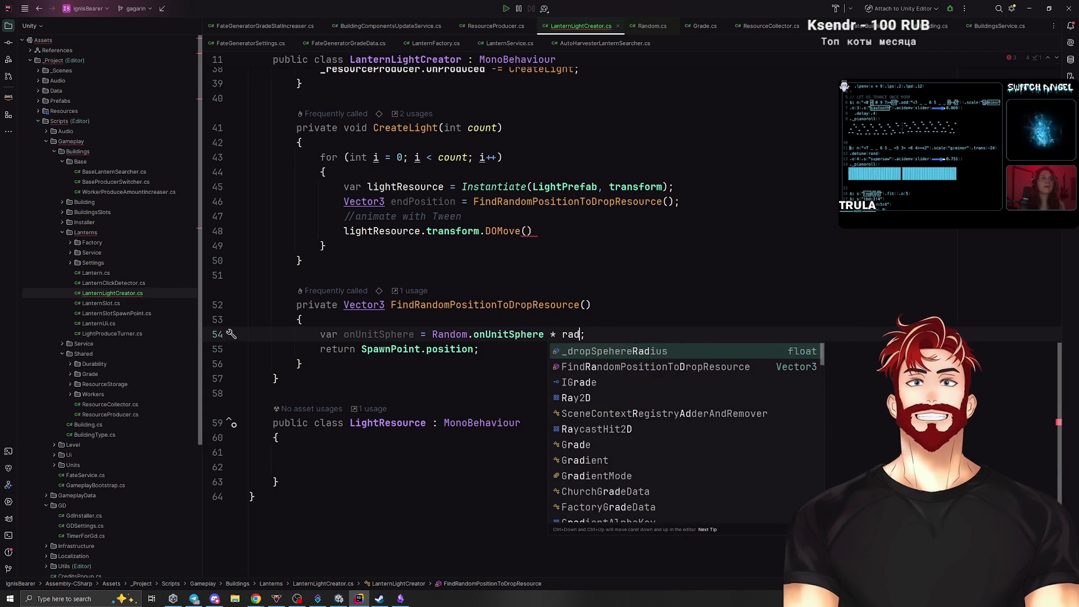
key("Return")
left_click(746, 328)
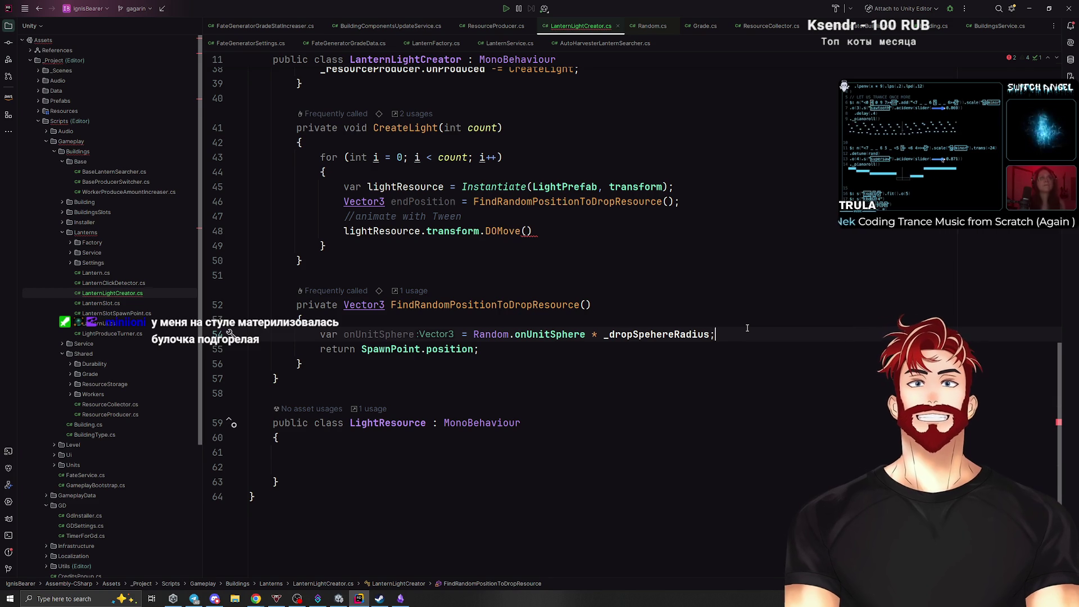
scroll(448, 335, "up", 15)
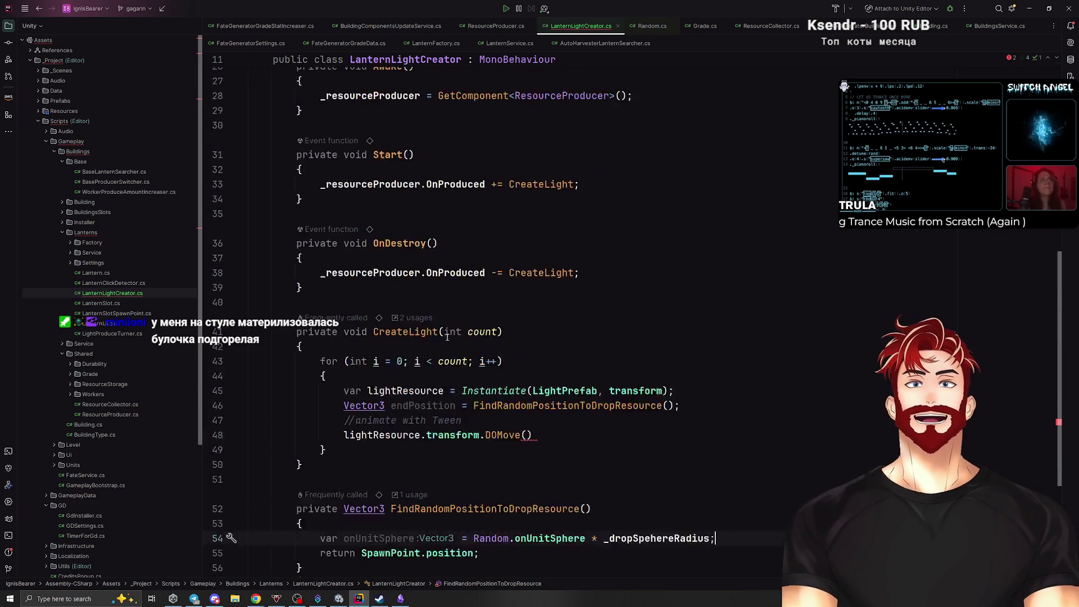
scroll(531, 231, "down", 15)
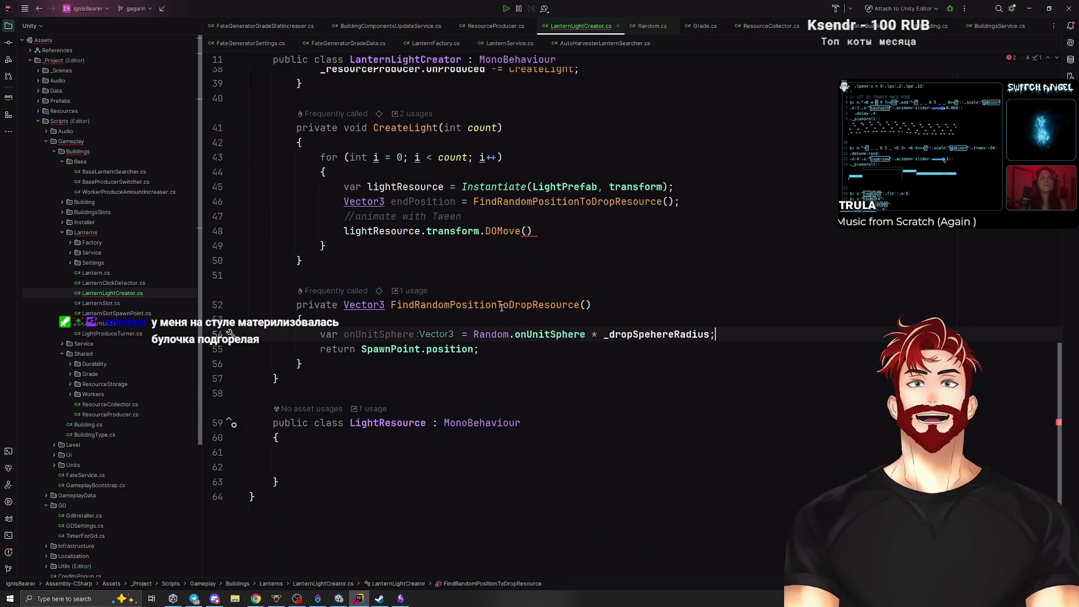
At the method's start, declare var spawnPointPosition = SpawnPoint.position;.
left_click(425, 320)
key("Return")
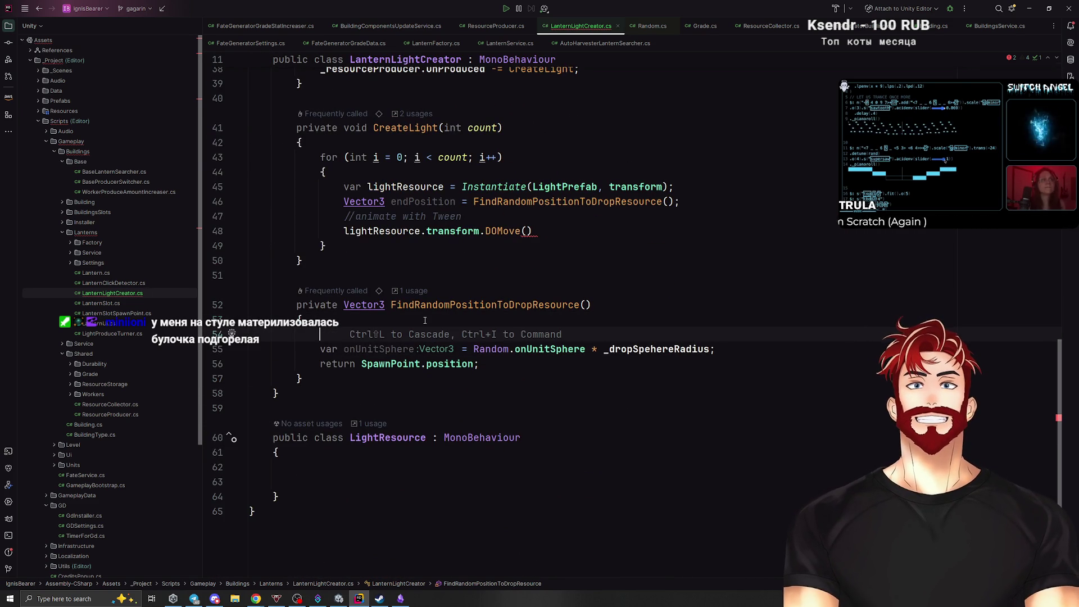
type("tran")
key("Return")
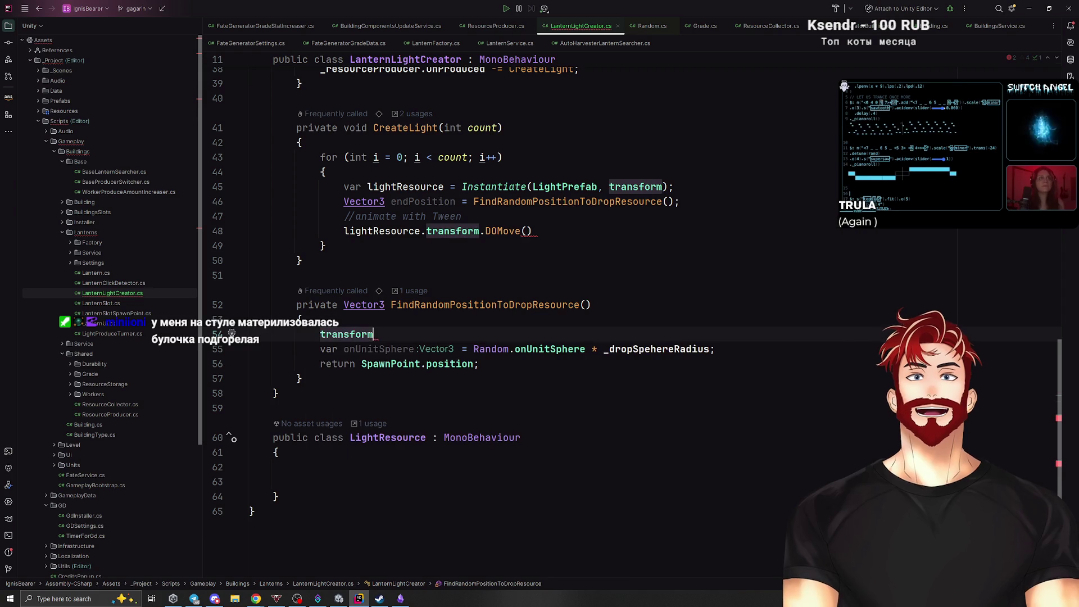
type(".p")
key("BackSpace")
key("BackSpace")
key("BackSpace")
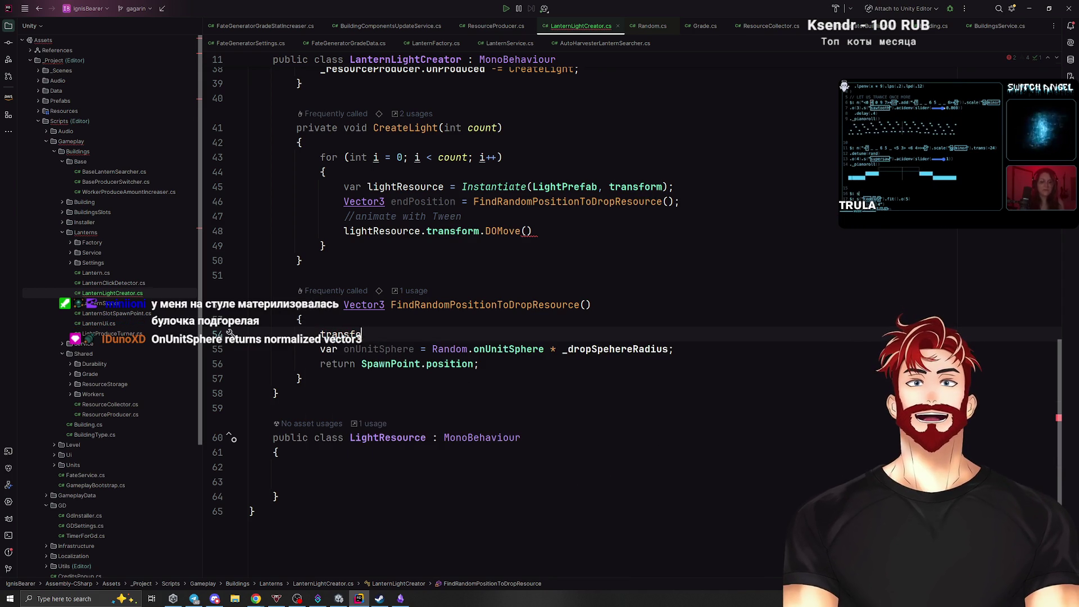
key("BackSpace")
key("BackSpace")
key("BackSpace")
type("Sp")
key("Return")
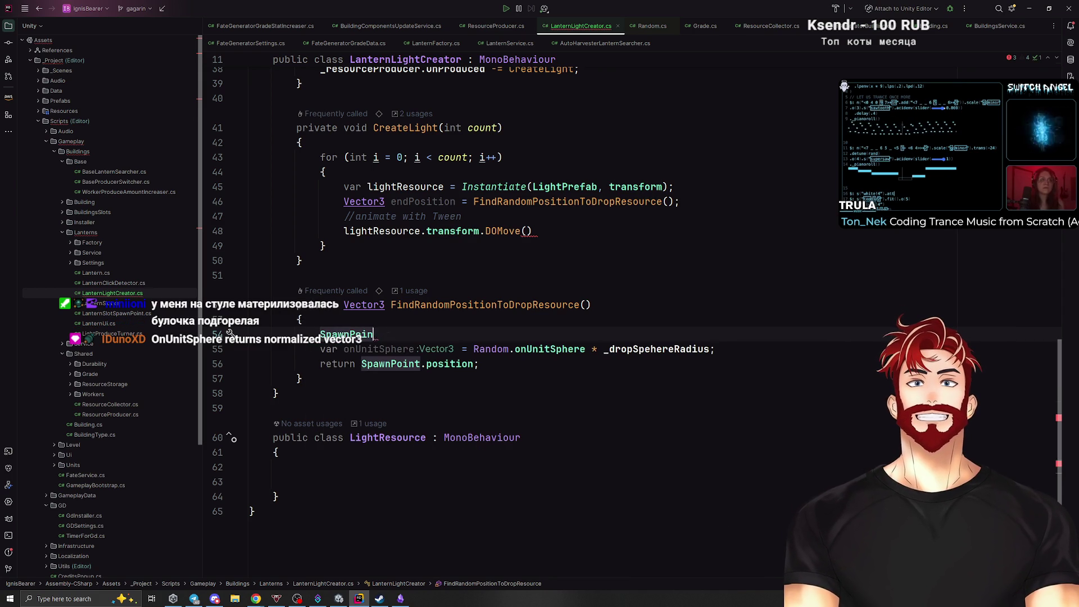
key("BackSpace")
key("BackSpace")
key("BackSpace")
type("var spawnPointPosi")
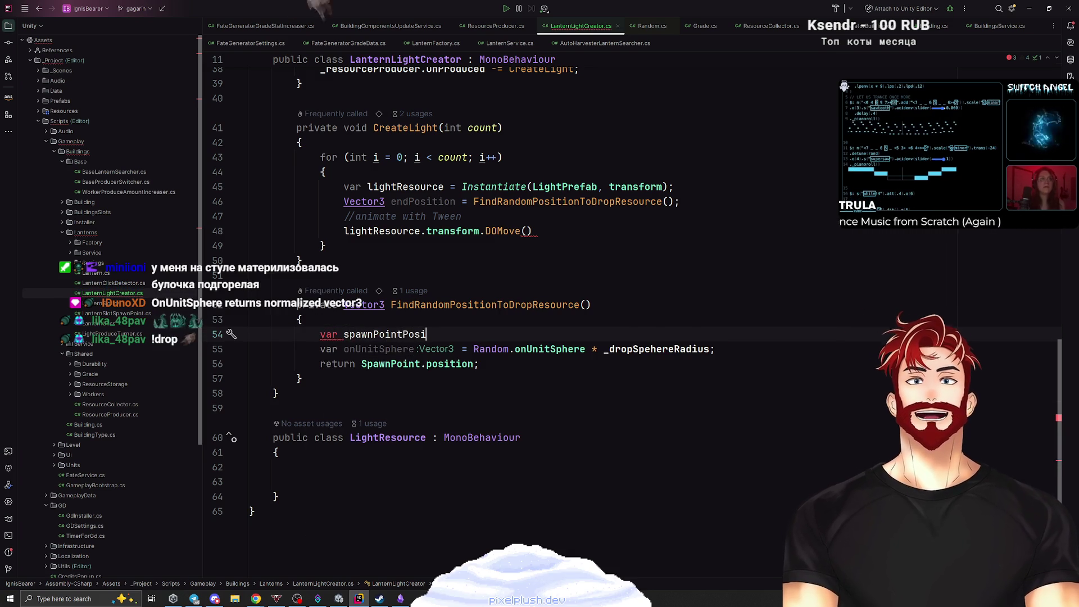
type("tion = S")
key("Escape")
type("pawnPoint.position;")
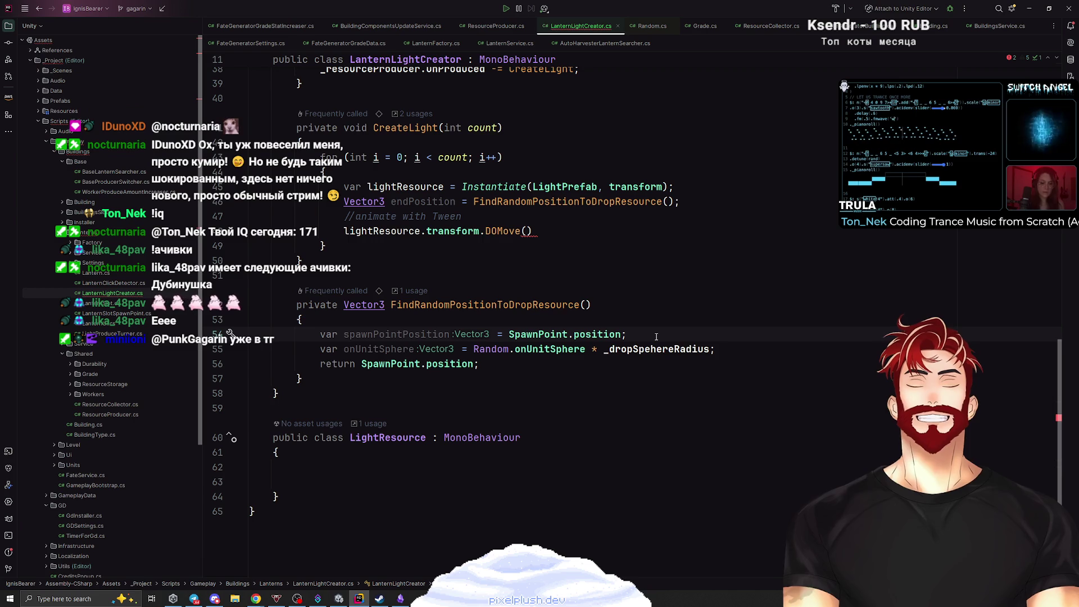
Check spawnPointPosition's usages and open a new line below line 54.
left_click(459, 335)
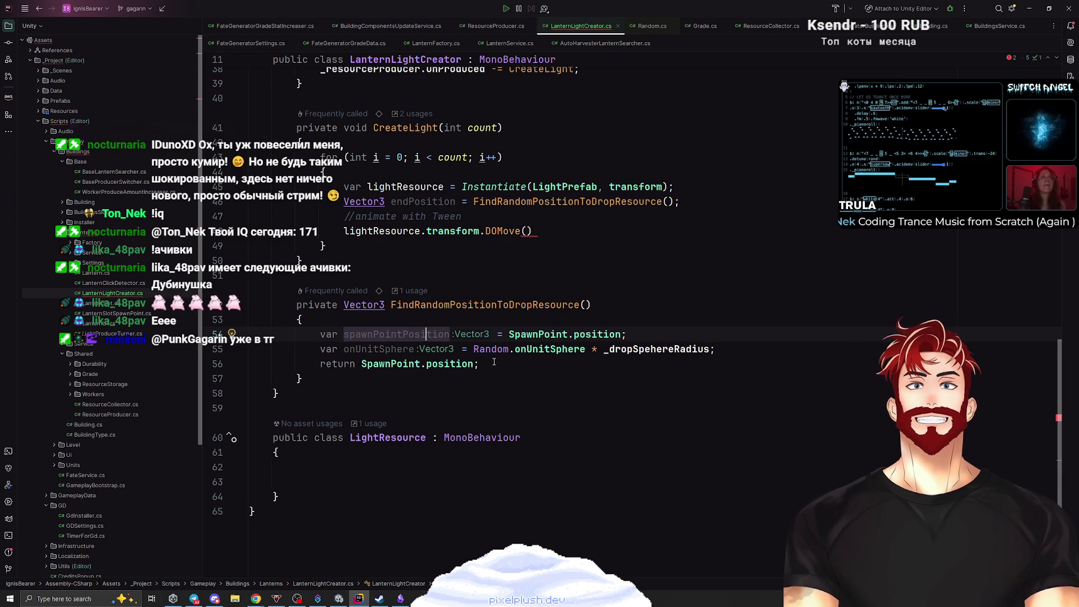
left_click(643, 333)
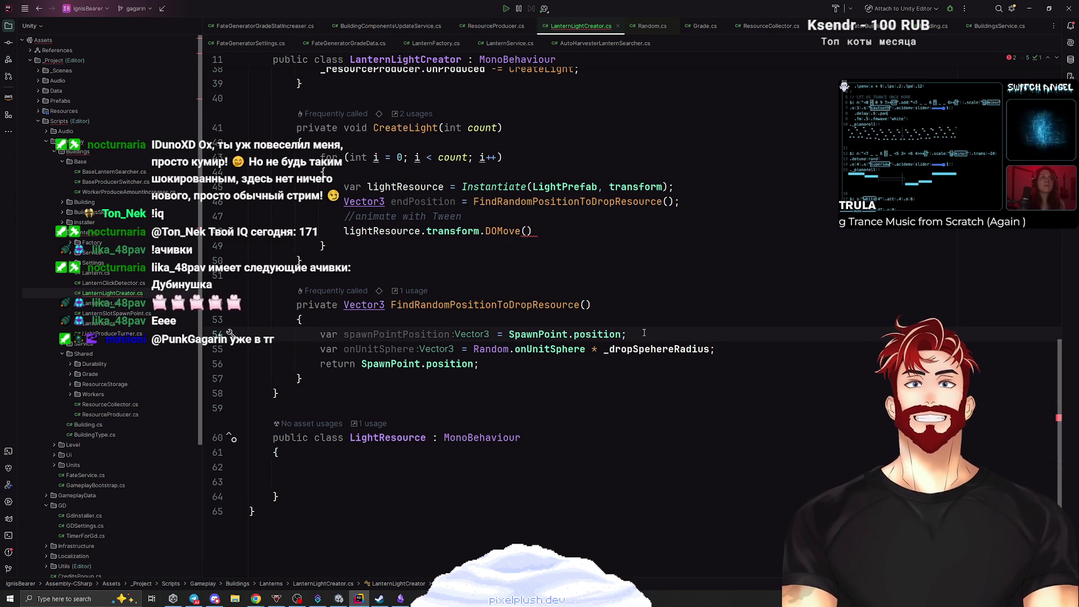
key("Return")
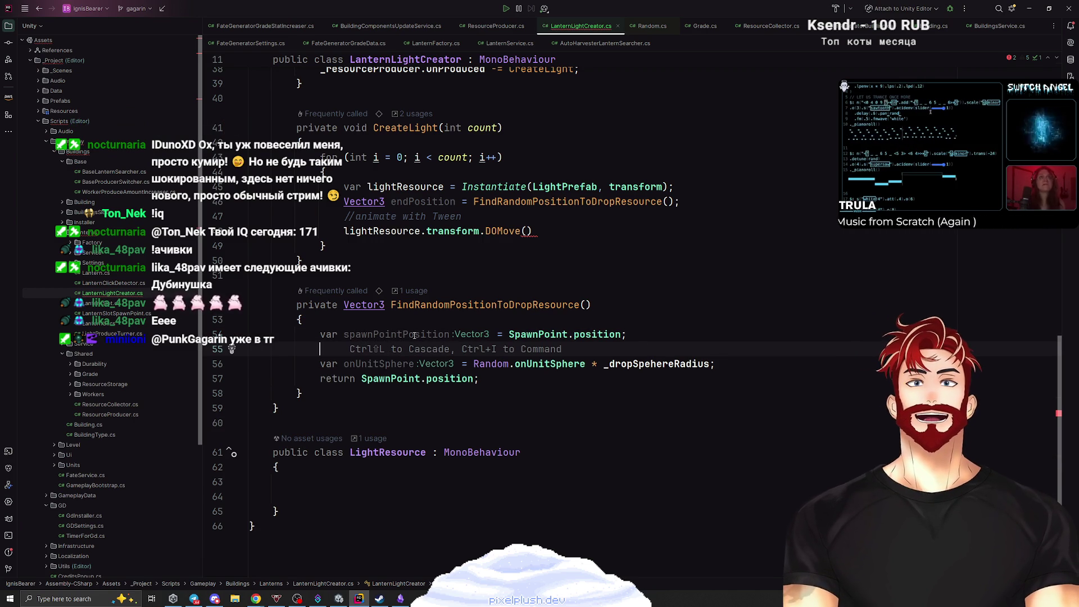
Declare Vector3 finalPosition = spawnPointPosition + onUnitSphere below the onUnitSphere line.
double_click(413, 334)
key("ctrl+c")
left_click(414, 351)
key("ctrl+v")
type("+")
key("Escape")
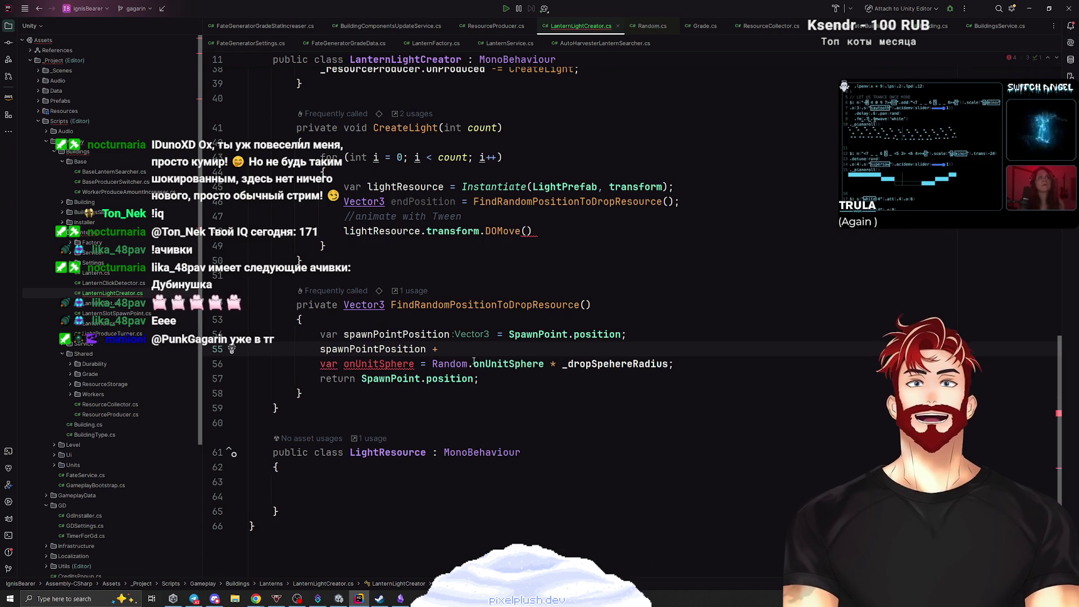
key("ctrl+x")
left_click(752, 350)
key("Return")
key("Return")
type("spawn")
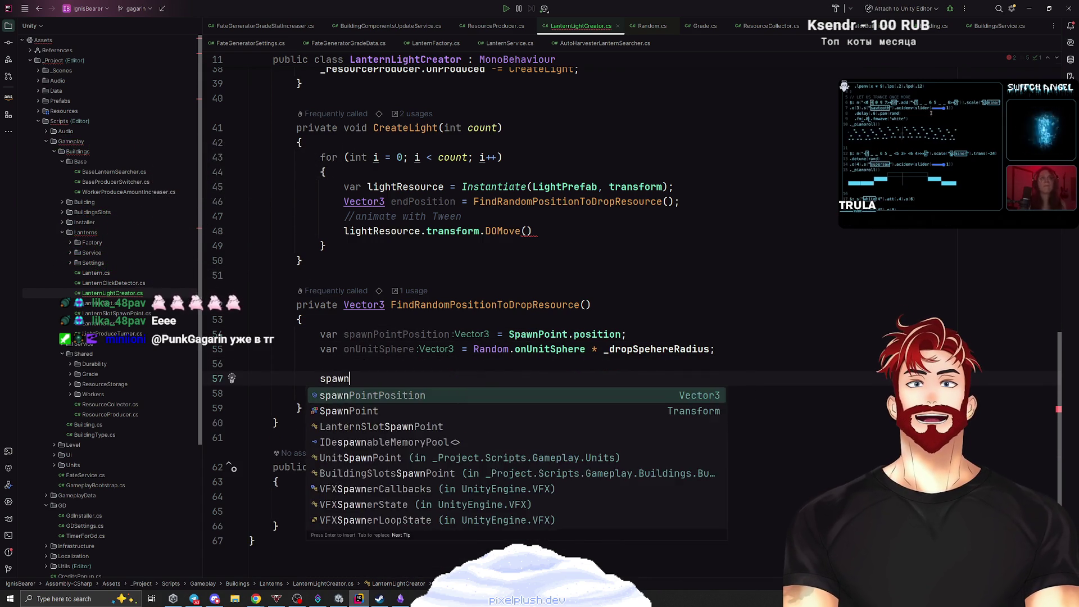
key("Return")
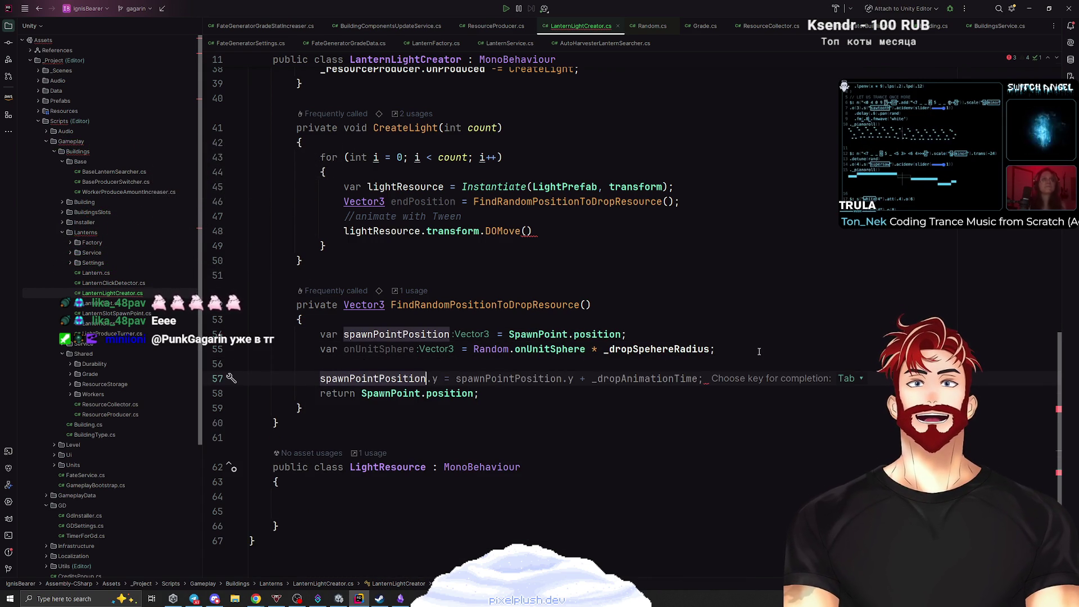
key("Escape")
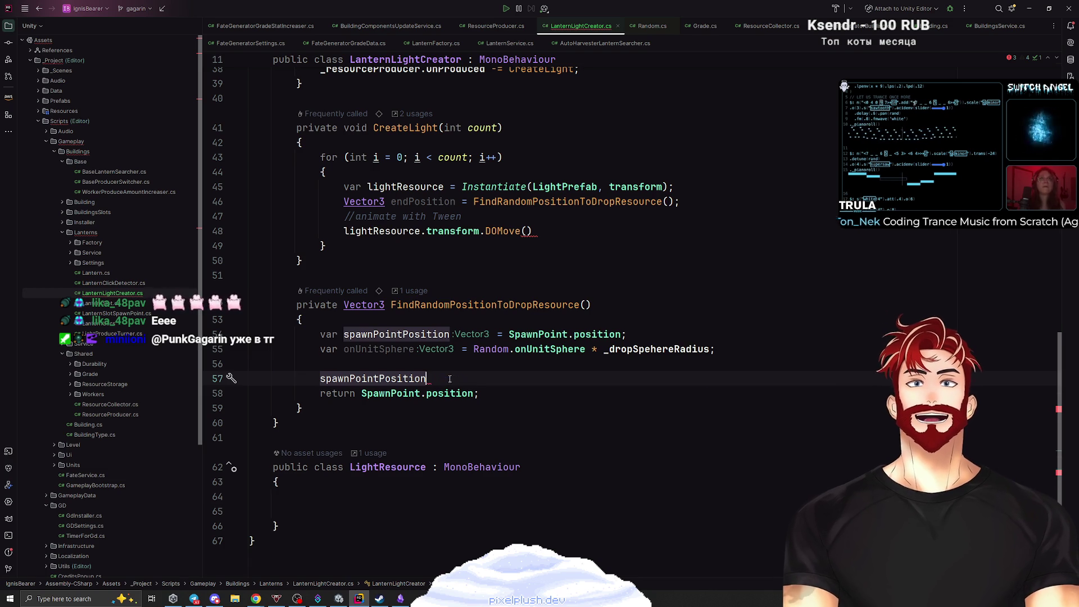
key("ctrl+BackSpace")
key("Up")
type("Ve")
key("Return")
type("Vector3 fin")
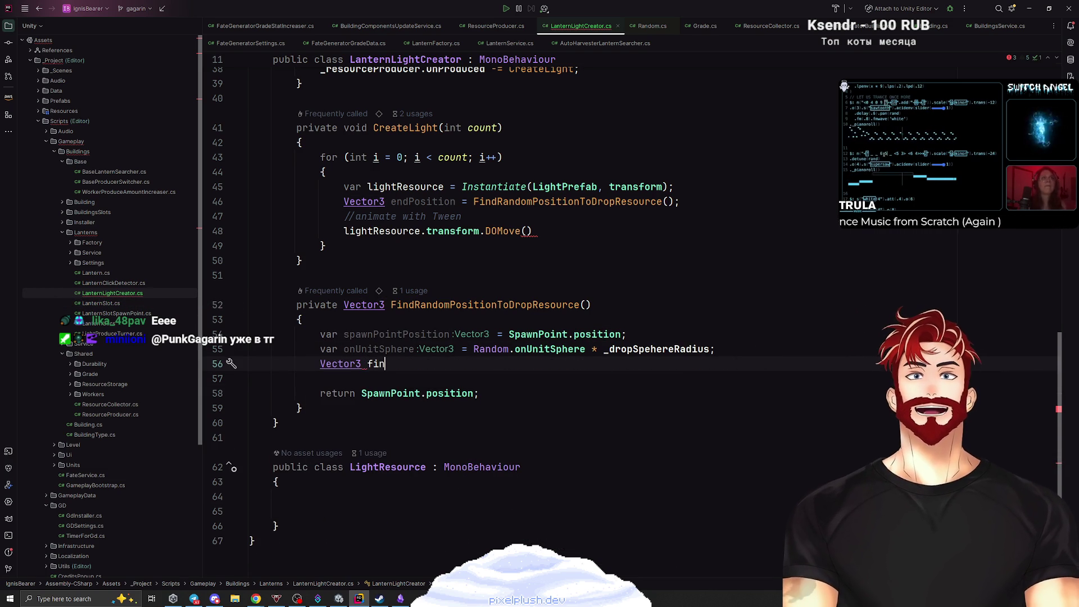
type("alPosition =")
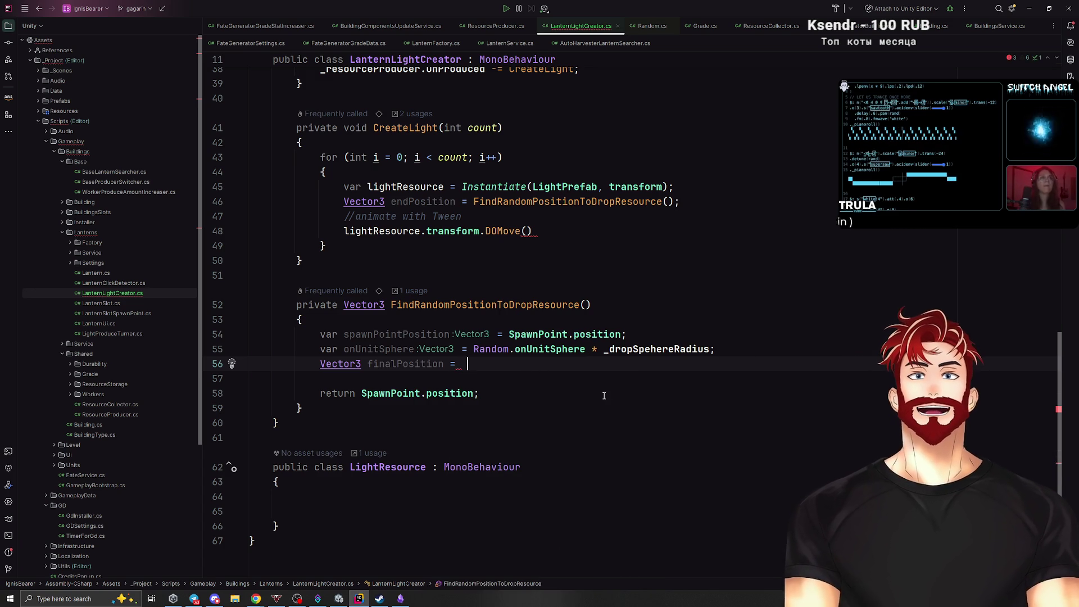
key("Tab")
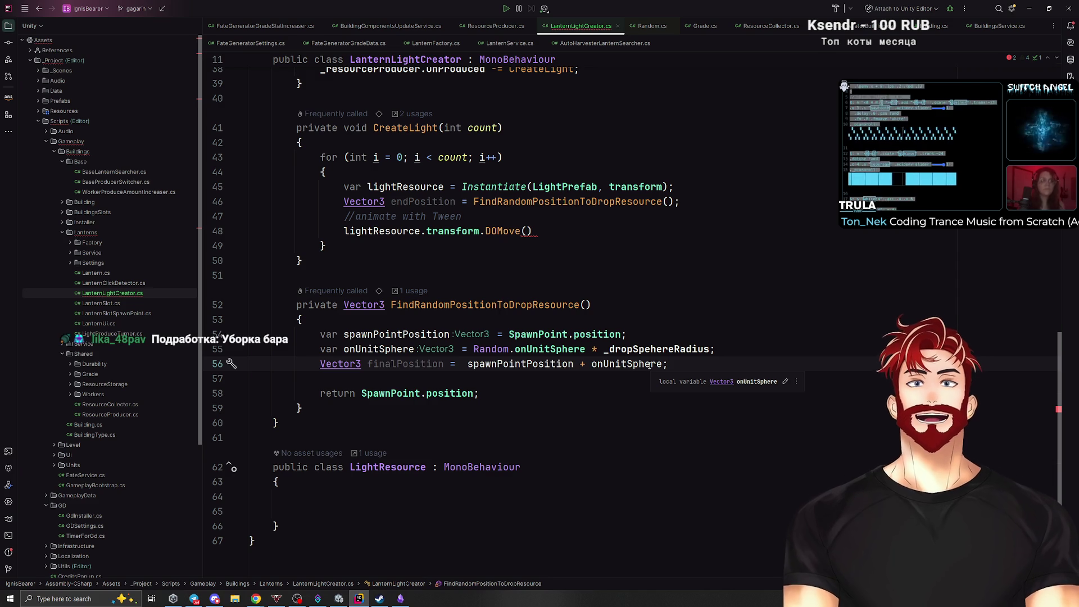
Subtract new Vector3(0, _yBuffer, 0) from the finalPosition sum.
key("Left")
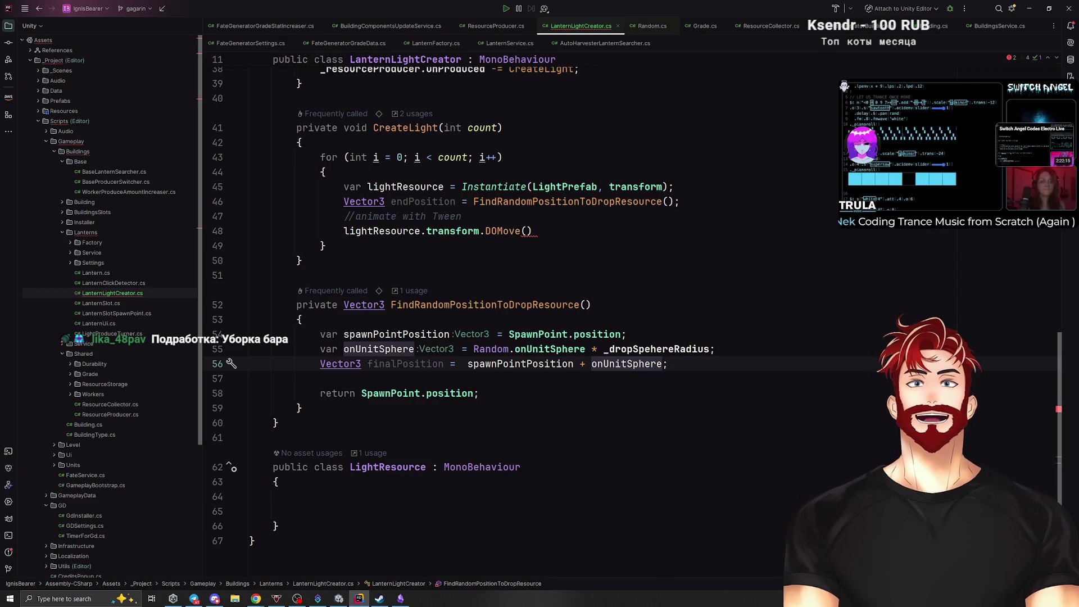
type("- V")
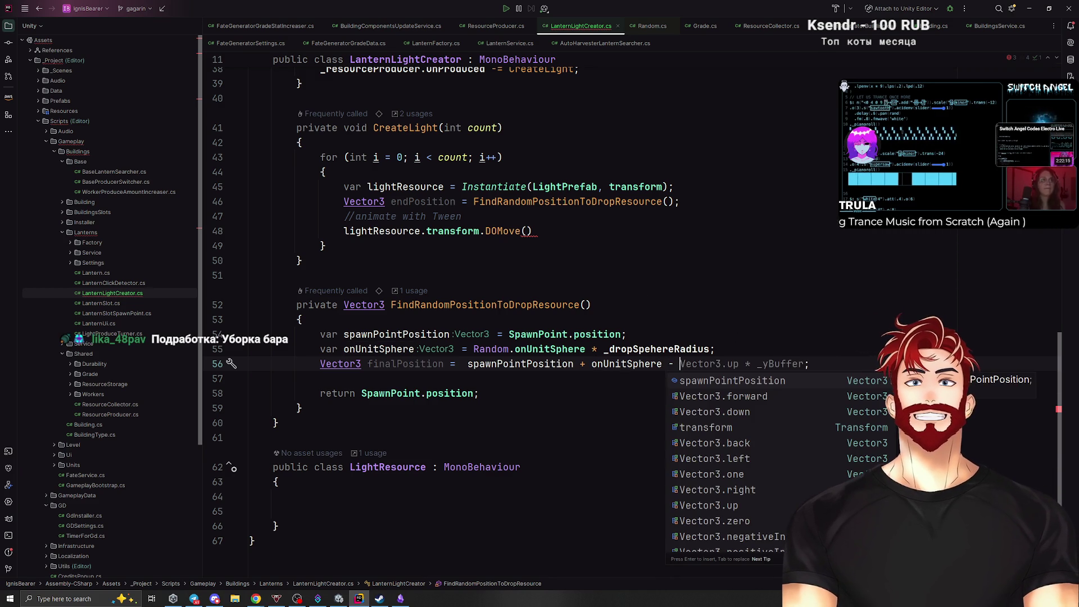
key("Tab")
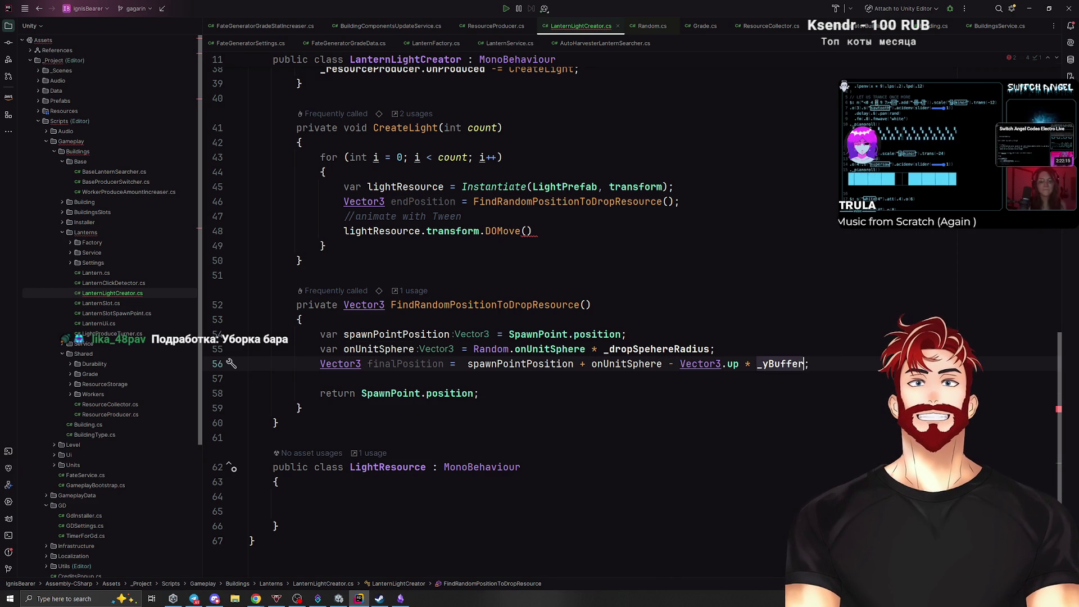
key("ctrl+z")
key("BackSpace")
type("new")
key("Return")
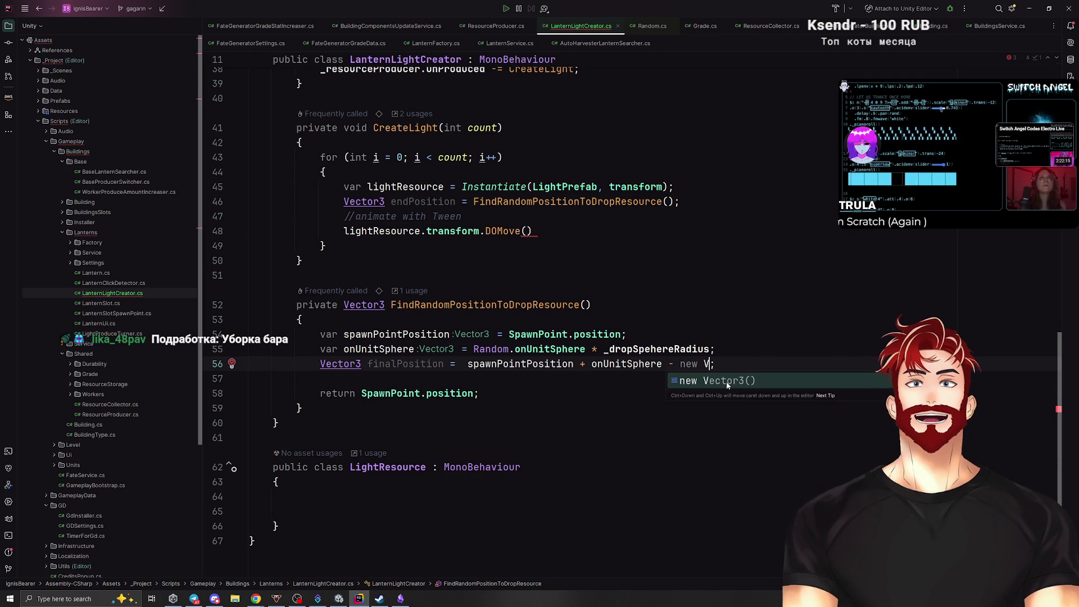
type("0, _yBuffer, 0")
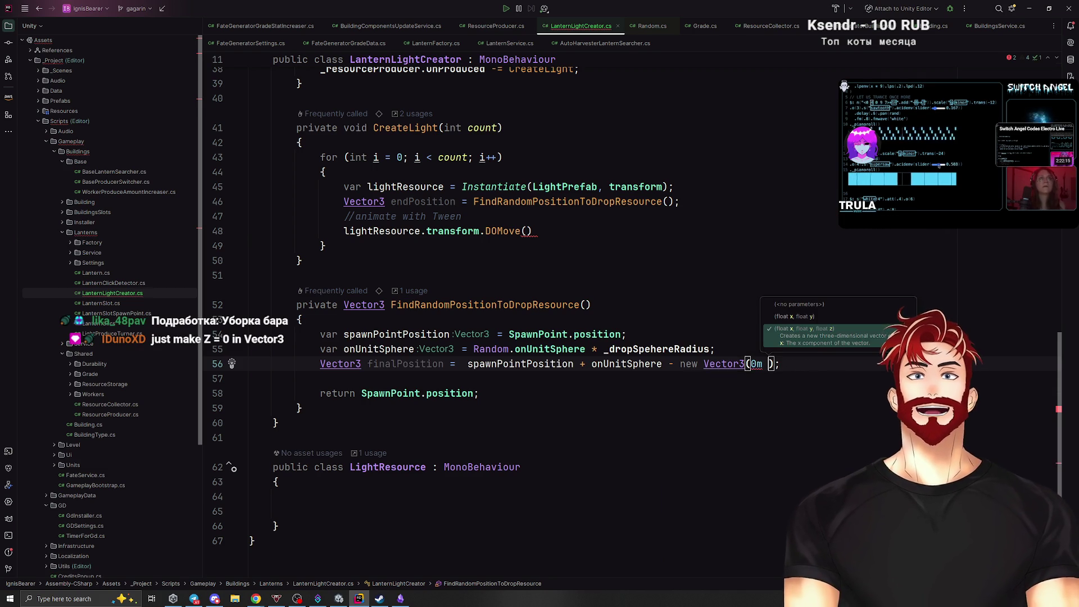
key("BackSpace")
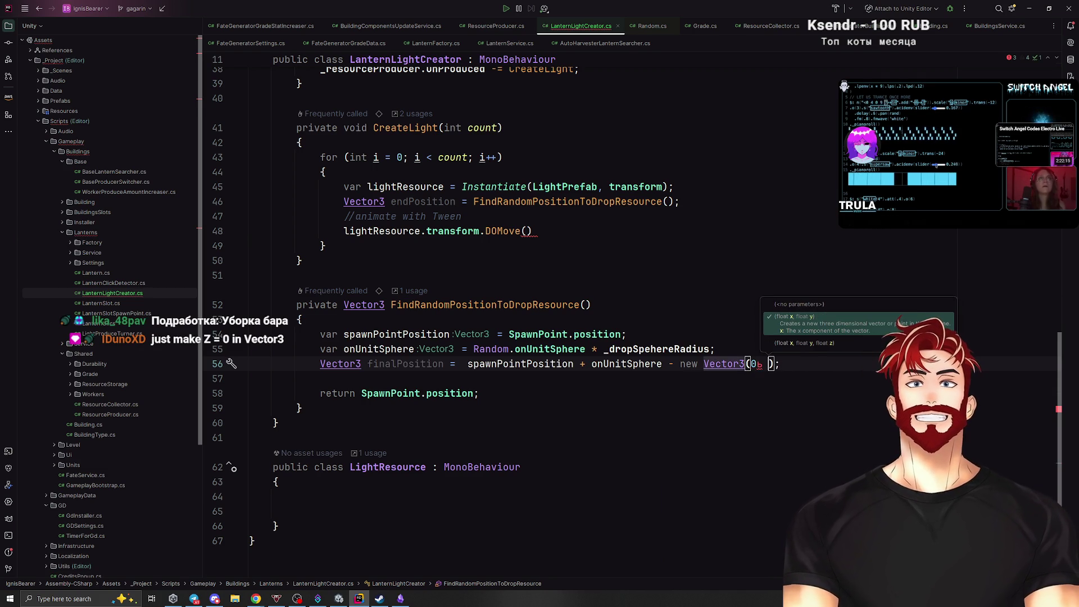
key("BackSpace")
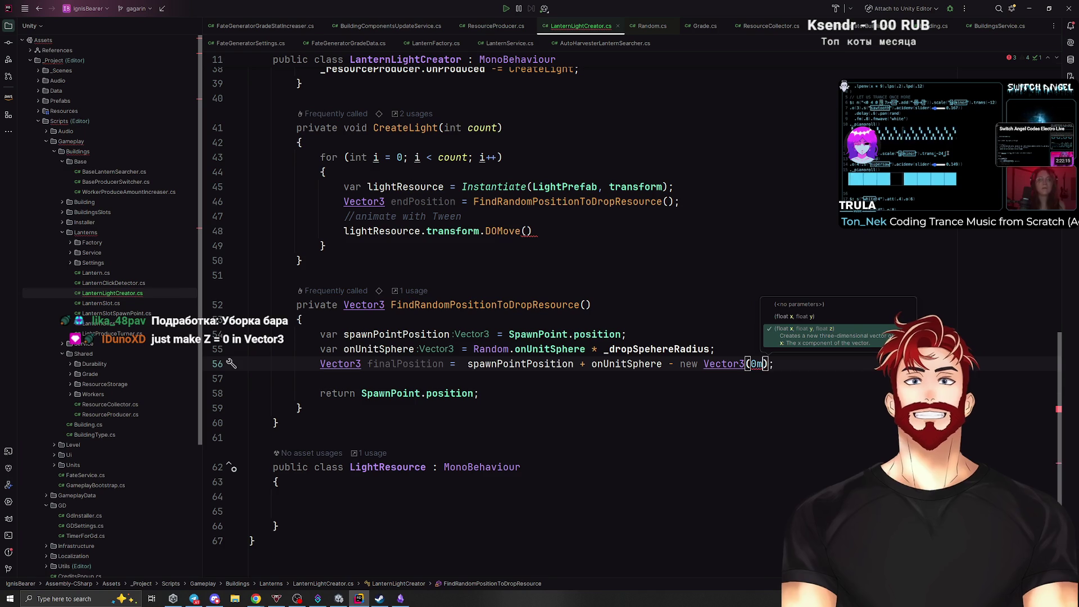
type(", ")
type("_yBuffer")
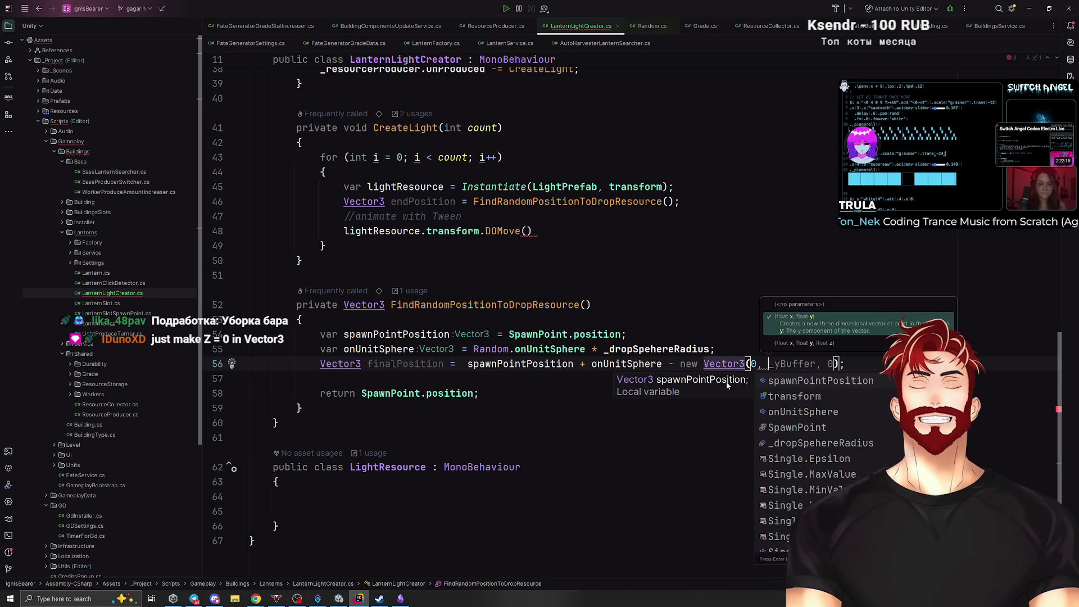
type(", 0")
key("End")
Return finalPosition instead of SpawnPoint.position.
key("Down")
key("Down")
key("Down")
double_click(398, 364)
key("ctrl+c")
left_click_drag(362, 393, 475, 393)
key("ctrl+v")
left_click(454, 376)
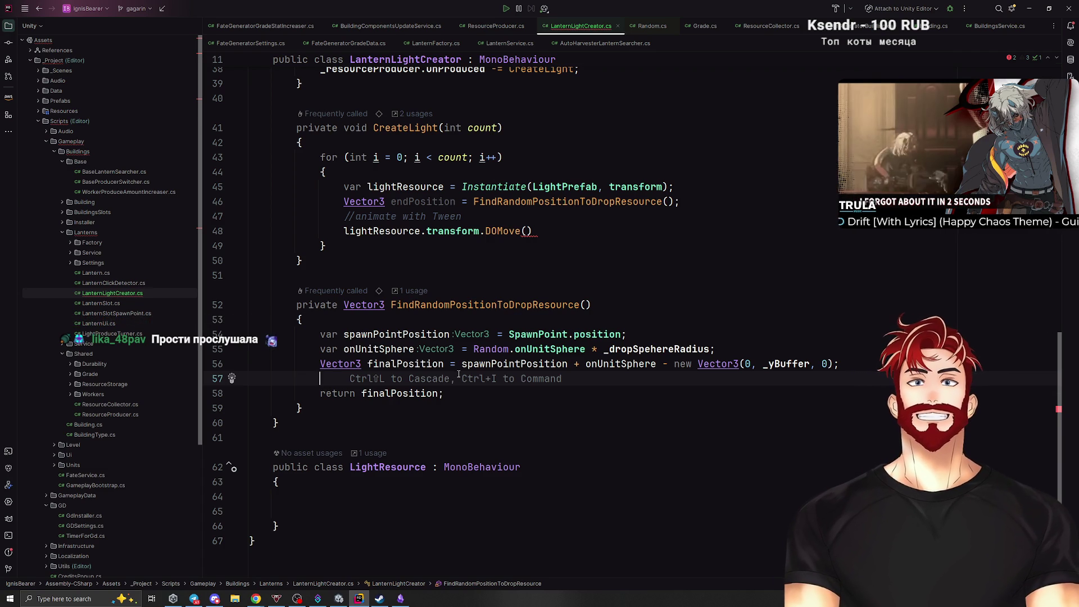
Add 'finalPosition.z = 0' below the finalPosition declaration.
left_click(445, 365)
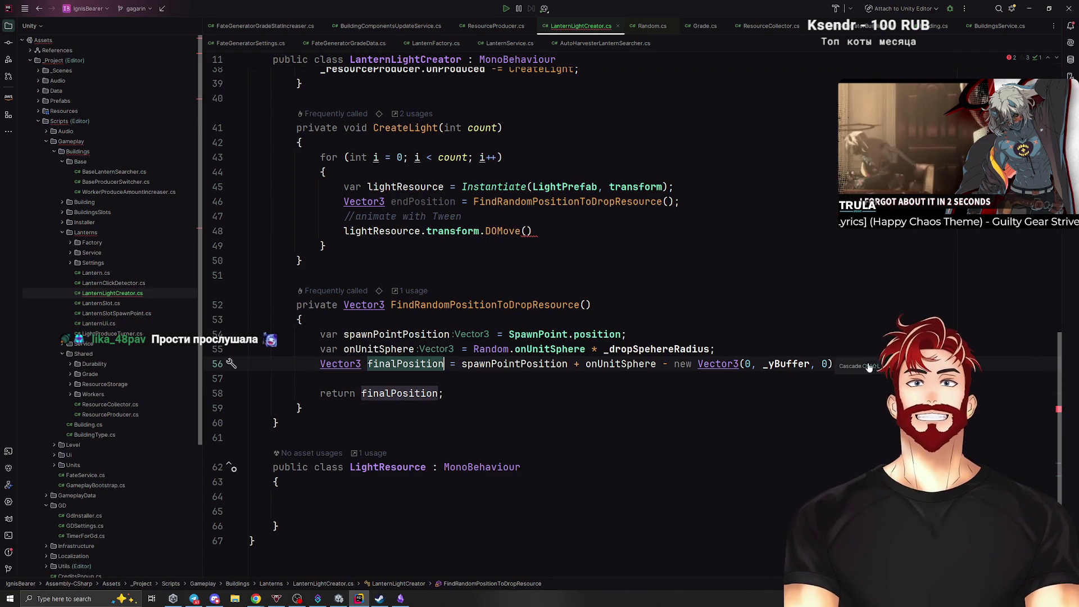
key("Up")
key("Up")
key("End")
left_click(857, 366)
key("Return")
type("finalPosition")
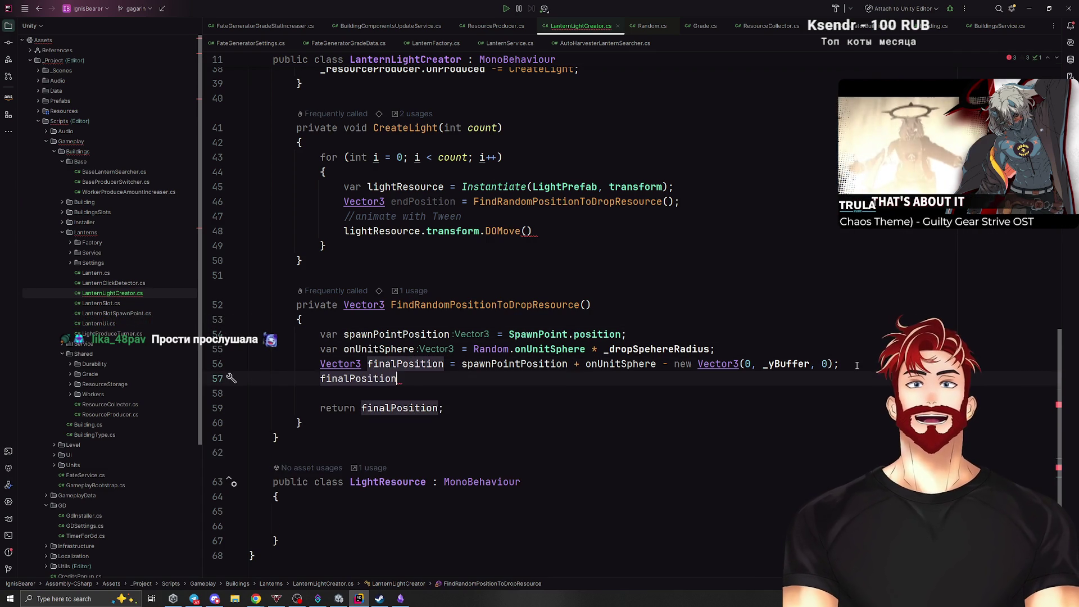
type(".z = 0;")
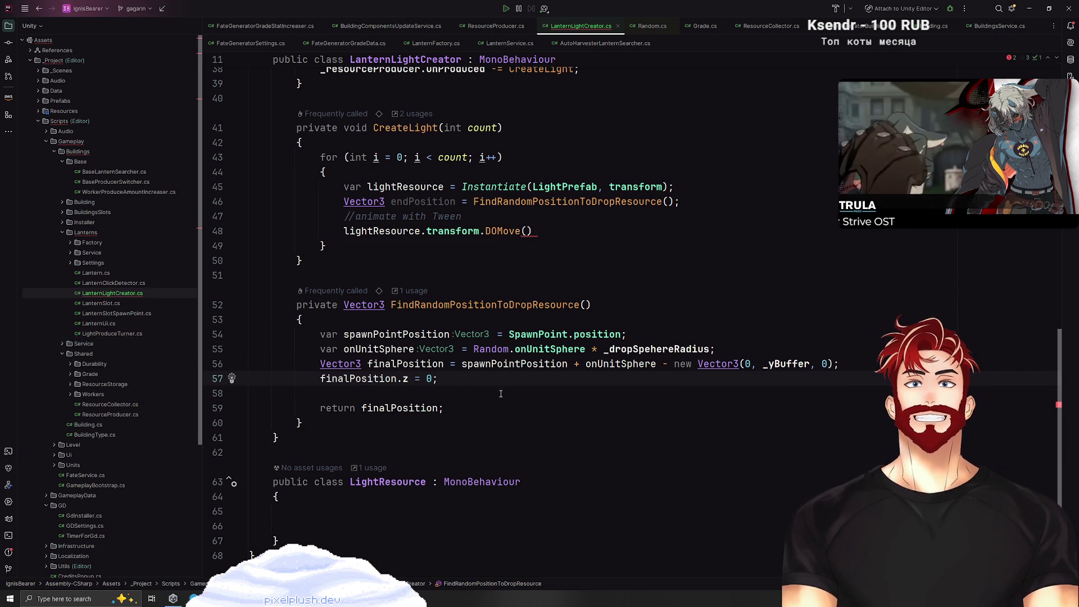
key("Down")
key("Up")
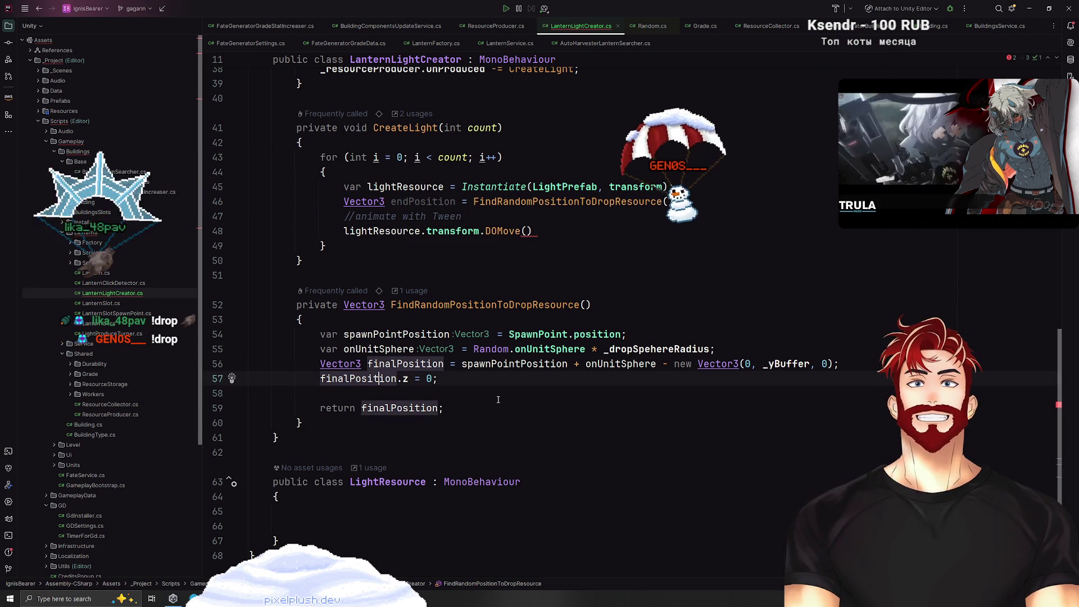
key("Down")
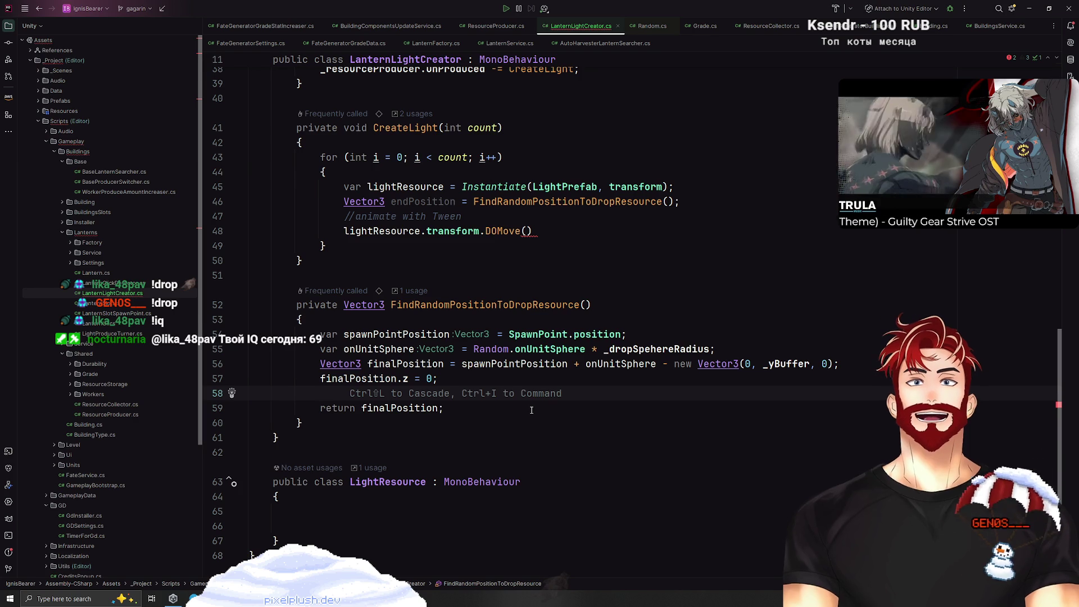
Pass endPosition as the DOMove target in CreateLight.
left_click(542, 219)
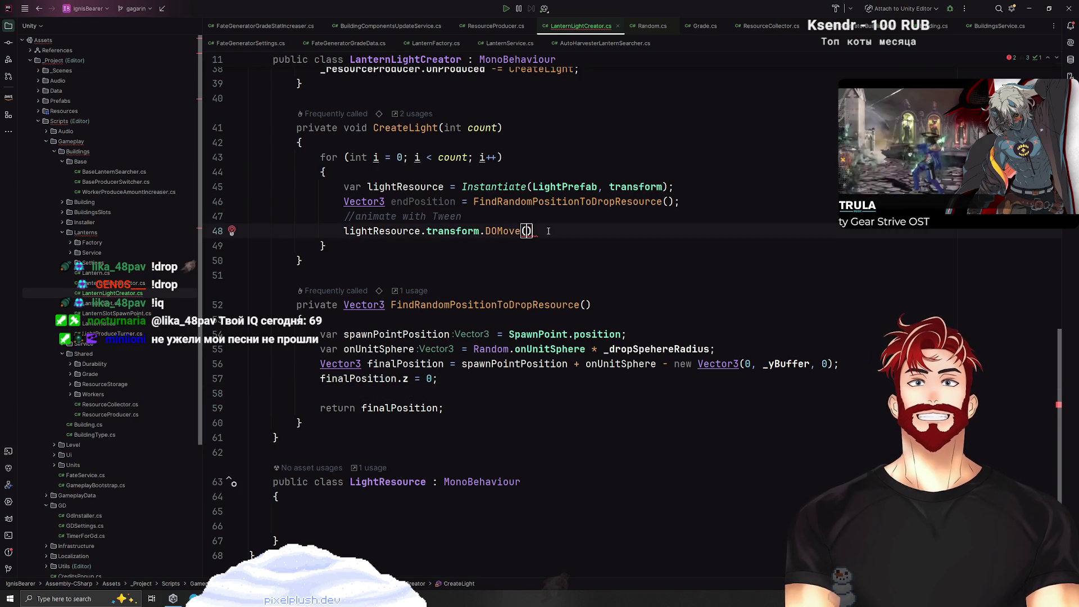
scroll(509, 293, "up", 1)
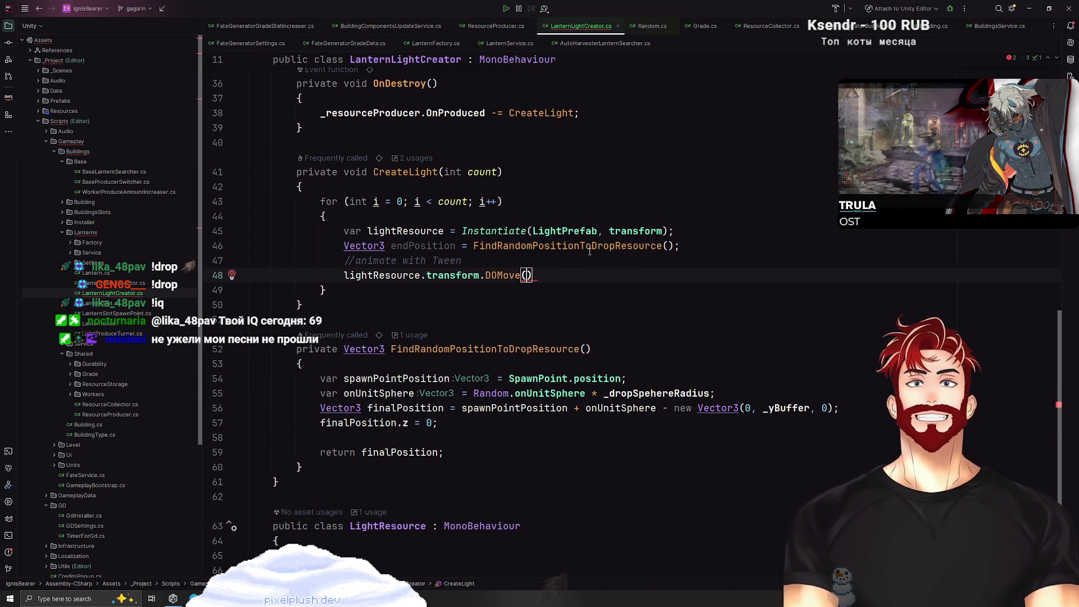
double_click(432, 247)
left_click(526, 275)
key("ctrl+v")
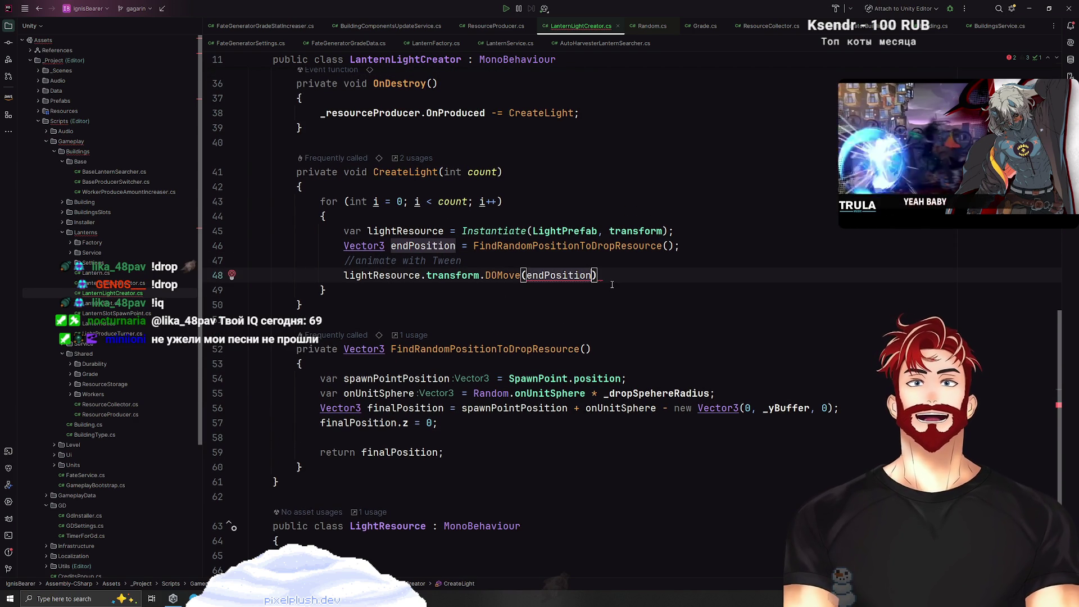
key("Escape")
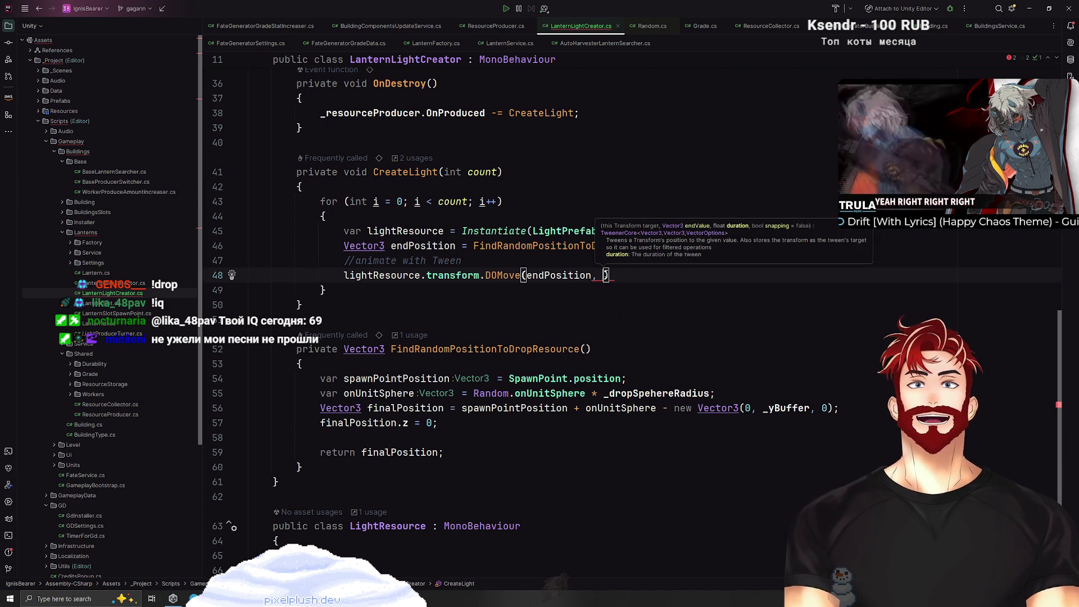
Use _dropAnimationTime as the DOMove duration and end the statement with a semicolon.
scroll(476, 272, "up", 10)
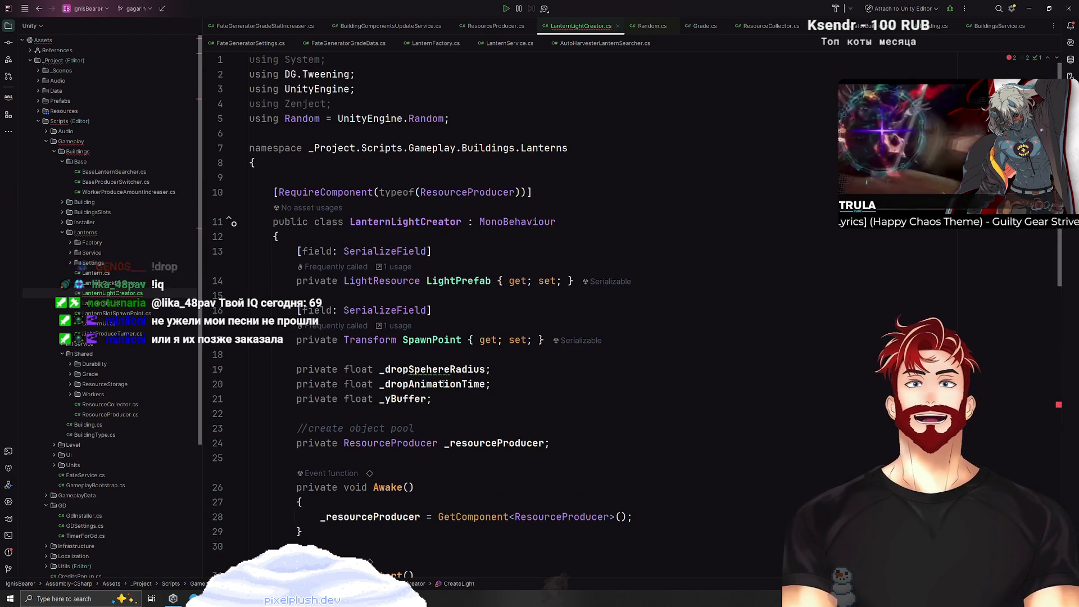
double_click(441, 383)
scroll(612, 345, "down", 8)
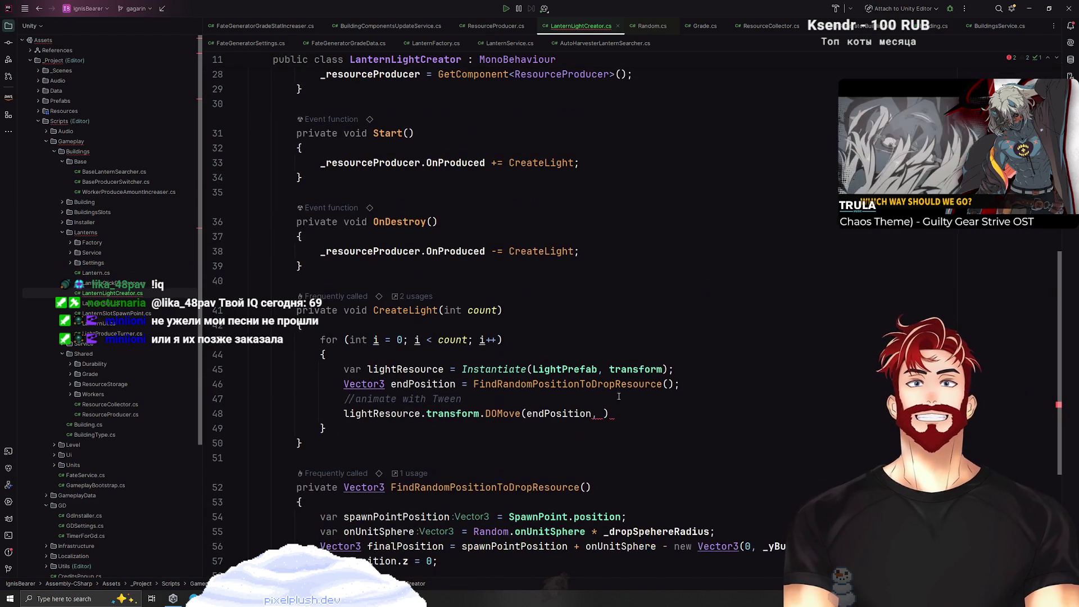
left_click(603, 414)
key("ctrl+v")
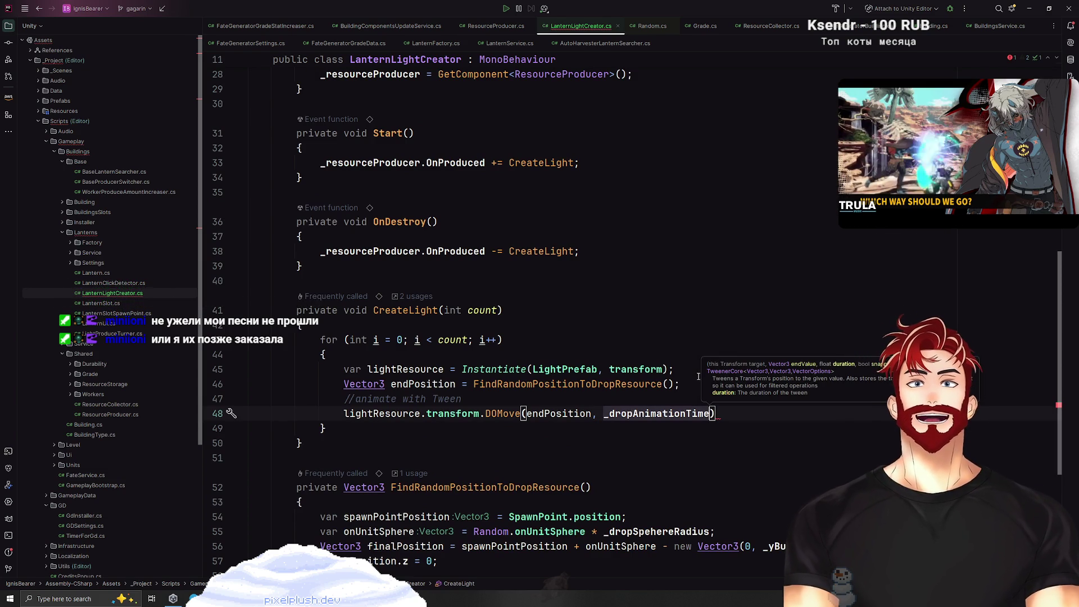
type(";")
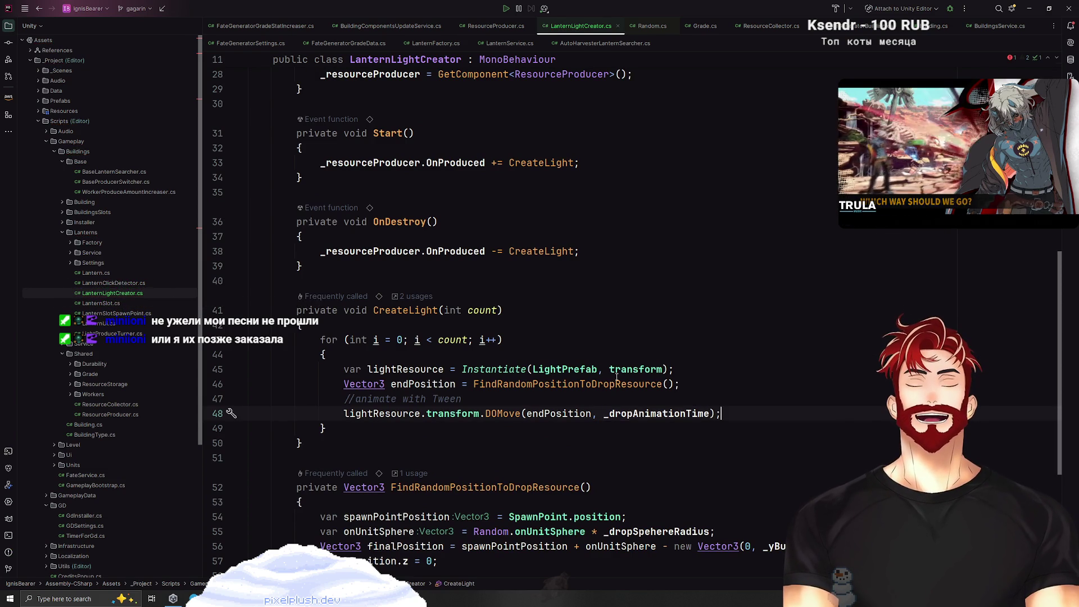
Try chaining an OnComplete callback to the tween, then remove it.
left_click(712, 413)
type(".OnC")
key("Return")
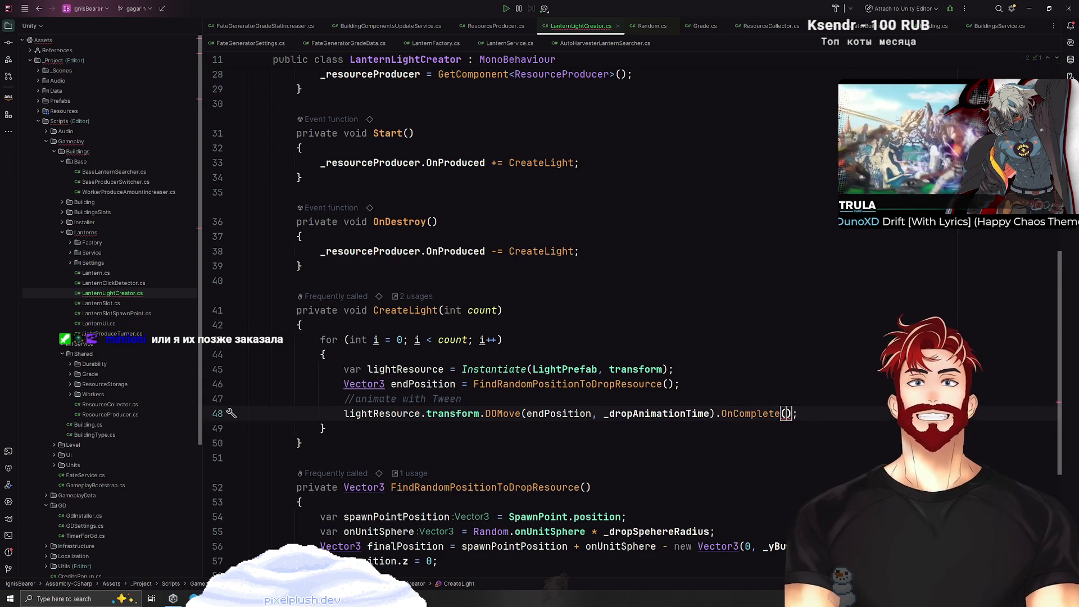
key("ctrl+BackSpace")
key("ctrl+BackSpace")
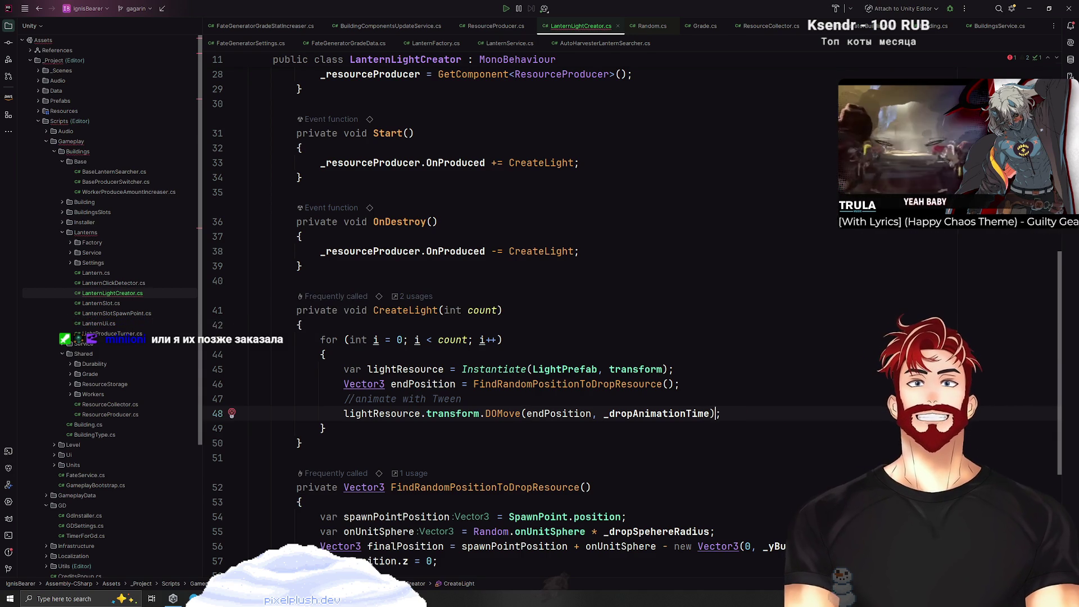
left_click(789, 359)
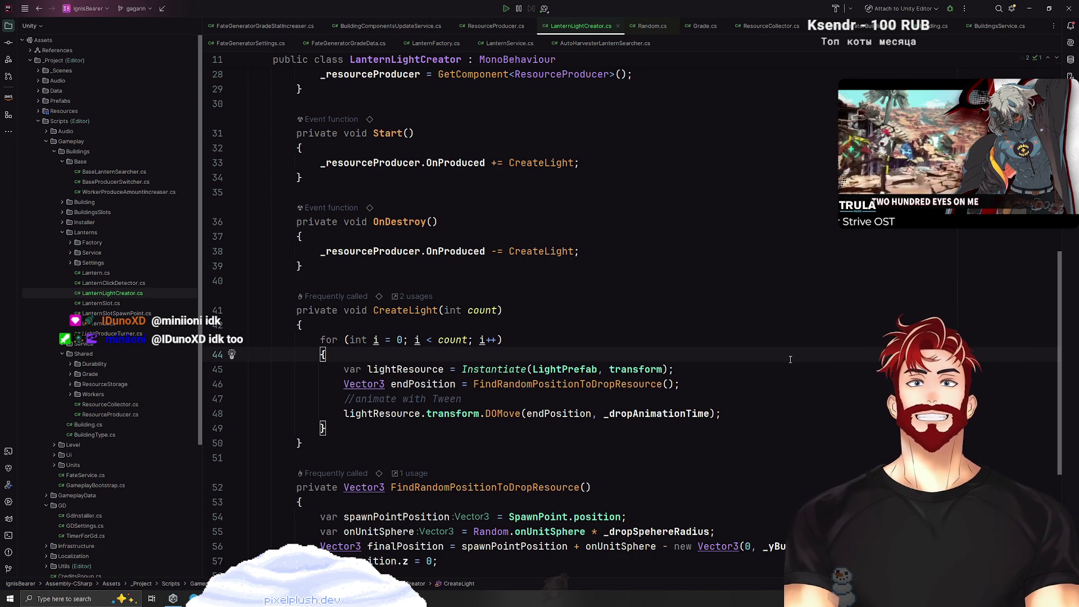
Remove the unused 'using System;' and 'using Zenject;' directives.
scroll(625, 361, "down", 2)
left_click(474, 222)
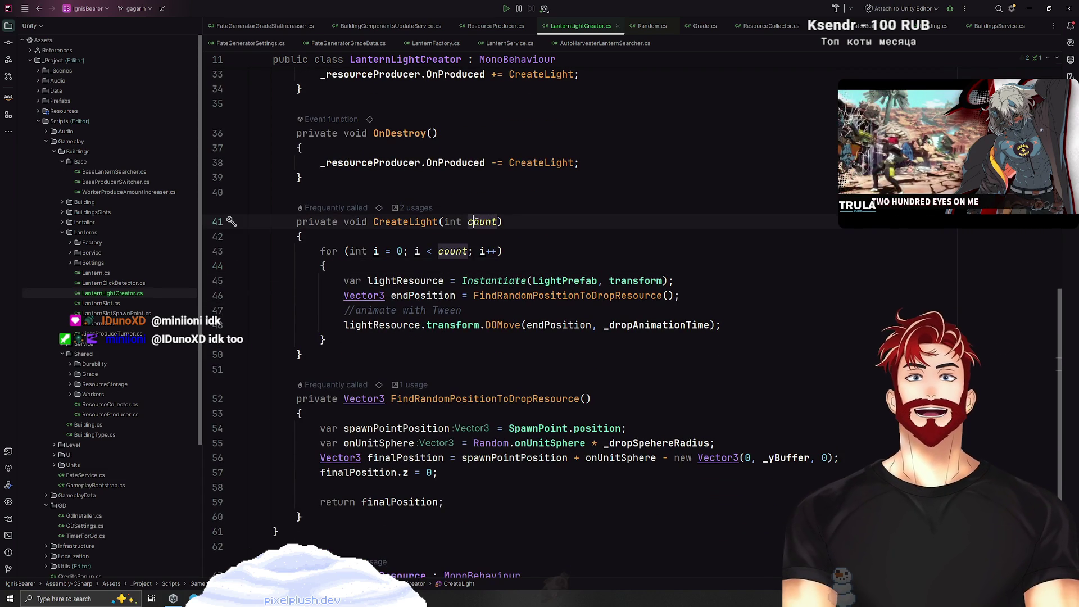
left_click_drag(759, 327, 197, 282)
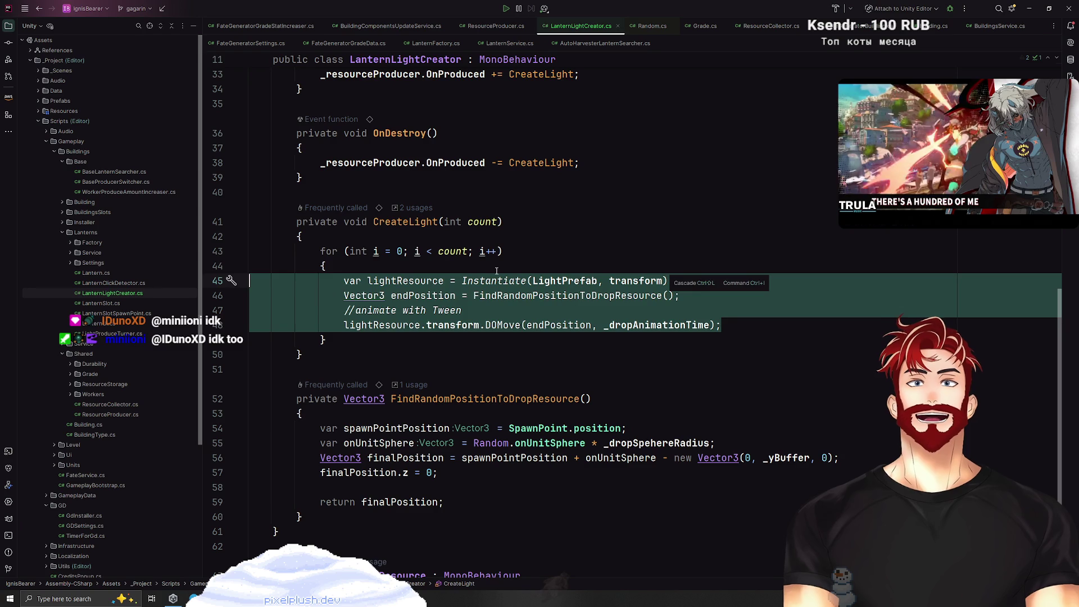
left_click(525, 259)
scroll(553, 341, "up", 10)
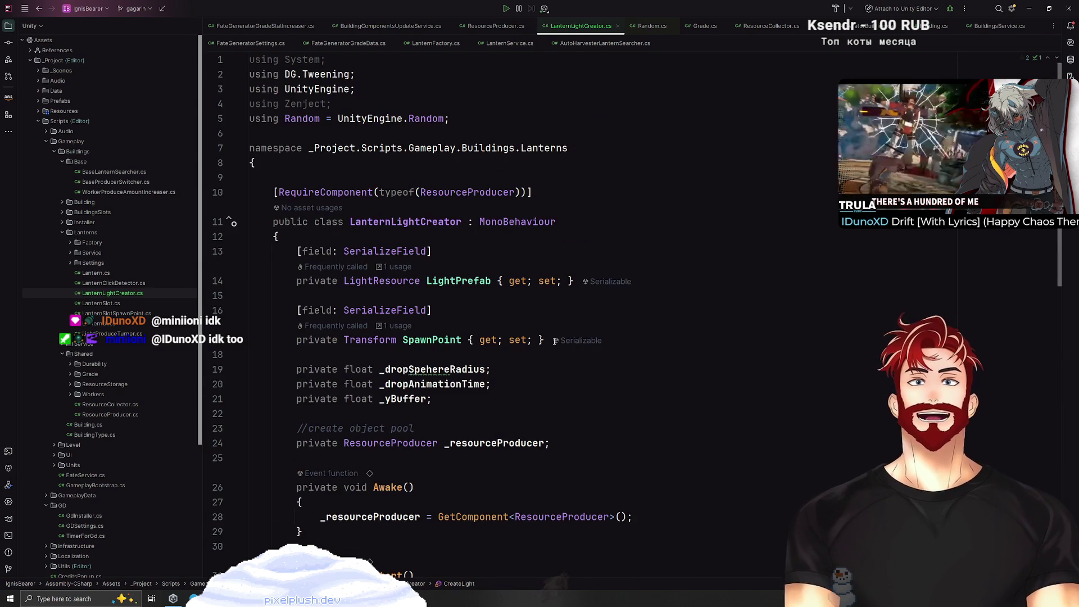
left_click(300, 103)
key("alt+Return")
key("Return")
Delete the '//animate with Tween' comment line and switch back to Unity.
scroll(504, 240, "down", 9)
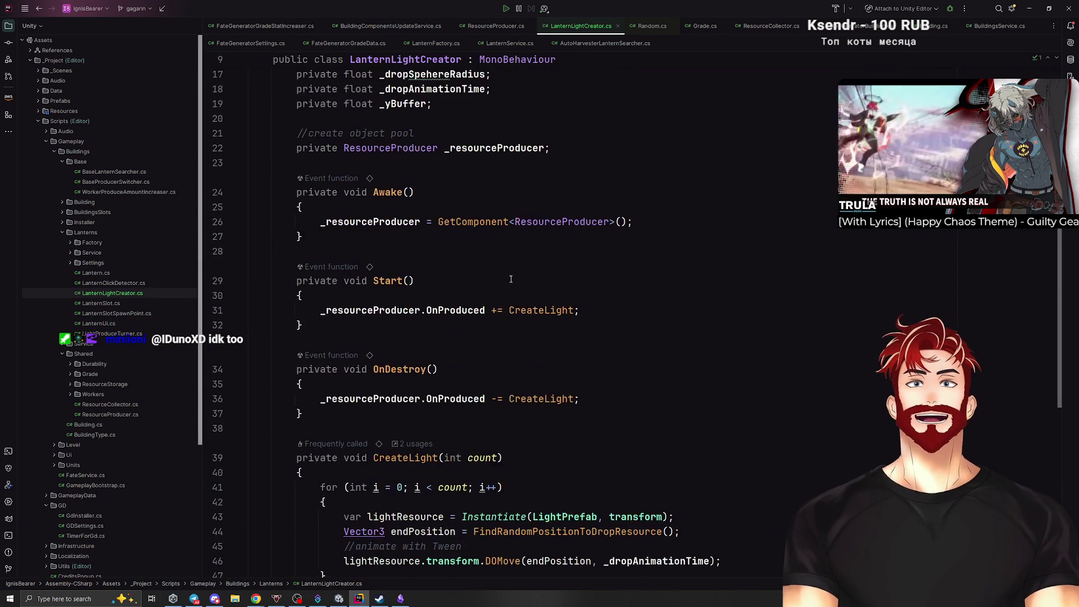
left_click(408, 339)
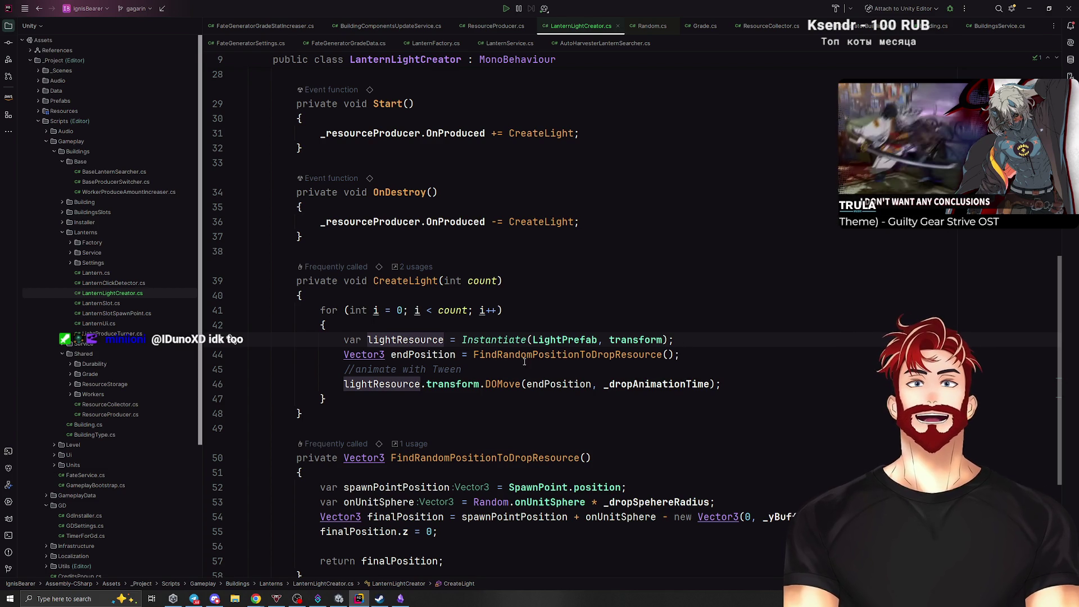
left_click(504, 371)
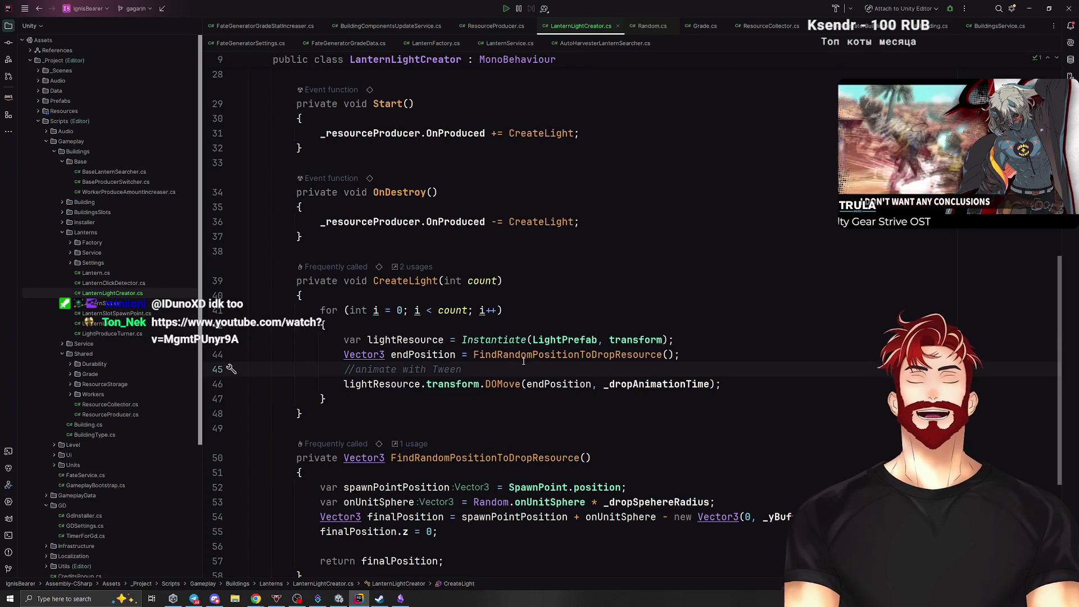
key("ctrl+y")
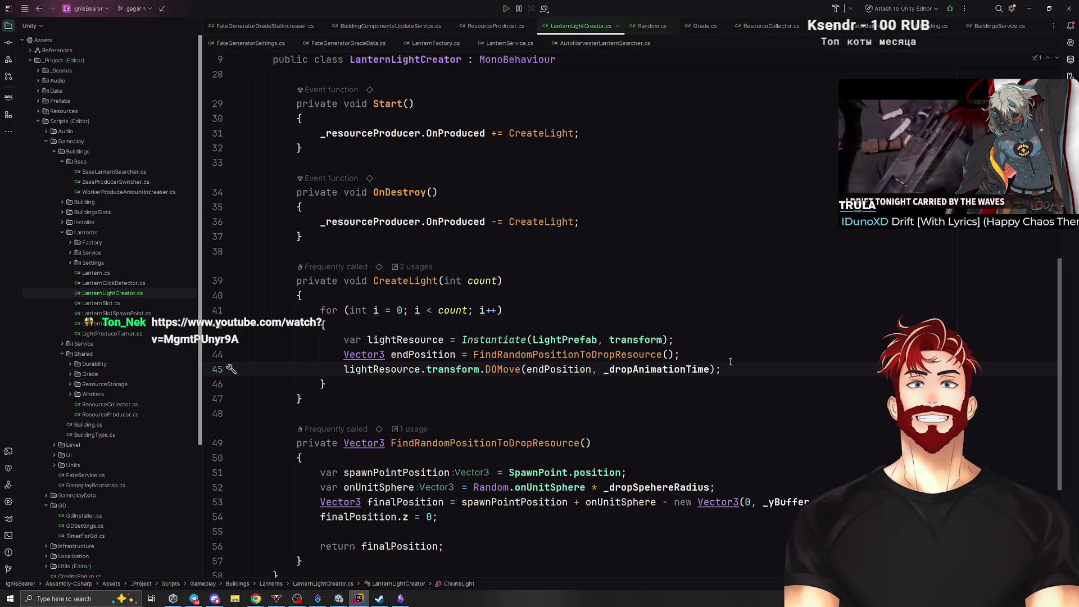
scroll(711, 219, "up", 8)
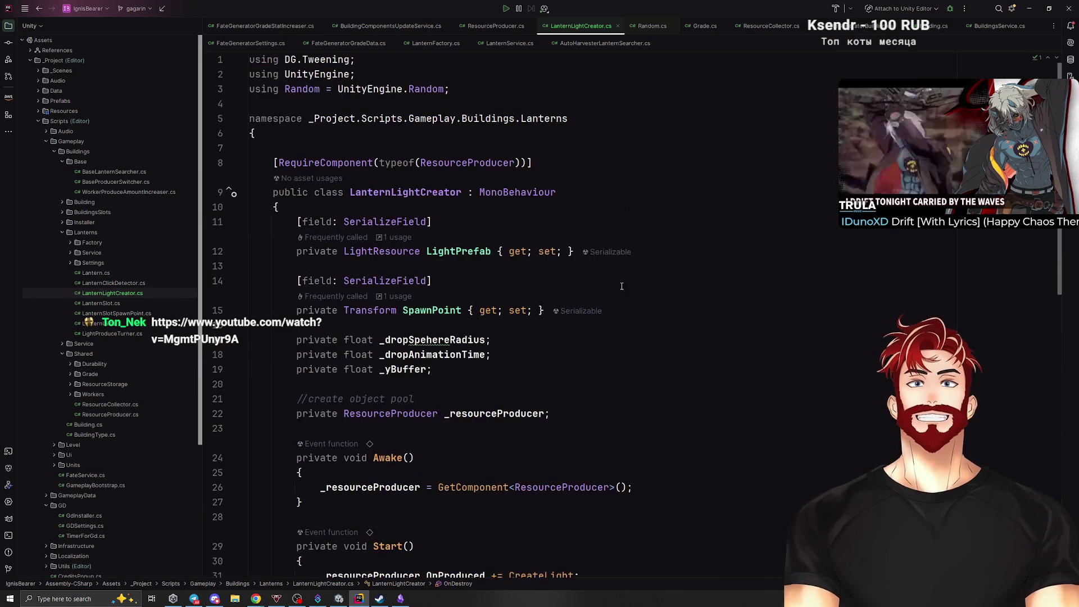
scroll(594, 320, "up", 2)
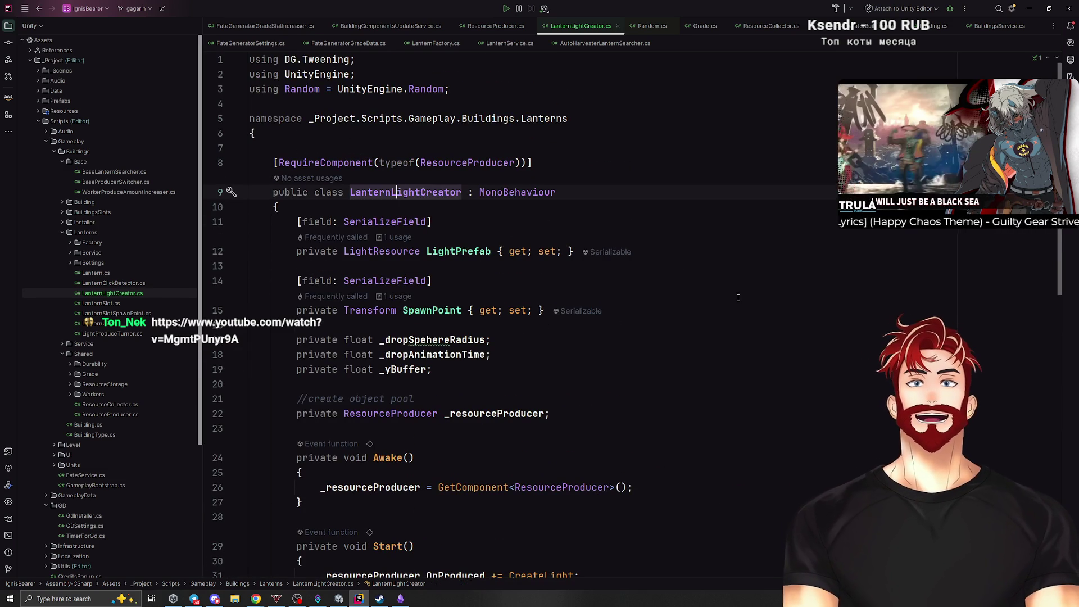
key("alt+Tab")
key("alt+Tab")
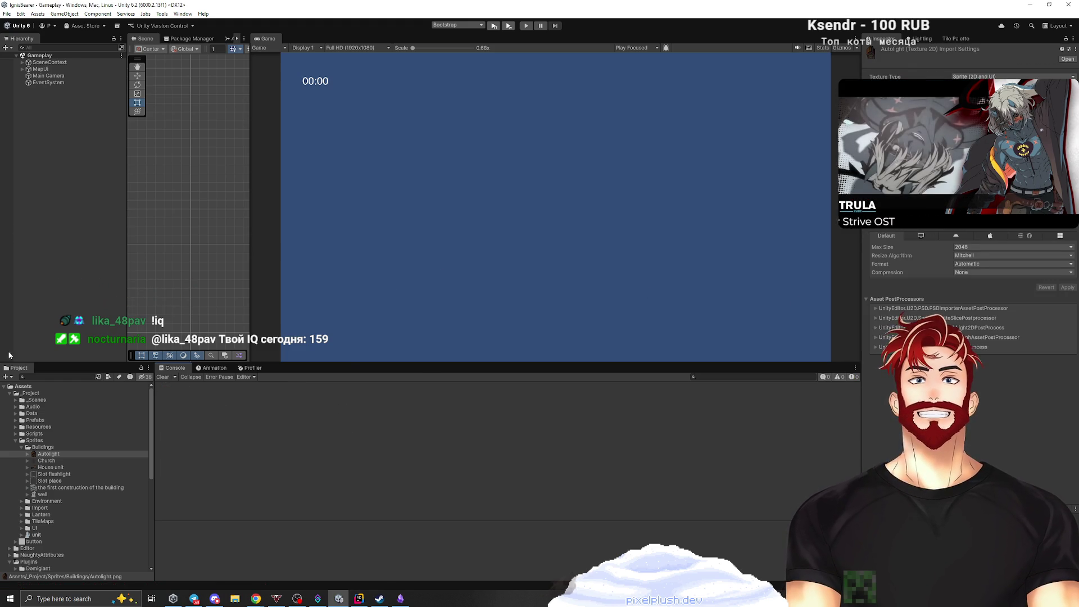
Enlarge the Project panel and select the Prefabs/Buildings/Lantern/Lantern prefab.
left_click_drag(49, 362, 61, 226)
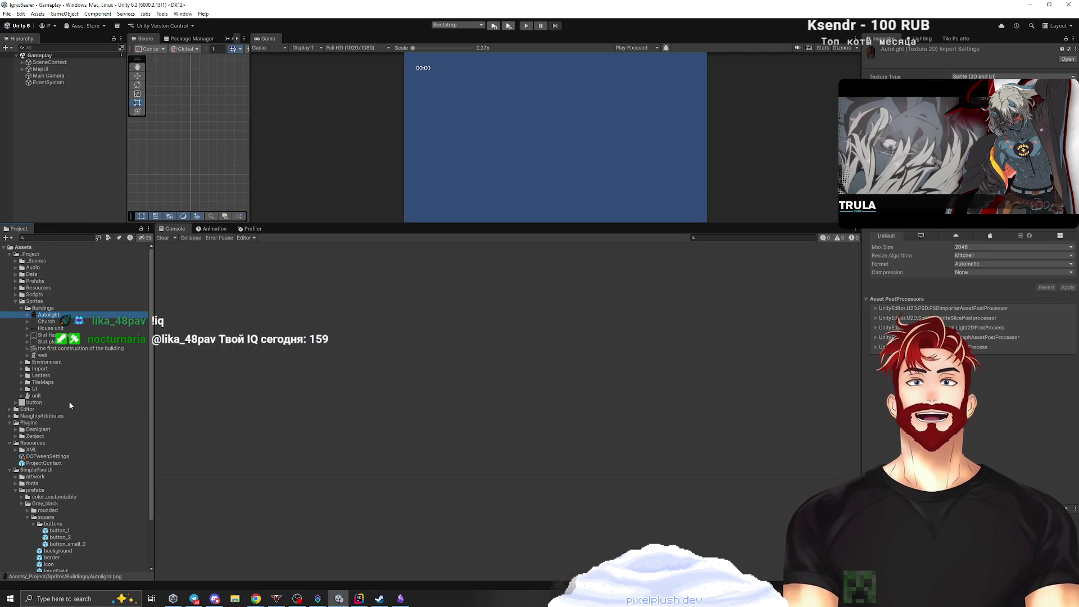
left_click(16, 281)
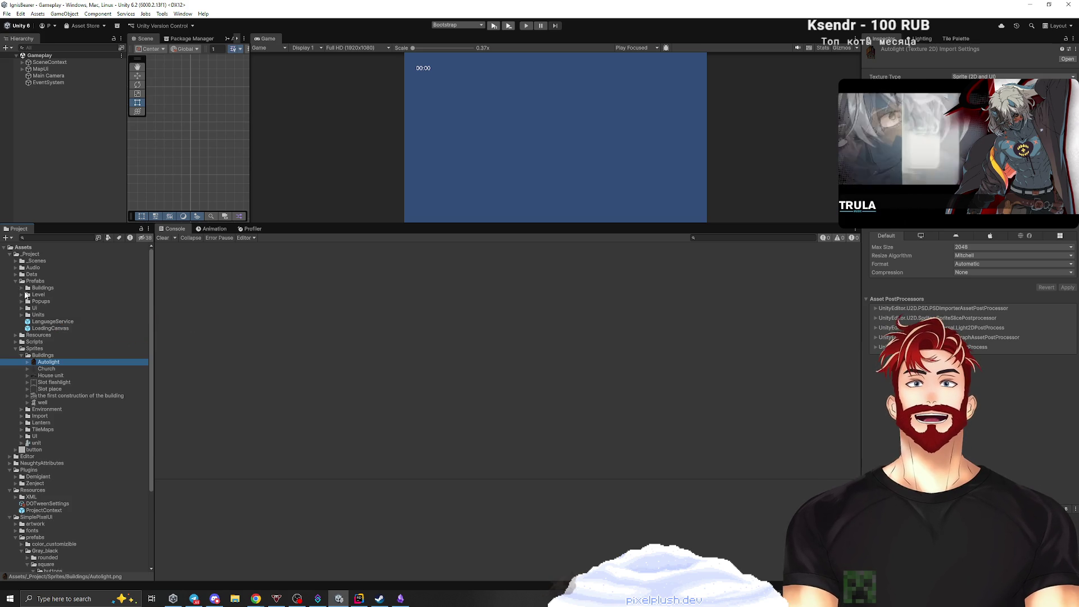
left_click(21, 288)
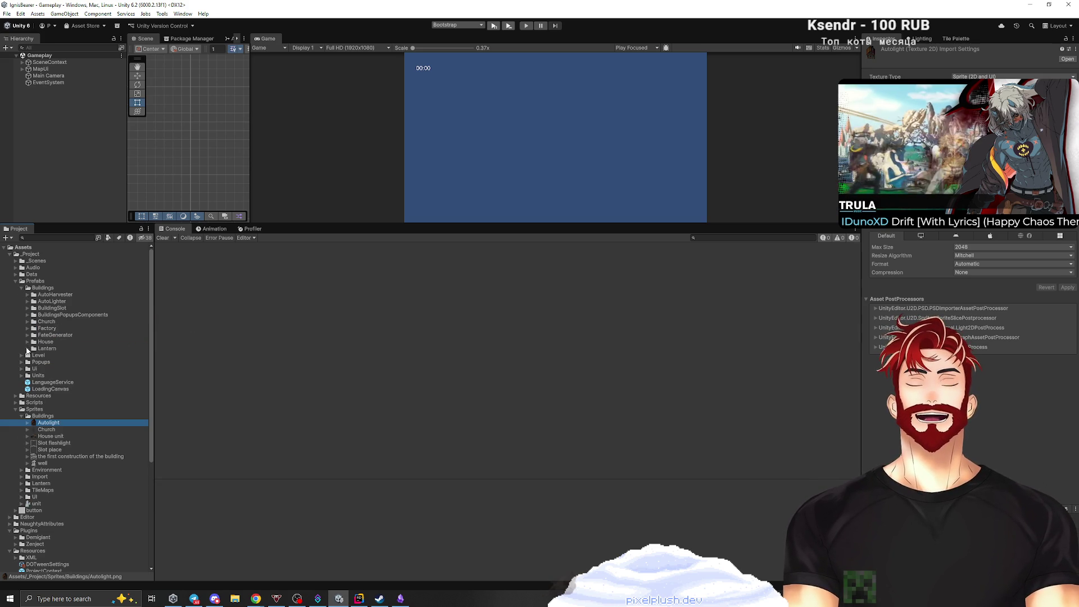
left_click(27, 348)
left_click(58, 356)
Add a LanternLightCreator component, name copied from Rider, and enter Play mode.
left_click(970, 333)
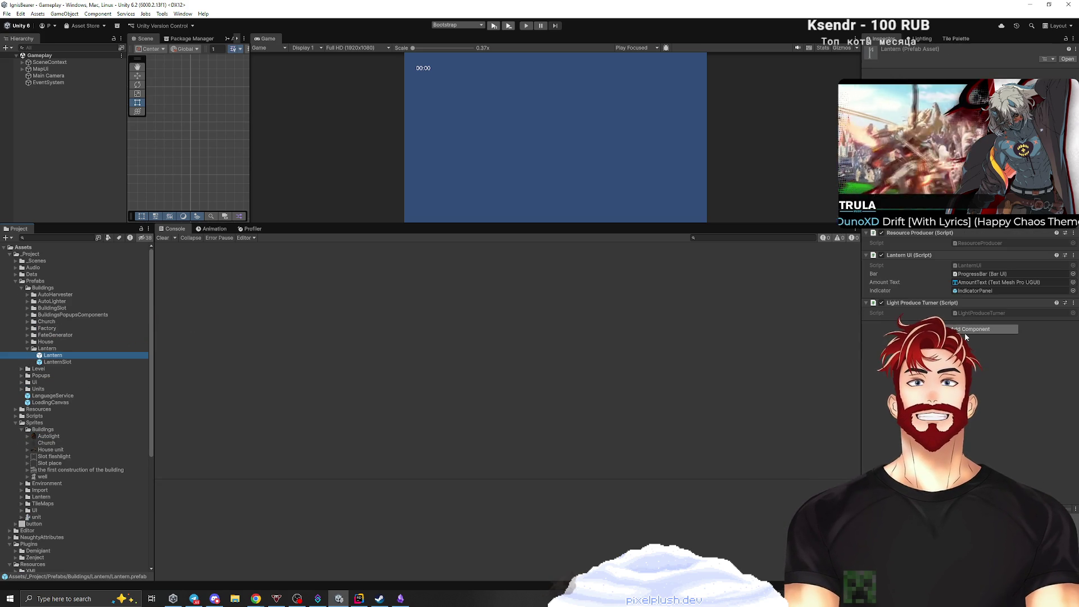
type("ssor")
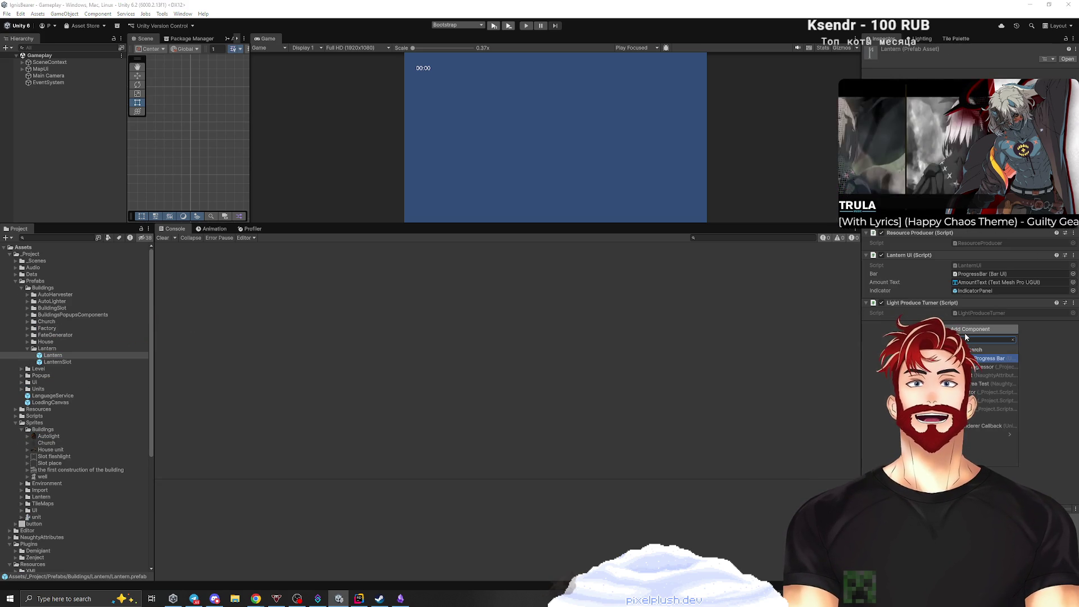
key("BackSpace")
key("BackSpace")
key("BackSpace")
key("BackSpace")
key("BackSpace")
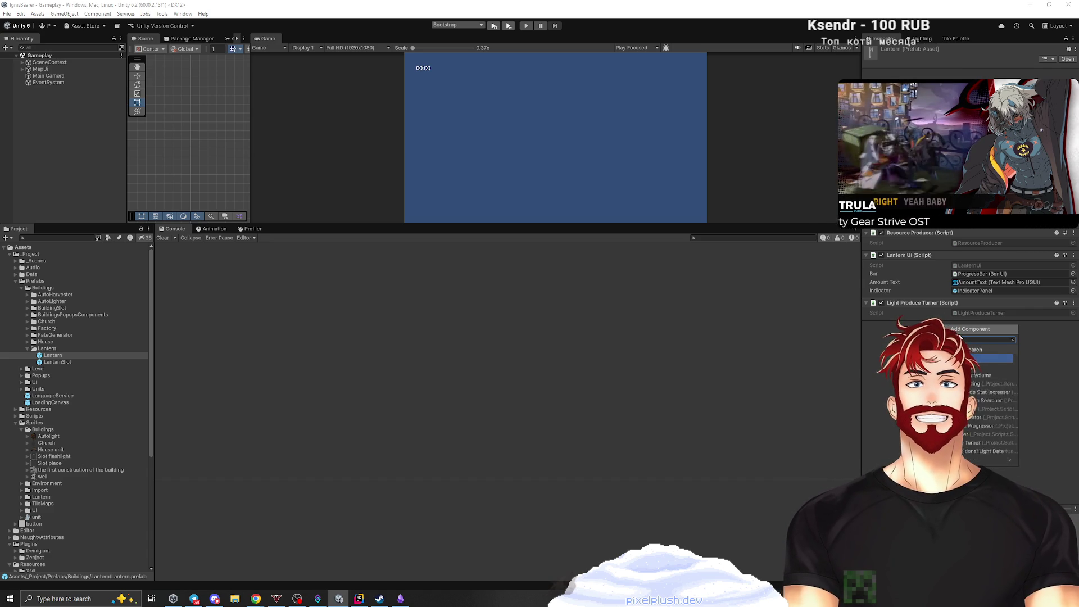
type("ess")
key("alt+Tab")
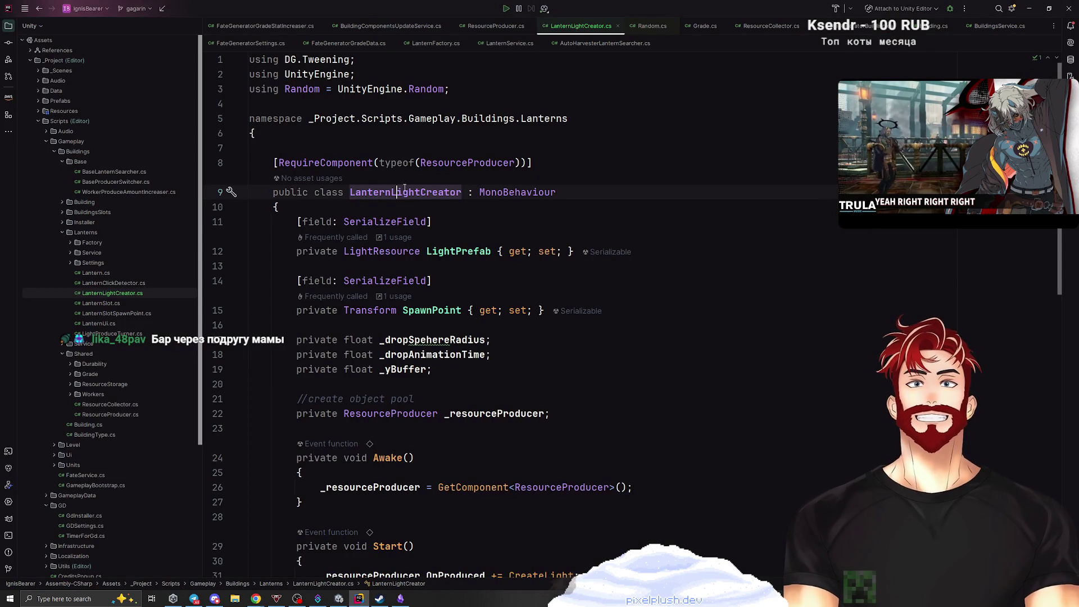
double_click(392, 192)
key("ctrl+c")
key("alt+Tab")
key("ctrl+v")
key("Return")
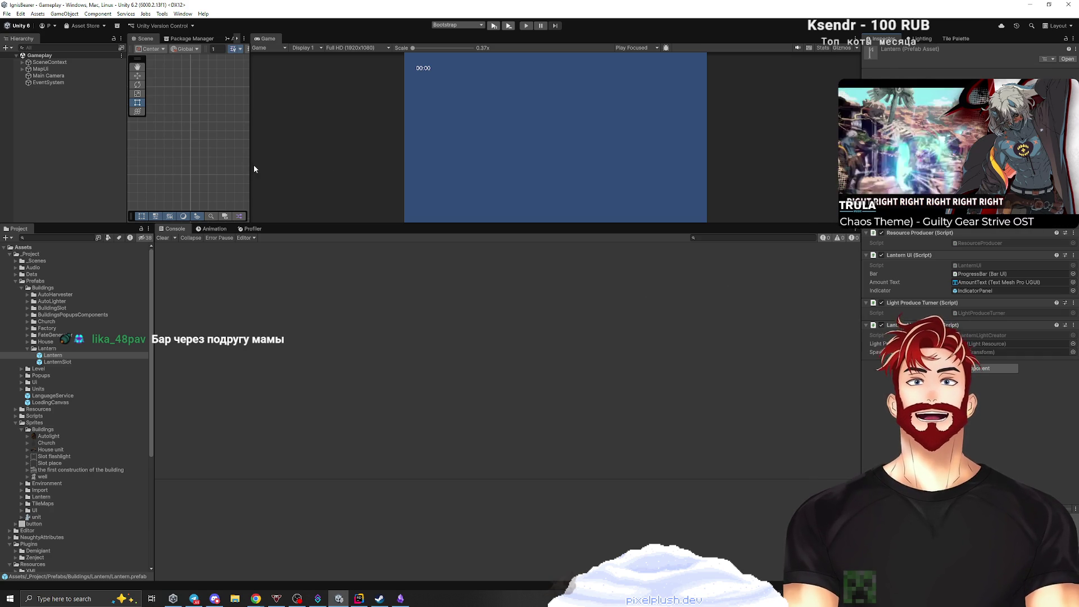
left_click(493, 26)
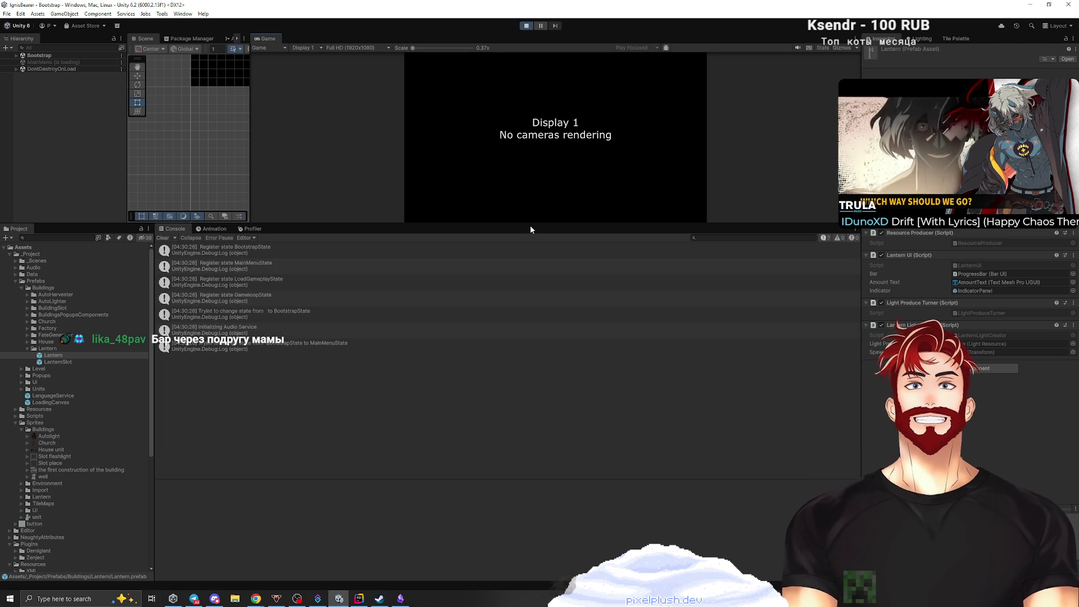
Start the game and create a 2D Sprites > Circle object in the Gameplay scene.
left_click_drag(531, 227, 512, 389)
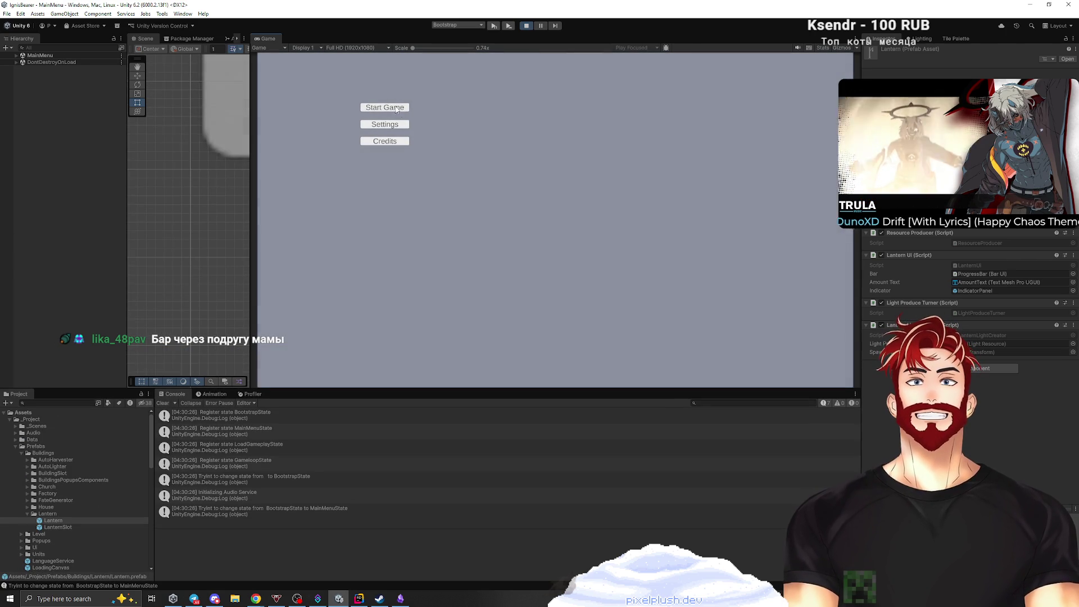
key("Return")
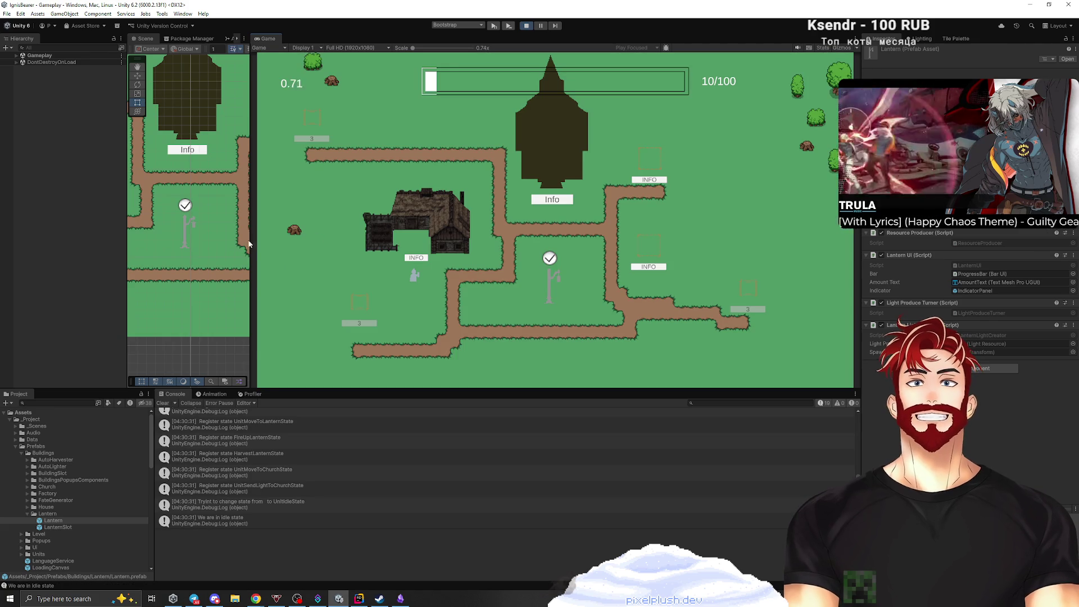
left_click_drag(254, 240, 819, 240)
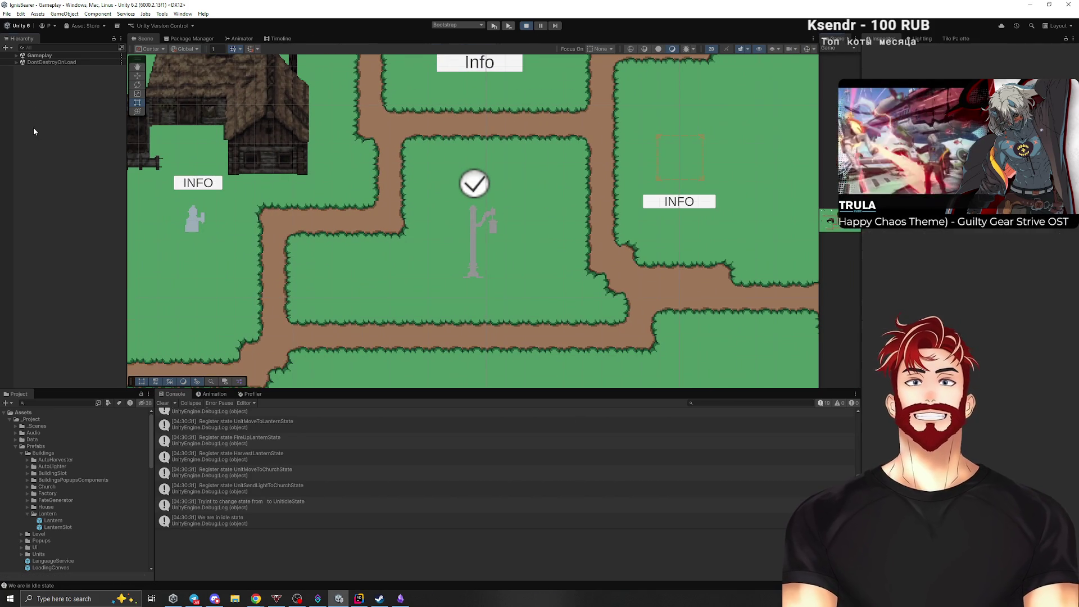
left_click(16, 56)
right_click(50, 211)
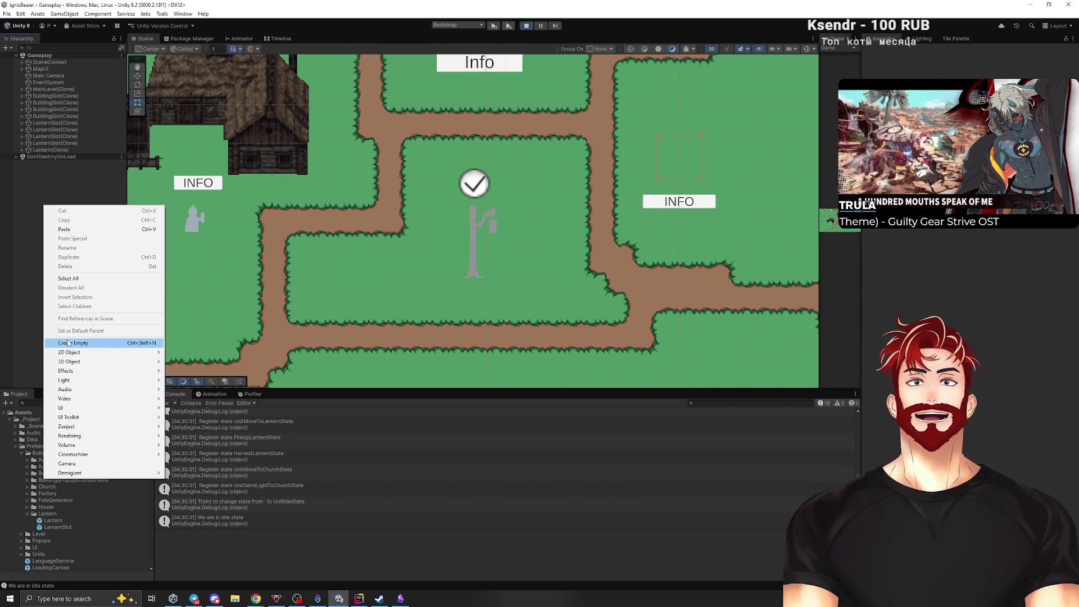
mouse_move(77, 355)
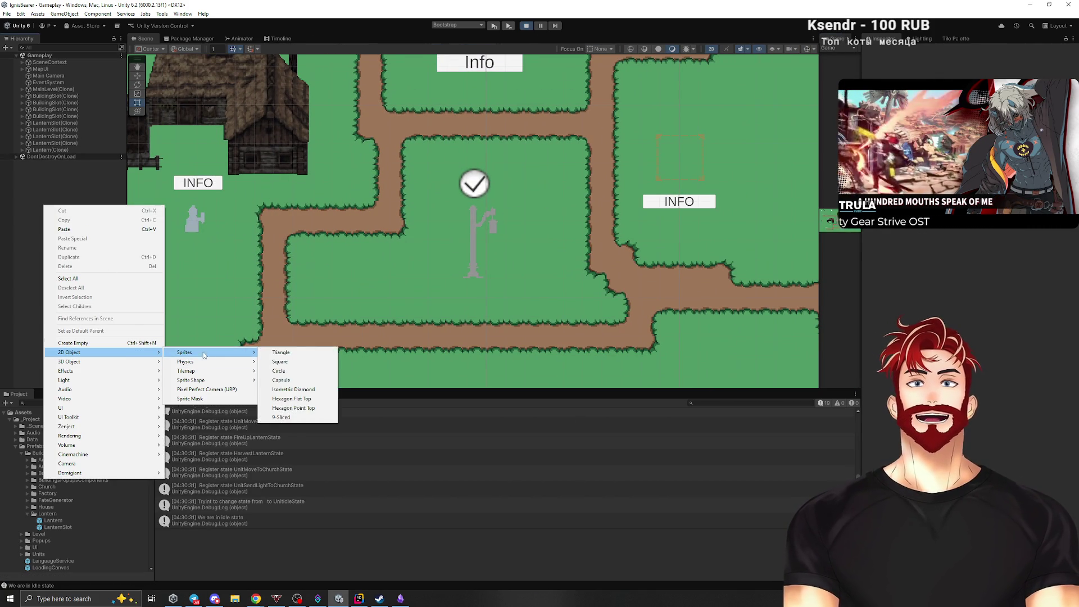
mouse_move(210, 354)
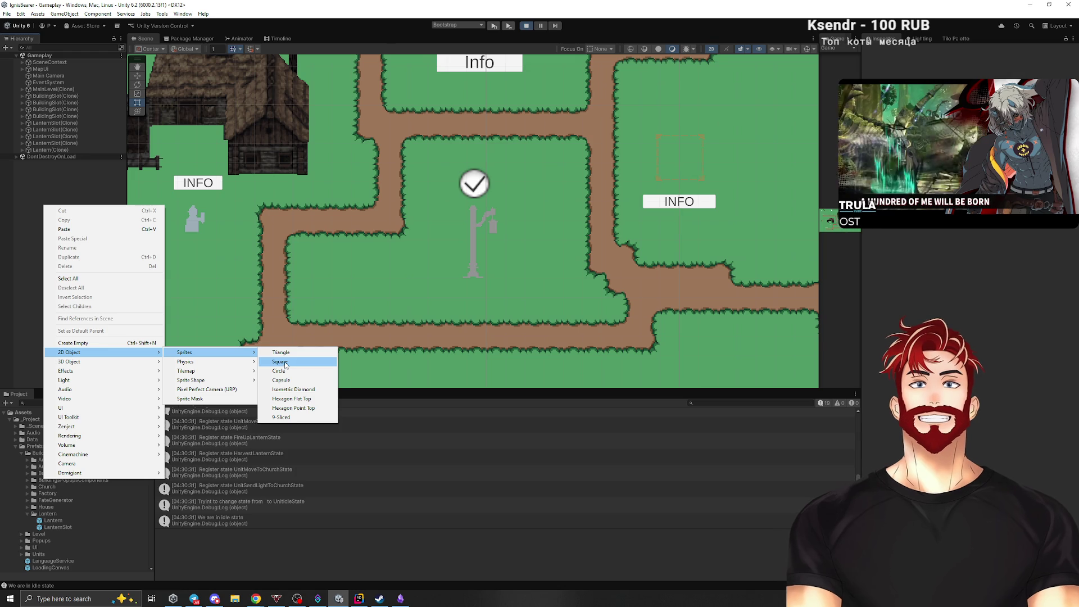
left_click(284, 372)
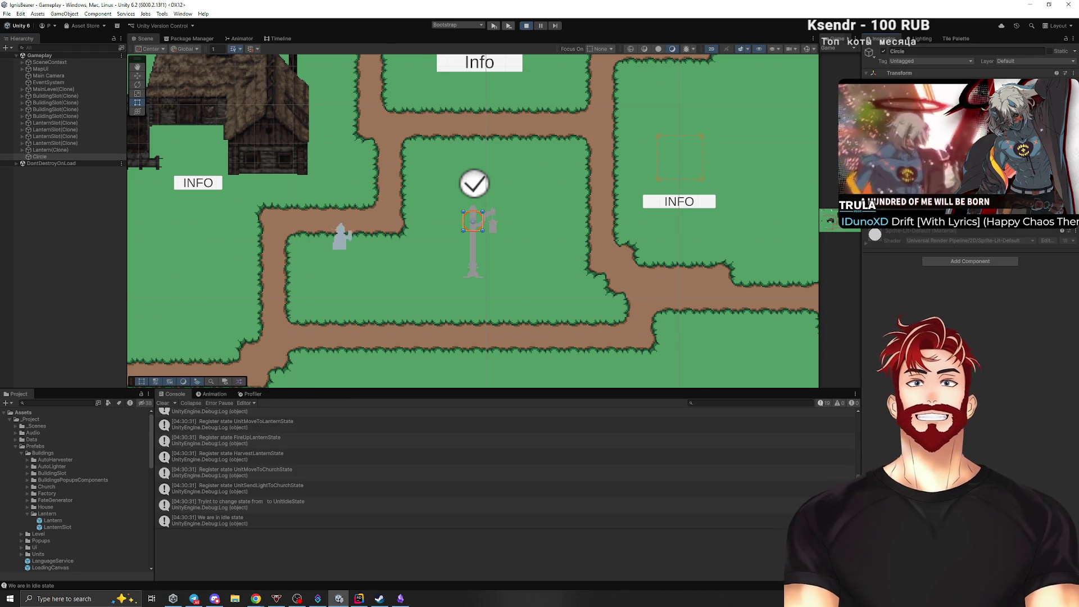
Move the new Circle beside the lantern post.
left_click(50, 156)
left_click_drag(476, 218, 513, 241)
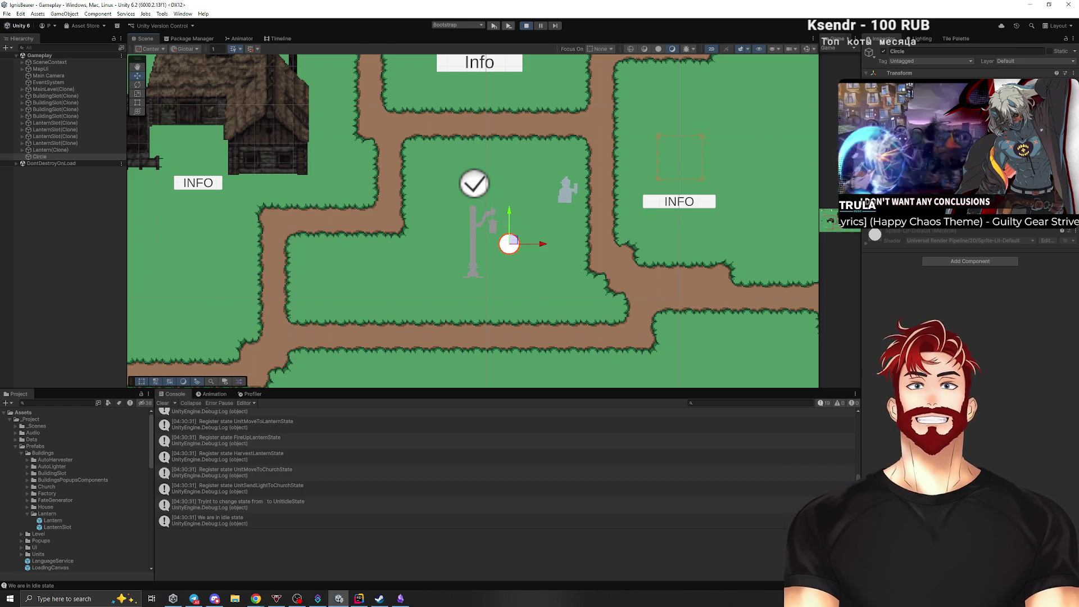
left_click(1070, 138)
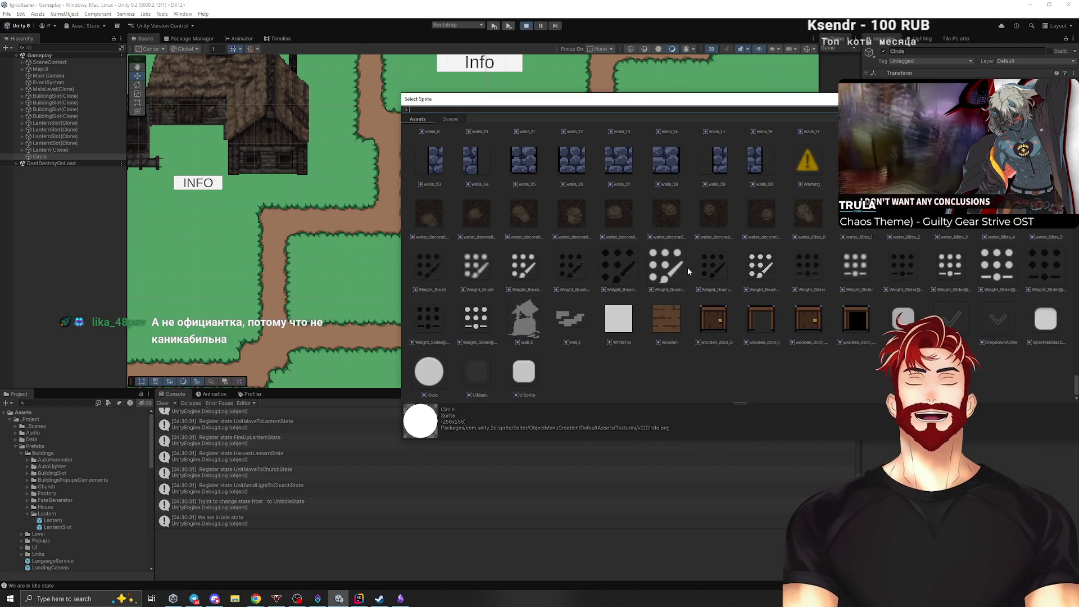
Pick the slime_16 sprite in the Sprite picker for the Circle's Sprite Renderer.
scroll(732, 274, "up", 4)
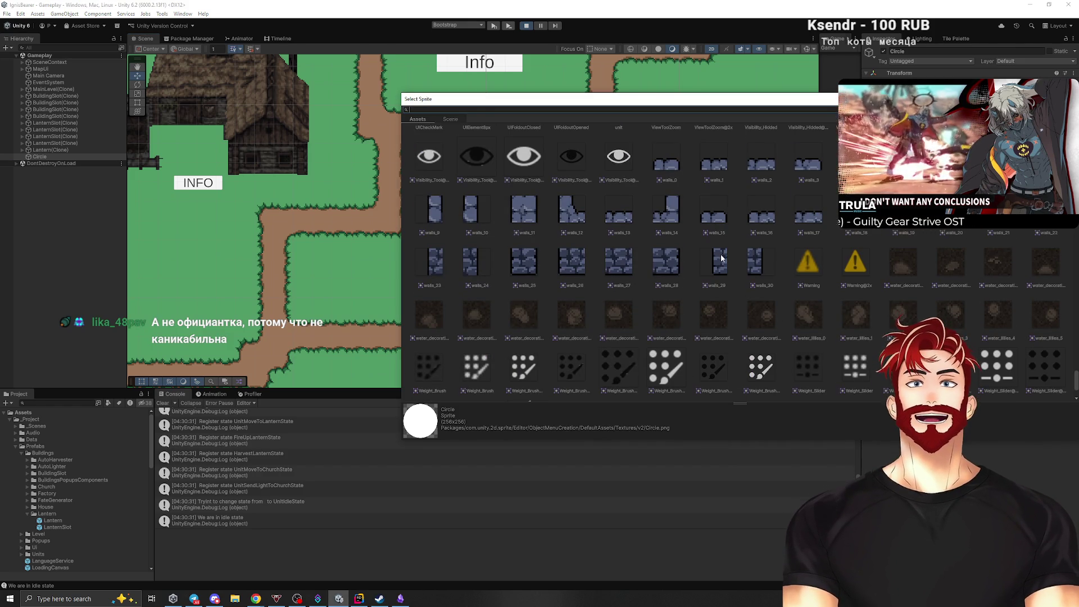
scroll(736, 260, "up", 5)
scroll(742, 269, "up", 4)
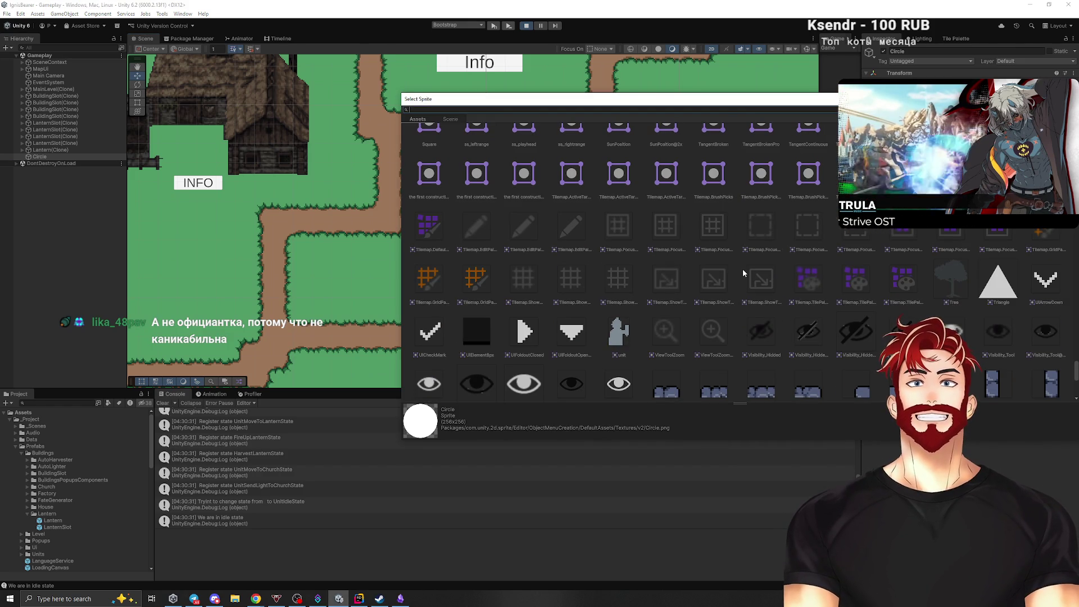
scroll(743, 268, "up", 10)
scroll(663, 297, "up", 7)
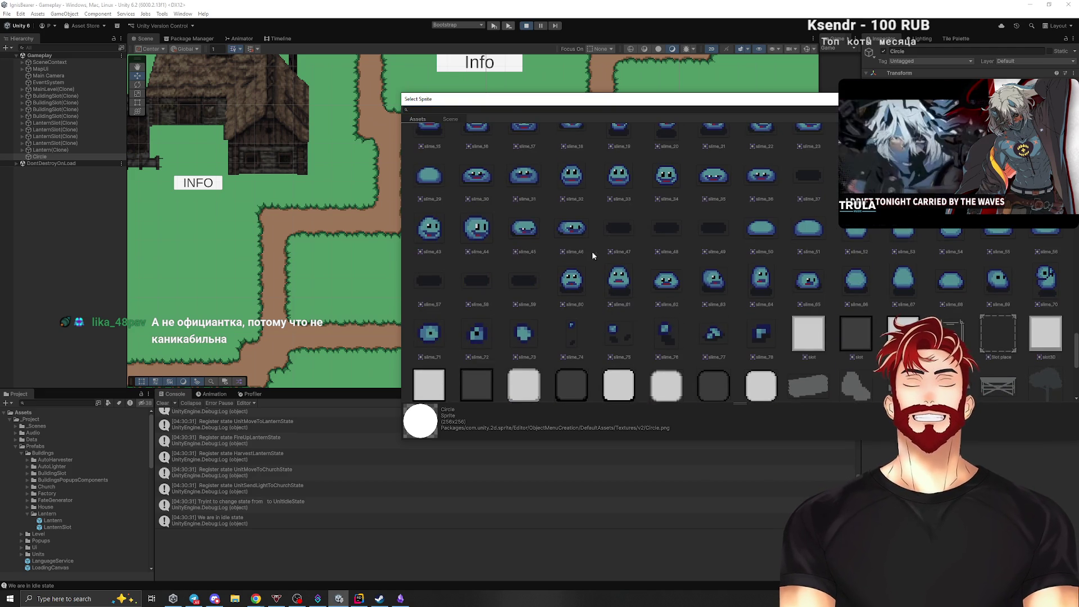
scroll(652, 194, "up", 2)
scroll(601, 215, "up", 4)
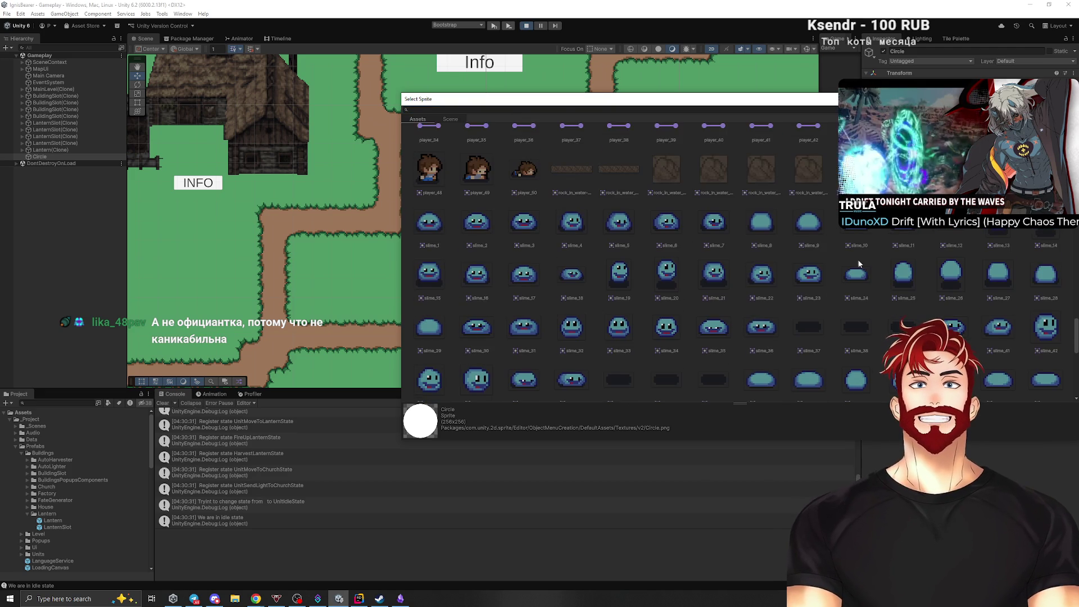
scroll(677, 311, "up", 15)
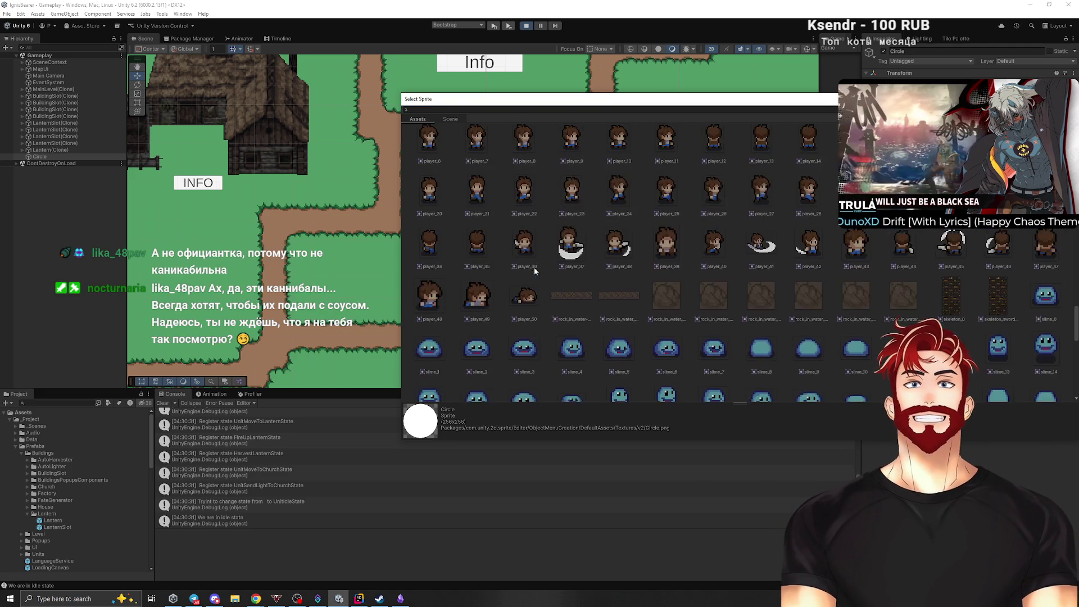
scroll(680, 312, "up", 15)
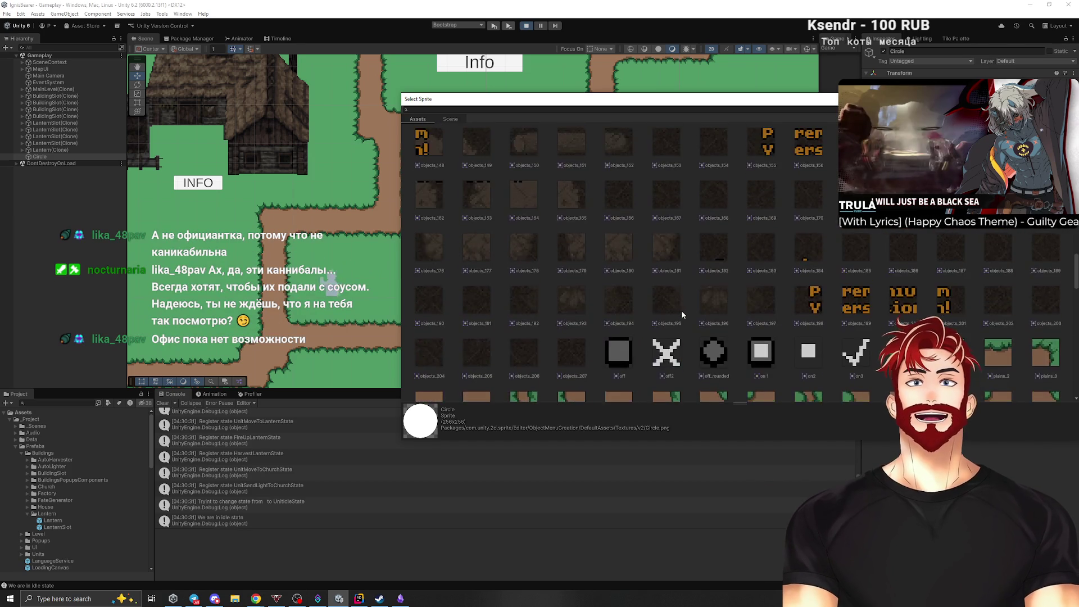
scroll(682, 314, "up", 7)
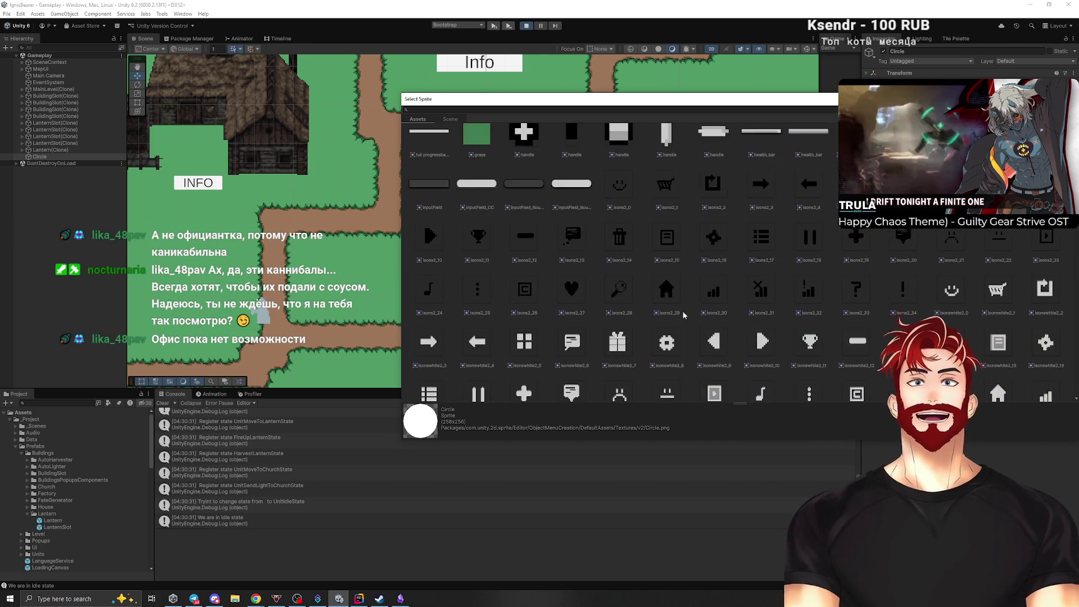
scroll(703, 293, "down", 4)
scroll(703, 293, "down", 15)
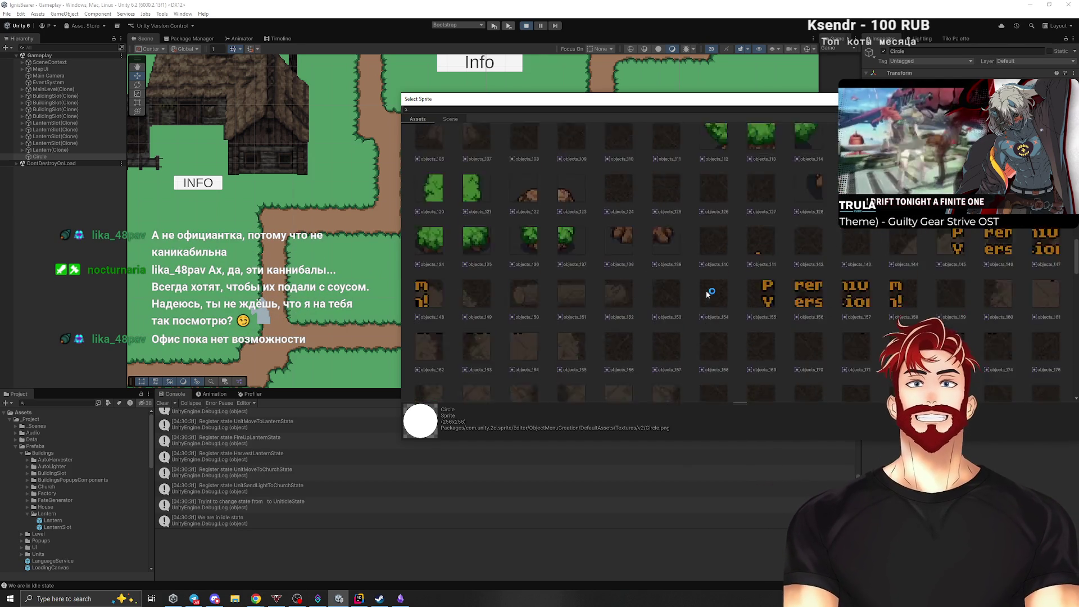
scroll(706, 293, "down", 9)
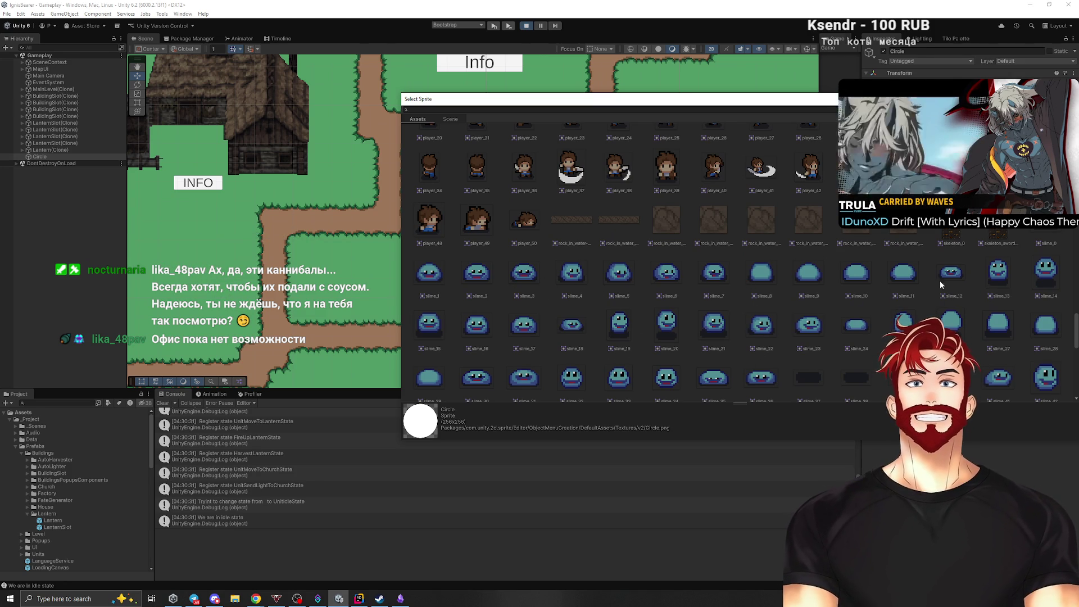
scroll(1002, 276, "down", 1)
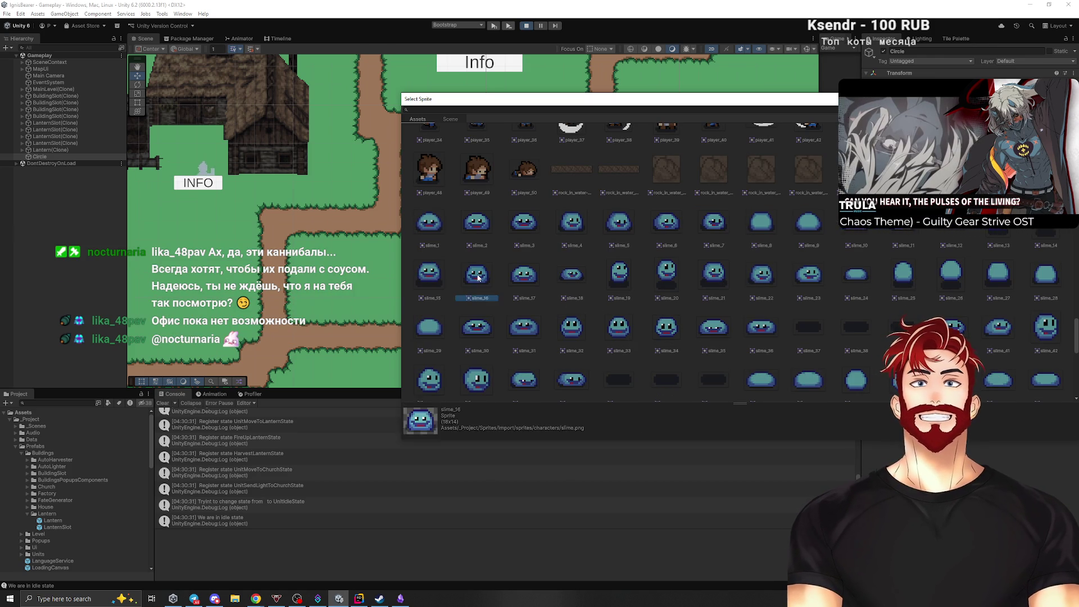
double_click(428, 277)
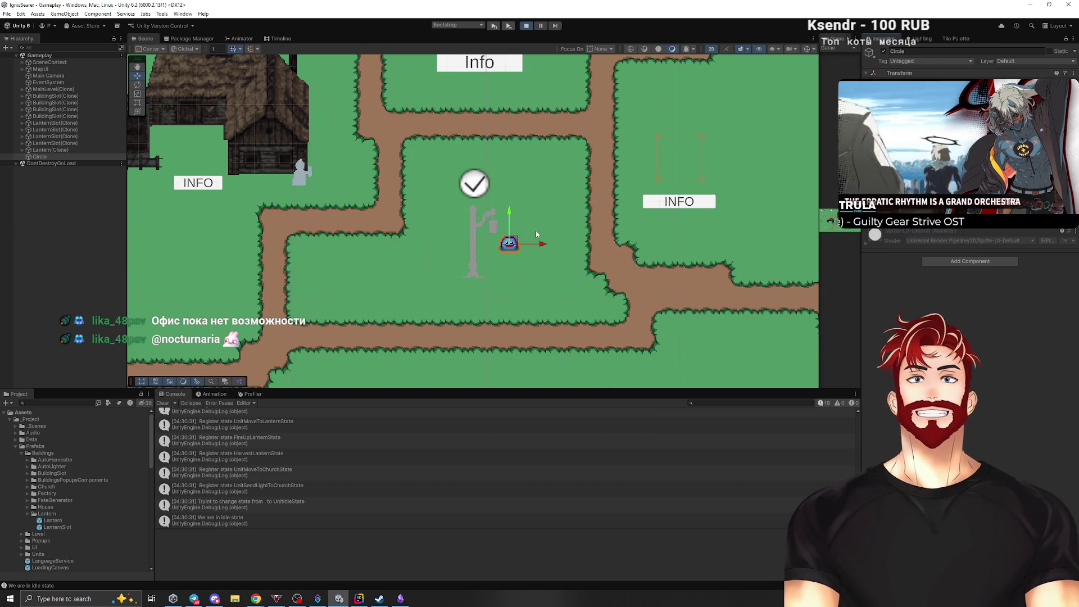
Nudge the slime Circle slightly left and enlarge the Project panel.
mouse_move(524, 246)
left_mouse_down()
mouse_move(510, 229)
mouse_move(518, 243)
mouse_move(498, 229)
mouse_move(488, 237)
mouse_move(497, 226)
mouse_move(517, 251)
left_mouse_up()
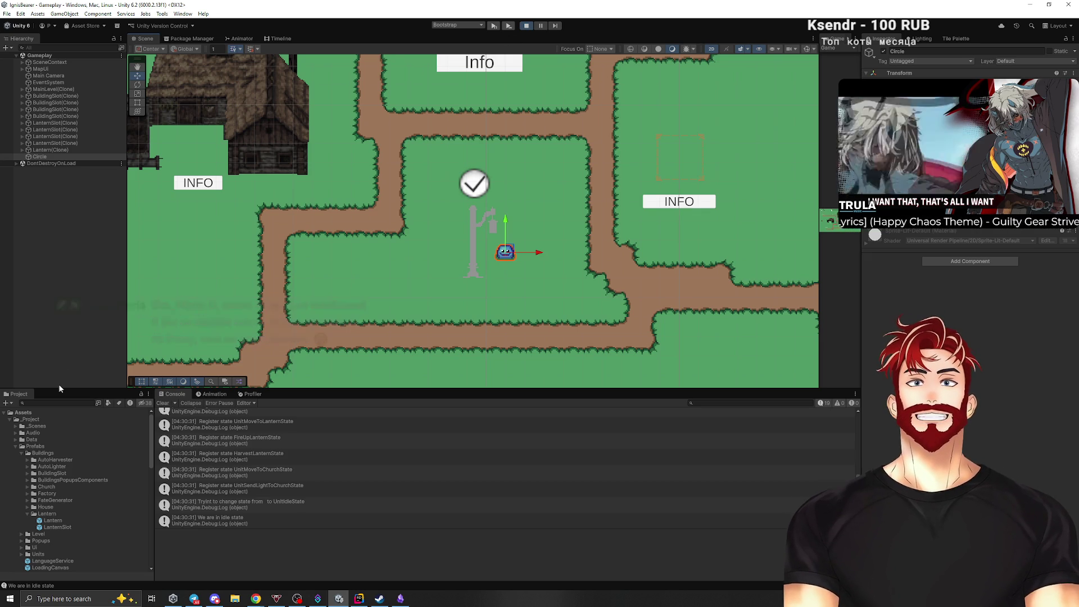
left_click_drag(59, 388, 56, 245)
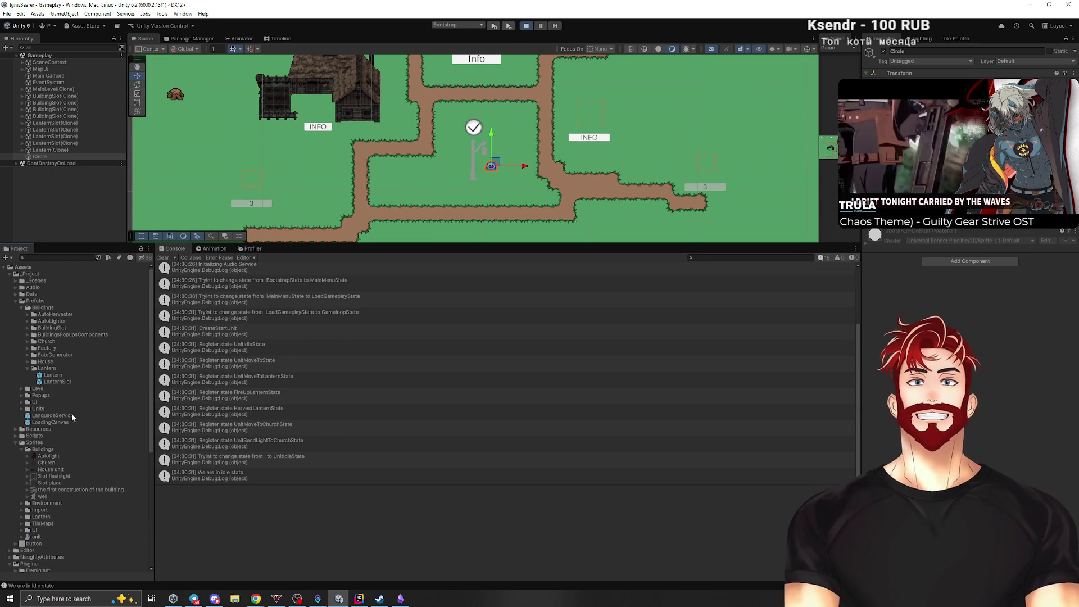
Create a new Resources folder inside Prefabs.
left_click(21, 309)
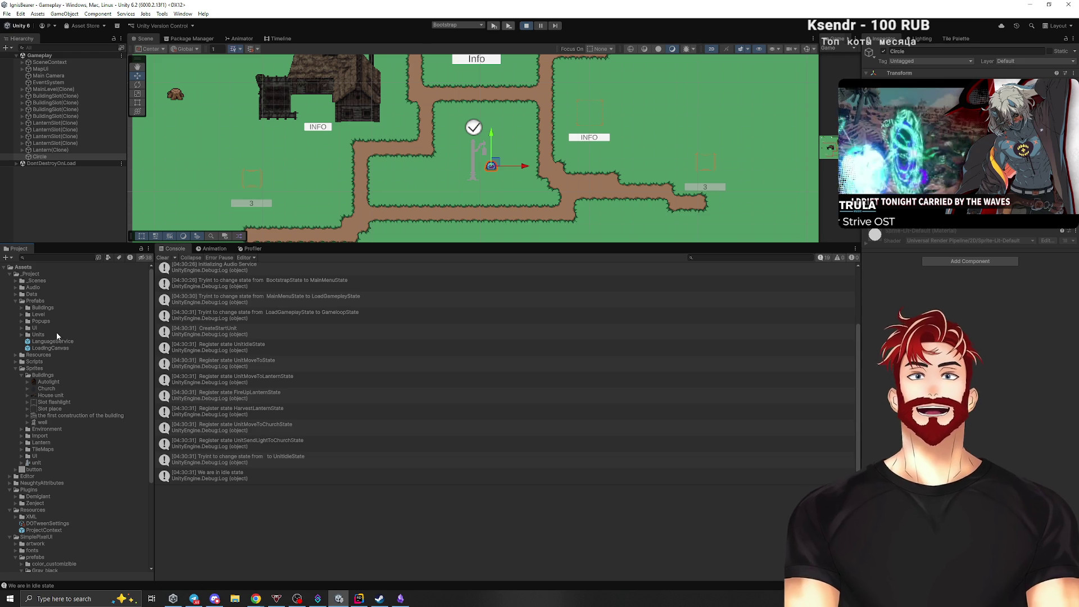
right_click(37, 301)
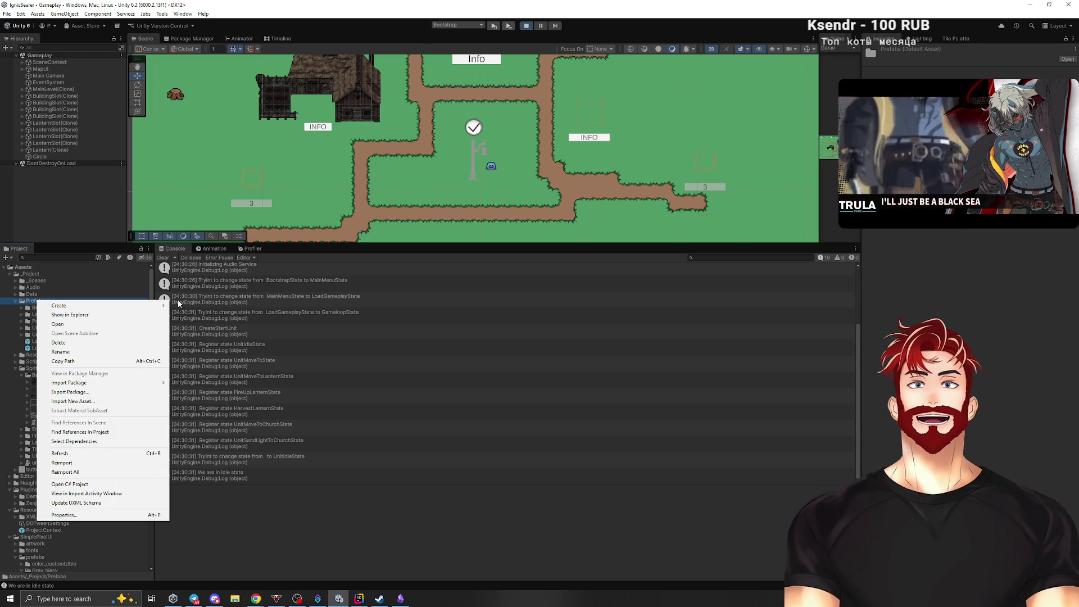
left_click(194, 306)
type("Resources")
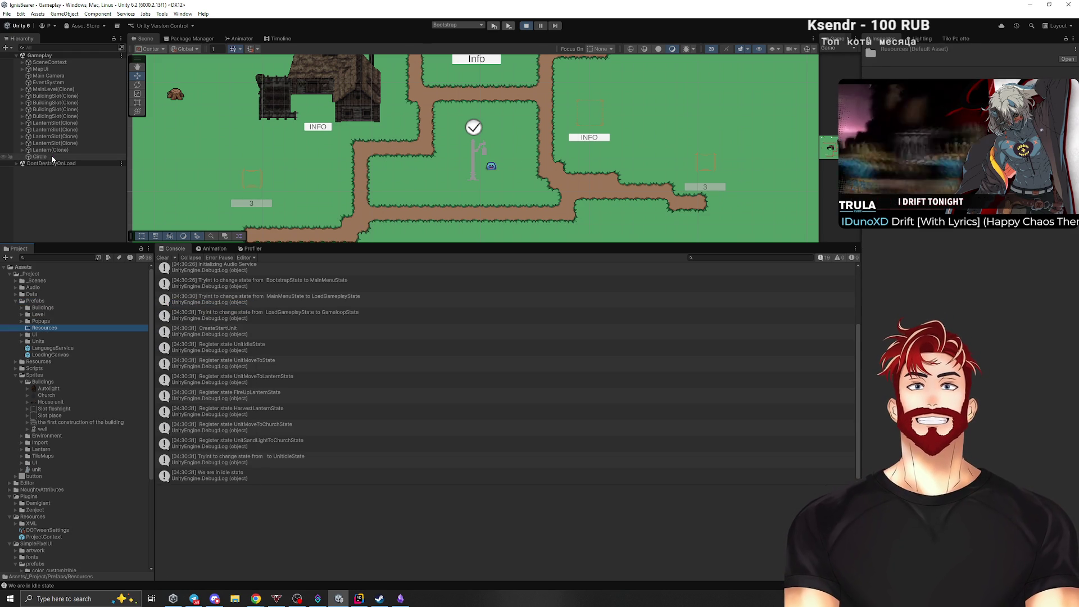
Drag the LightResource object into Resources as a prefab and stop Play mode.
left_click(52, 157)
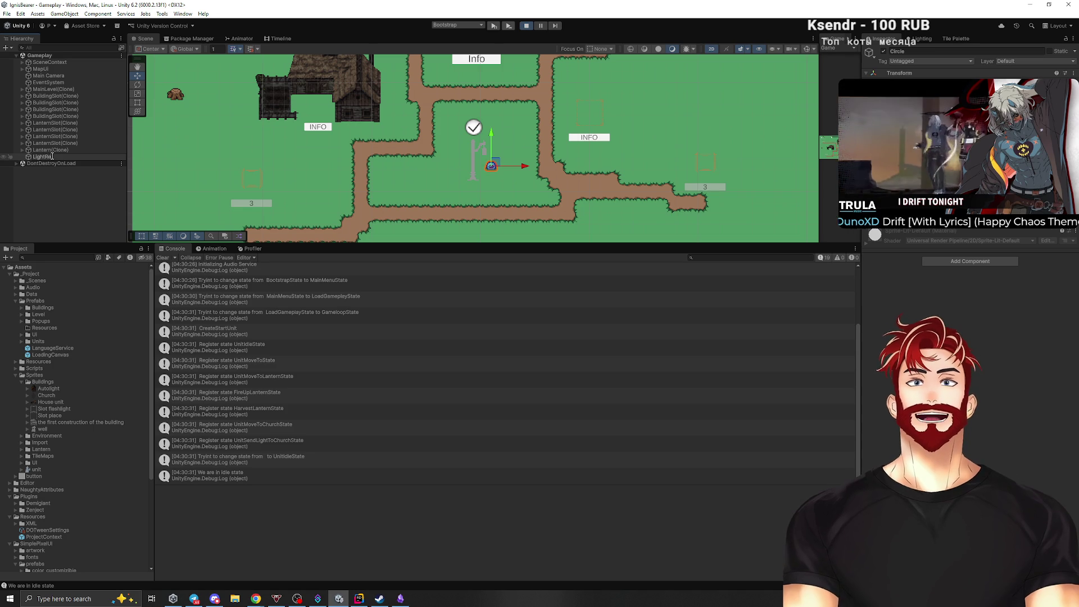
mouse_move(51, 159)
left_mouse_down()
mouse_move(72, 301)
mouse_move(54, 332)
mouse_move(69, 330)
left_mouse_up()
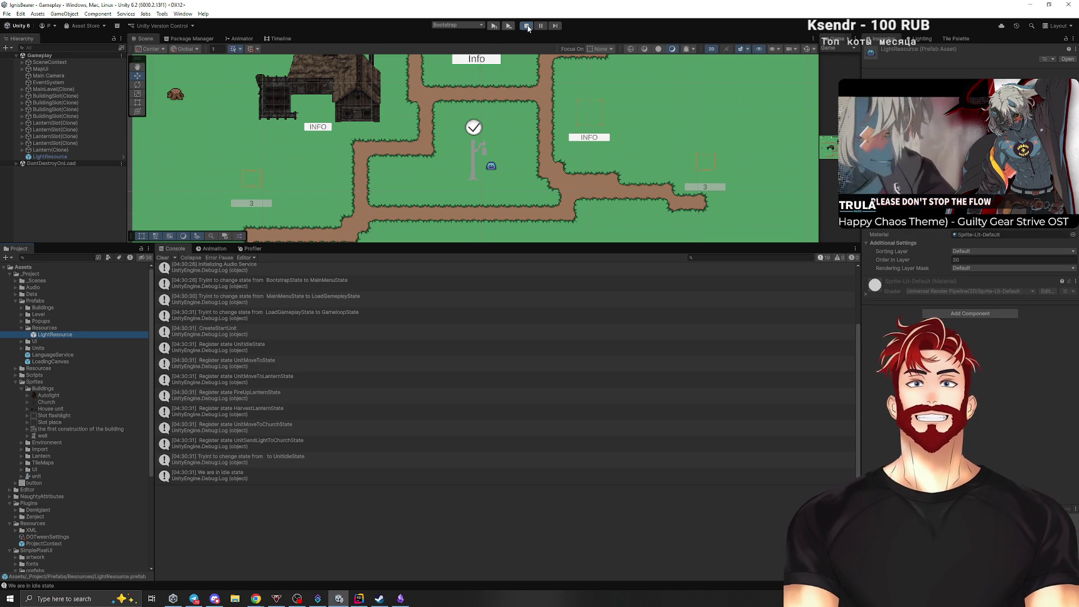
left_click(526, 25)
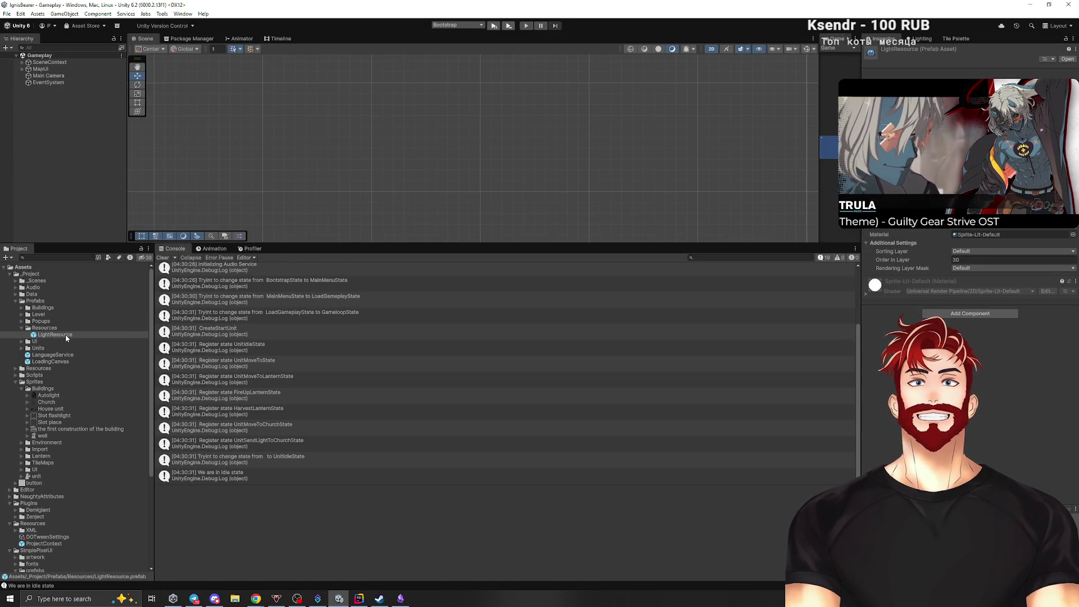
Open the LightResource prefab, then add a test empty child and delete it.
double_click(57, 335)
right_click(45, 66)
left_click(70, 214)
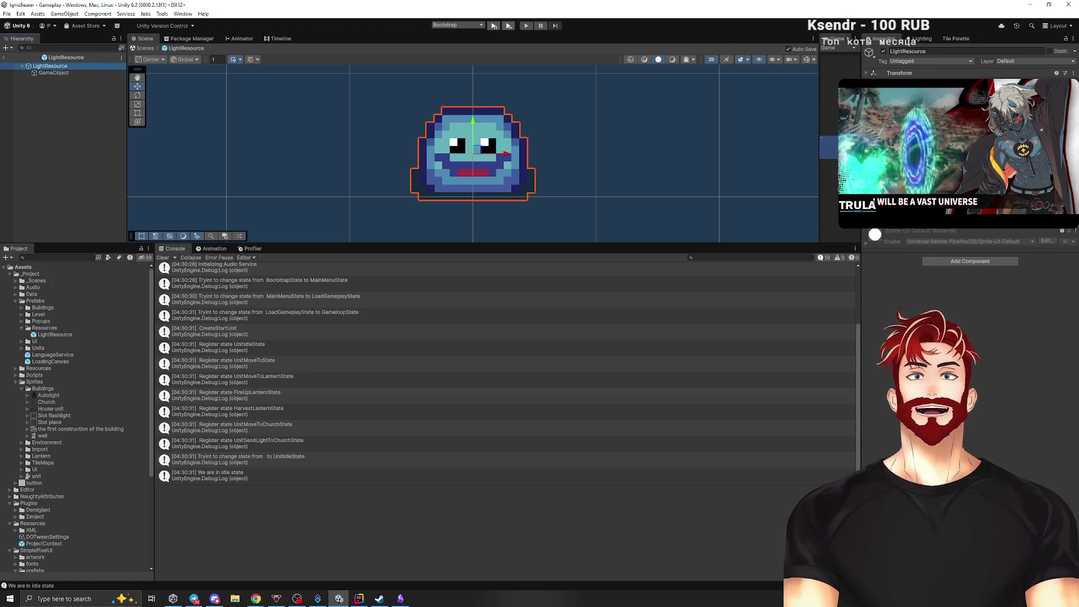
left_click_drag(921, 83, 882, 83)
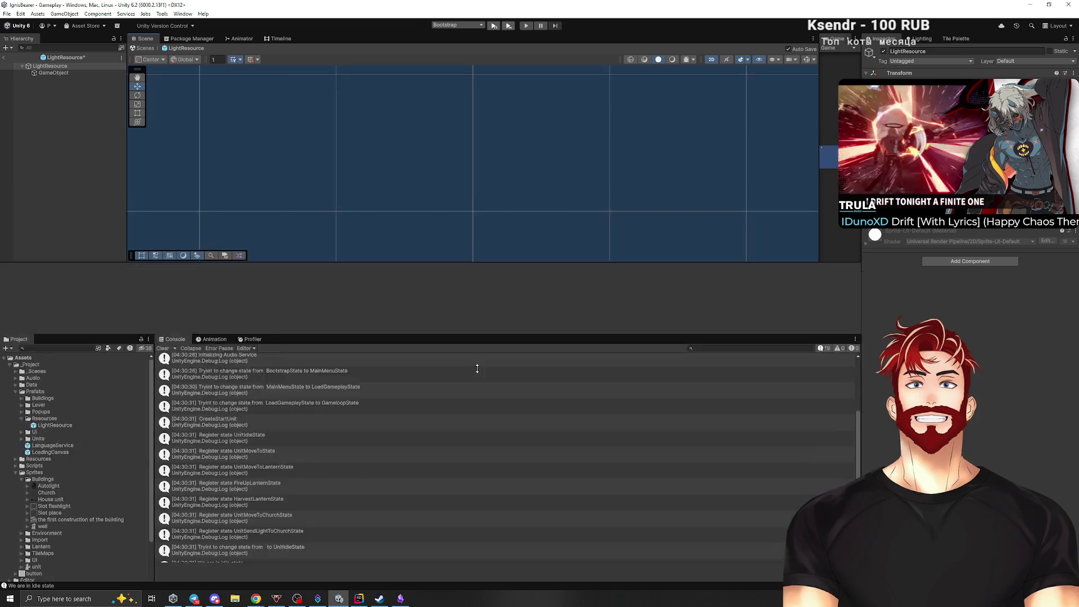
double_click(66, 74)
scroll(490, 277, "up", 5)
scroll(491, 277, "up", 2)
left_click(58, 67)
left_click(62, 73)
key("Delete")
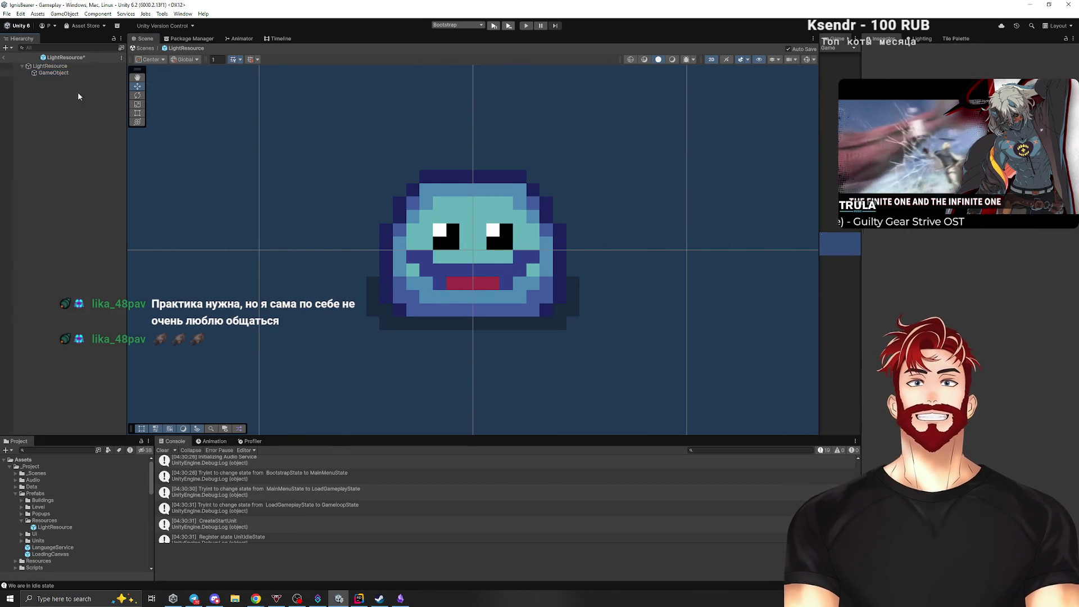
Add a Circle sprite child under LightResource, discarding a mistakenly added Square sprite.
right_click(49, 67)
mouse_move(102, 227)
mouse_move(219, 227)
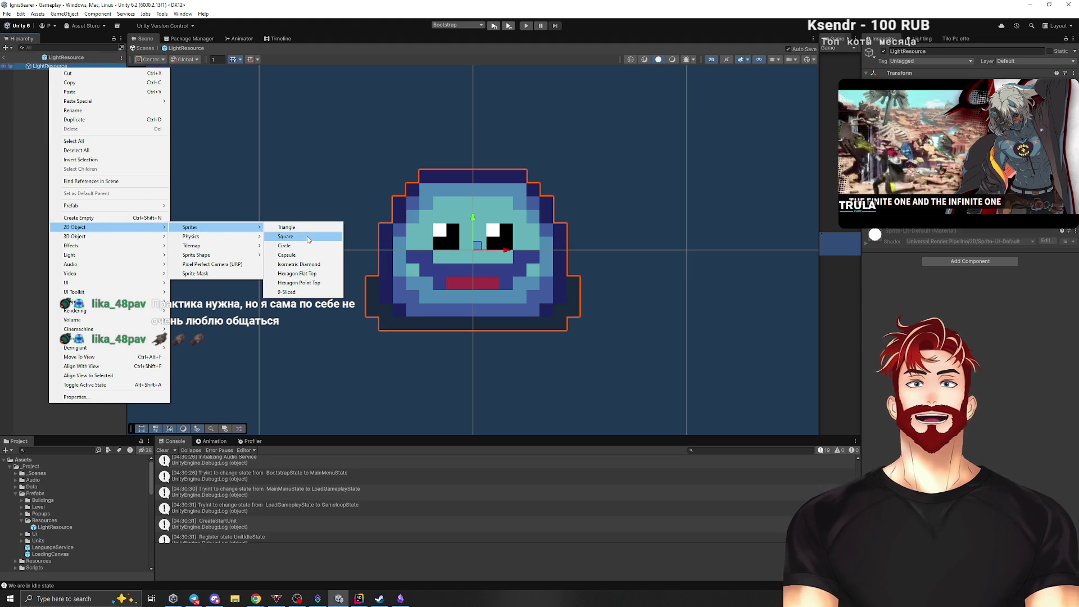
left_click(286, 237)
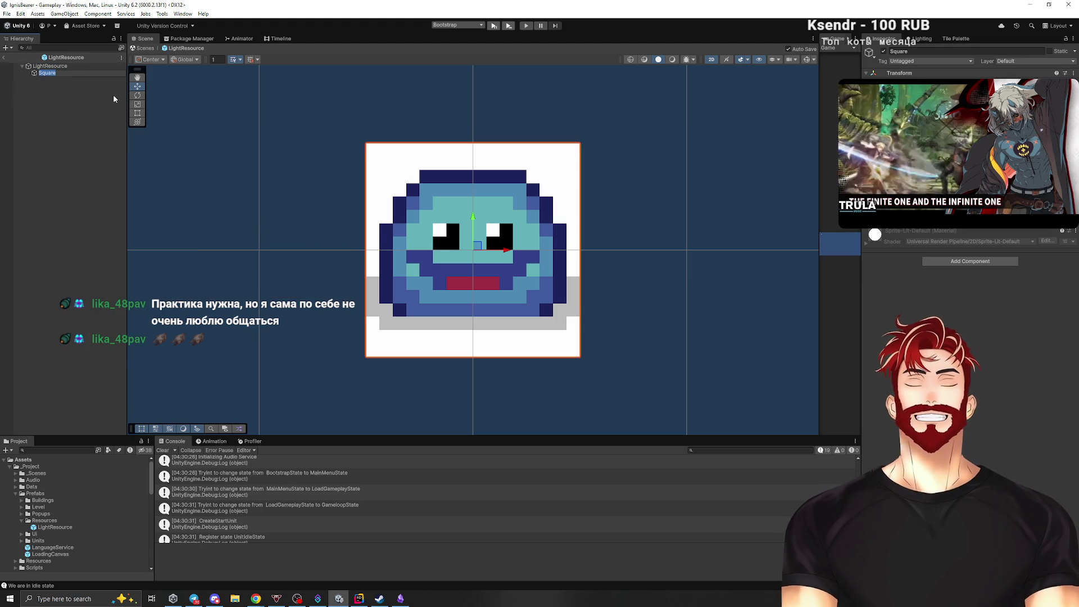
key("Delete")
right_click(51, 67)
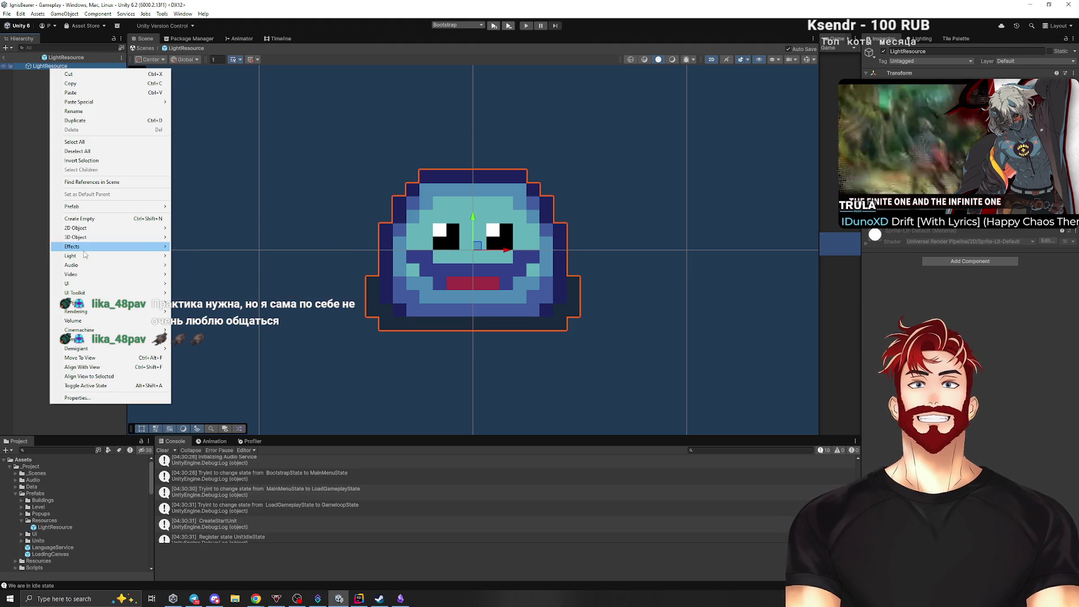
mouse_move(122, 232)
mouse_move(213, 228)
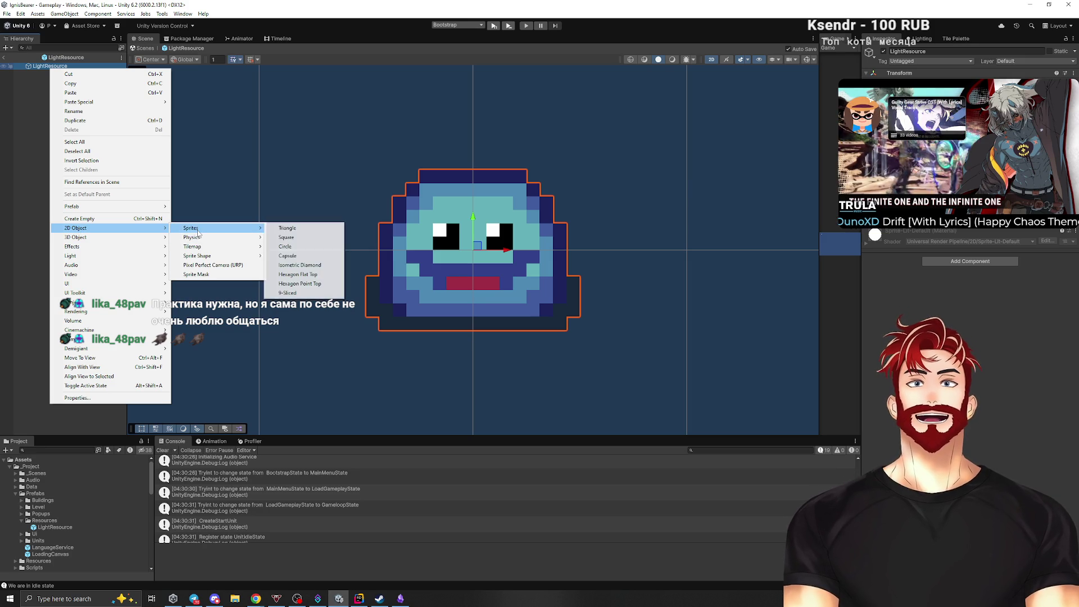
left_click(298, 249)
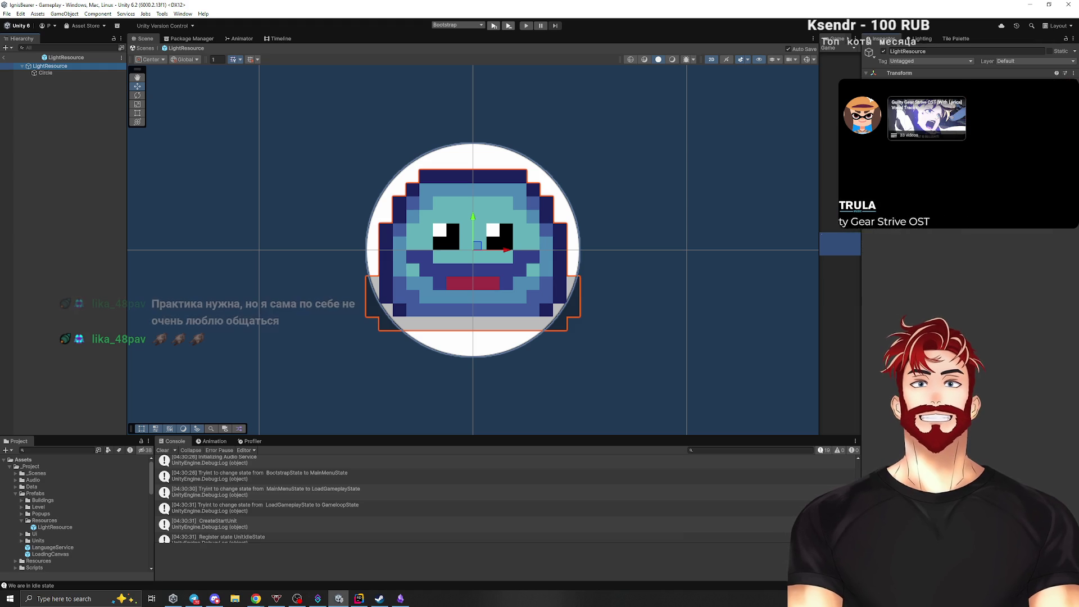
Clear the root's sprite and give the Circle child the slime_16 sprite.
left_click(1012, 135)
left_click(55, 73)
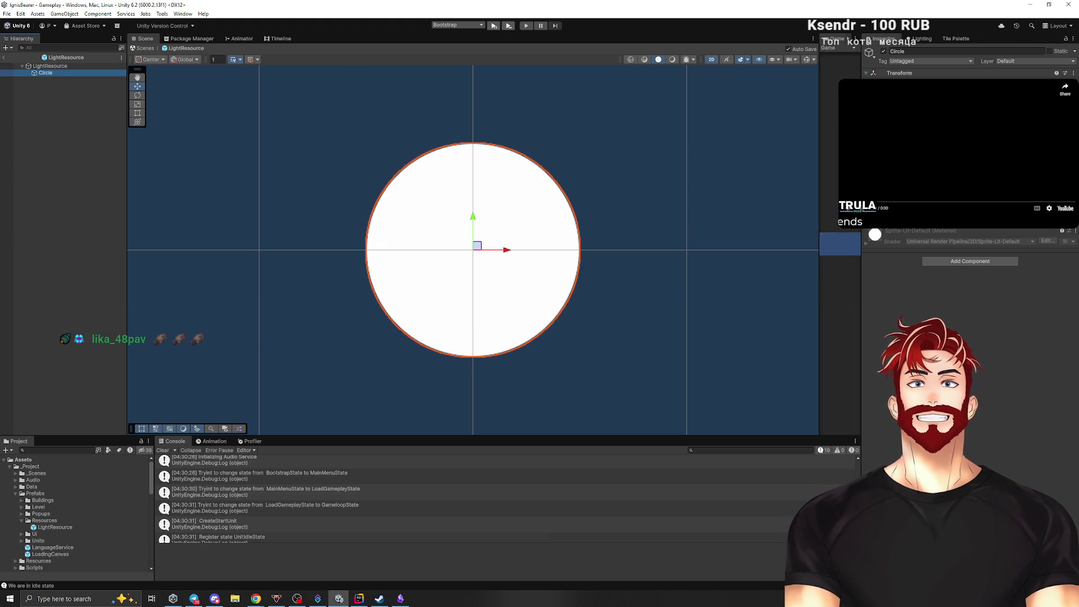
left_click(1071, 124)
type("slime_1")
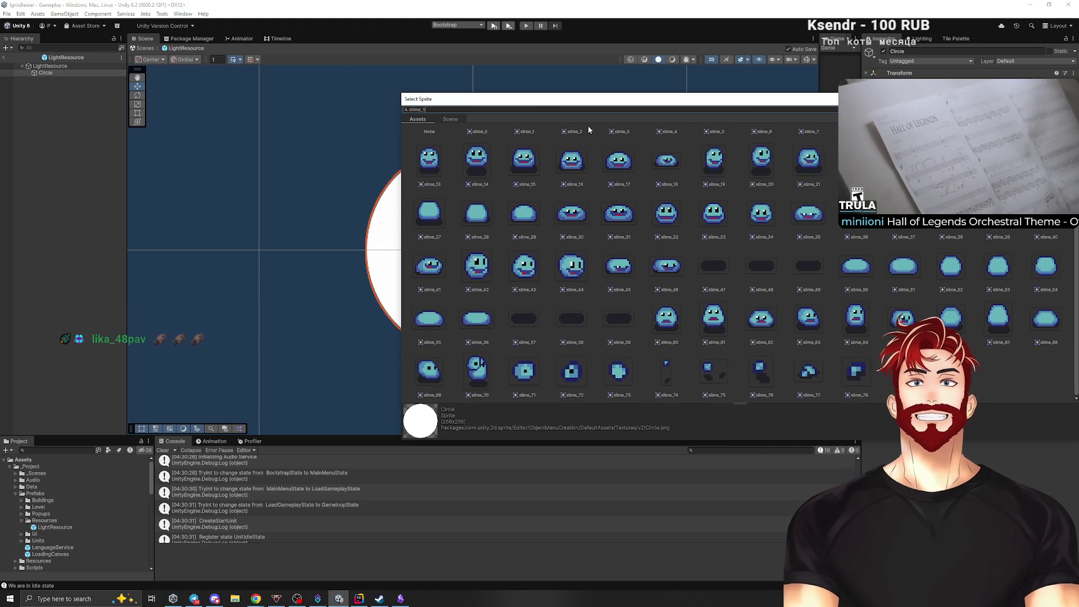
type("6")
double_click(482, 154)
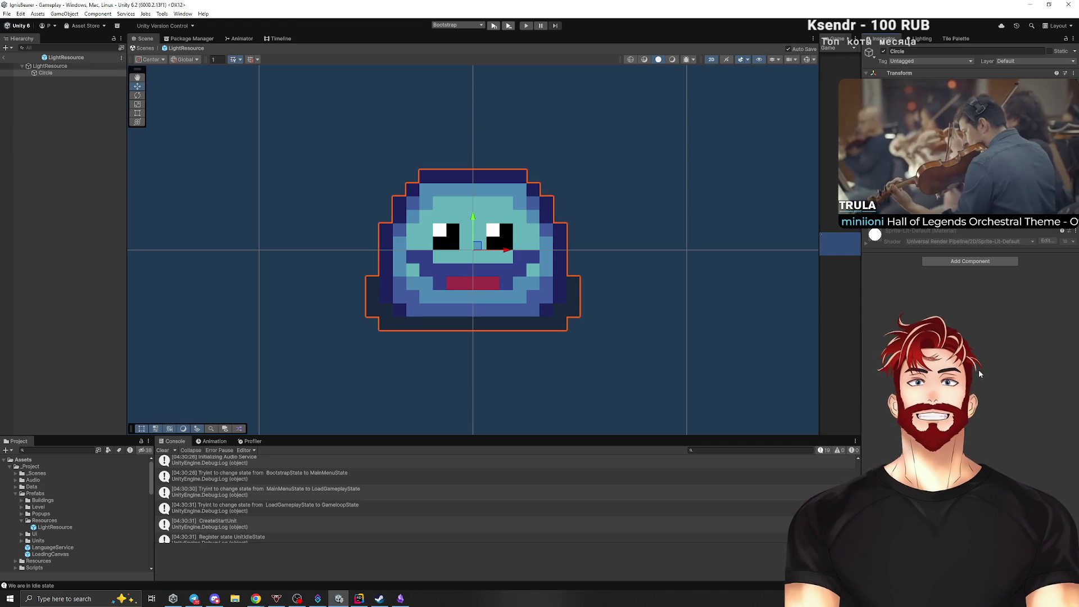
Tint the Circle's slime sprite green and enlarge the Project and Console panels.
left_click(988, 143)
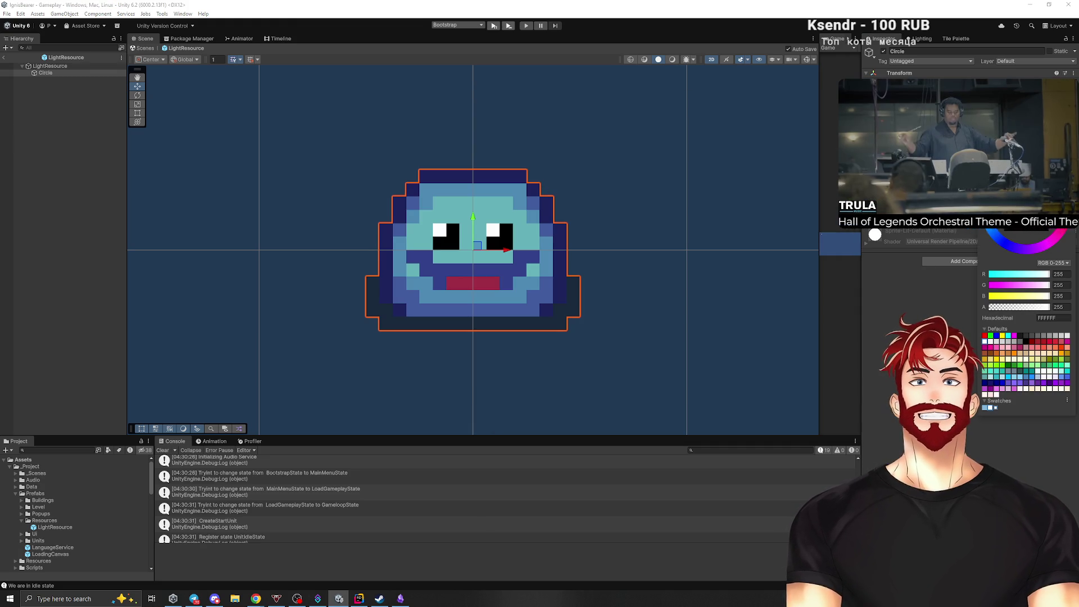
left_click_drag(1028, 213, 1032, 191)
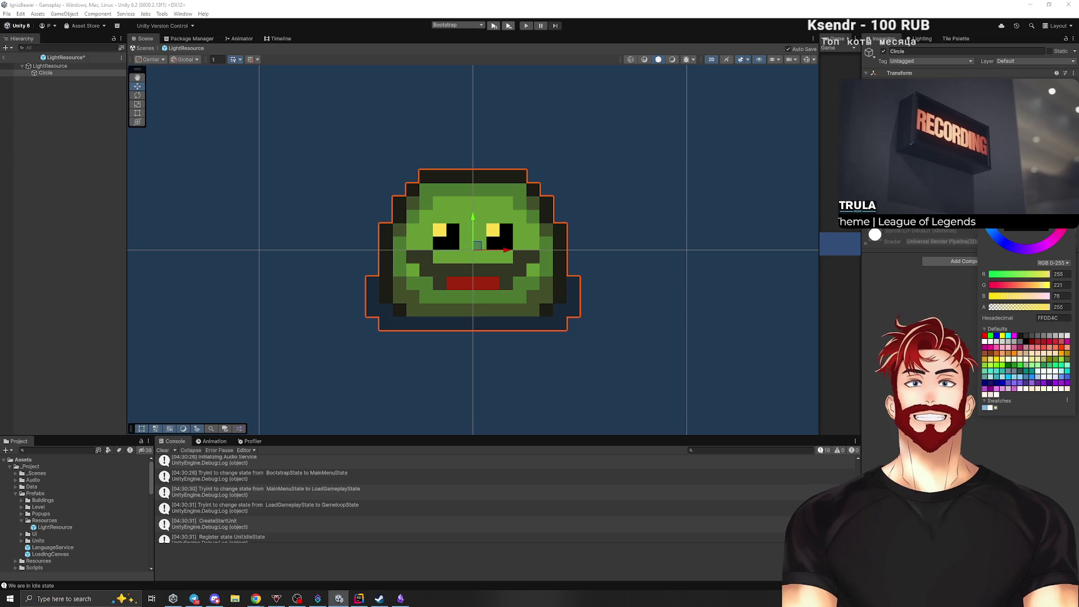
left_click(936, 270)
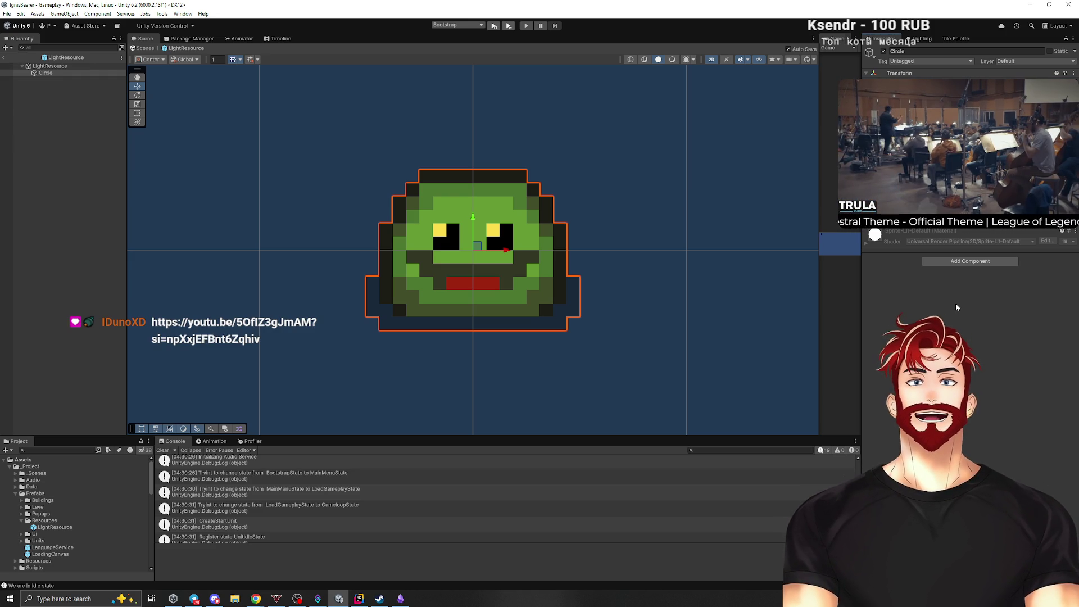
left_click_drag(313, 436, 312, 387)
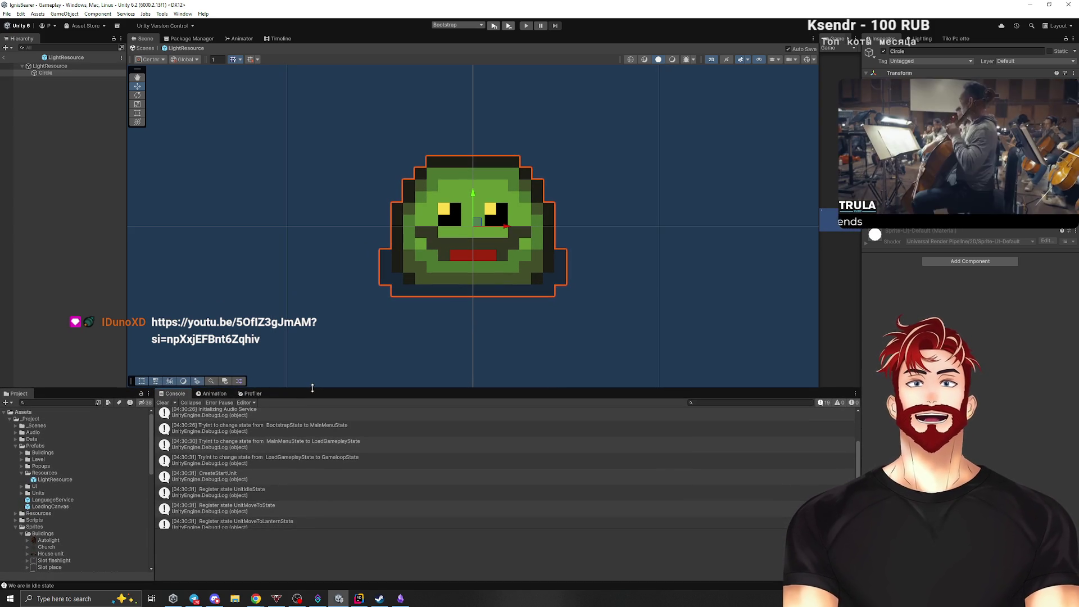
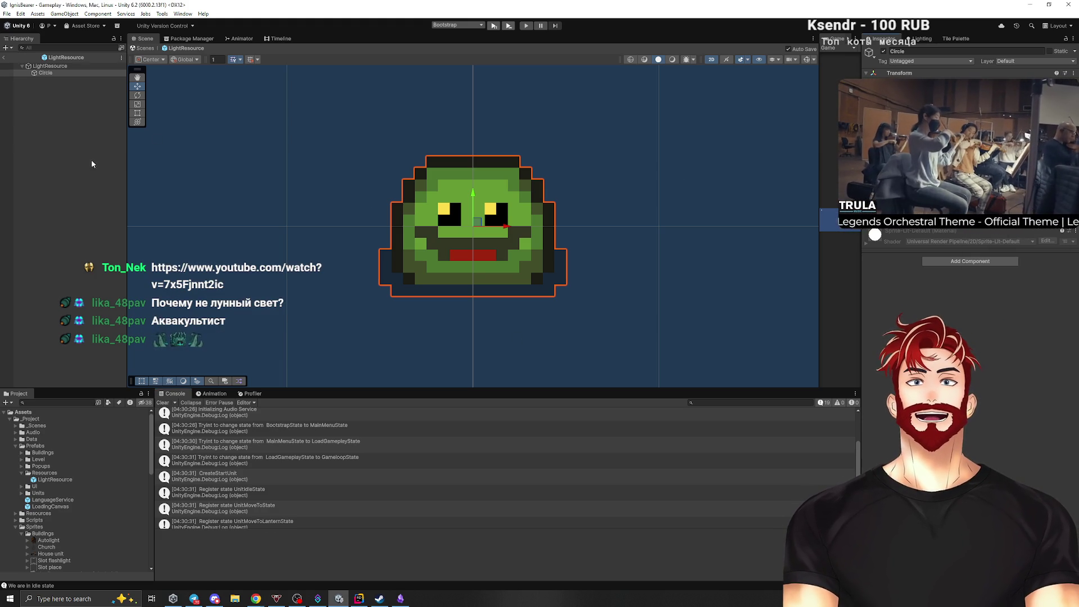
Rename the Circle child of the LightResource prefab to 'Visual'.
left_click(259, 220)
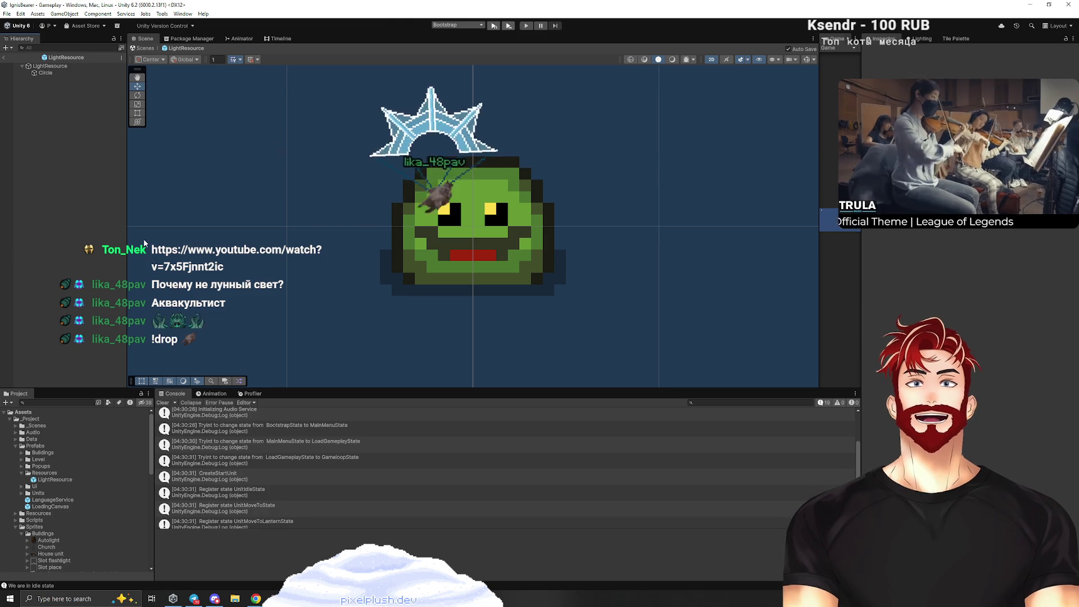
left_click(163, 403)
left_click(41, 76)
key("F2")
type("V")
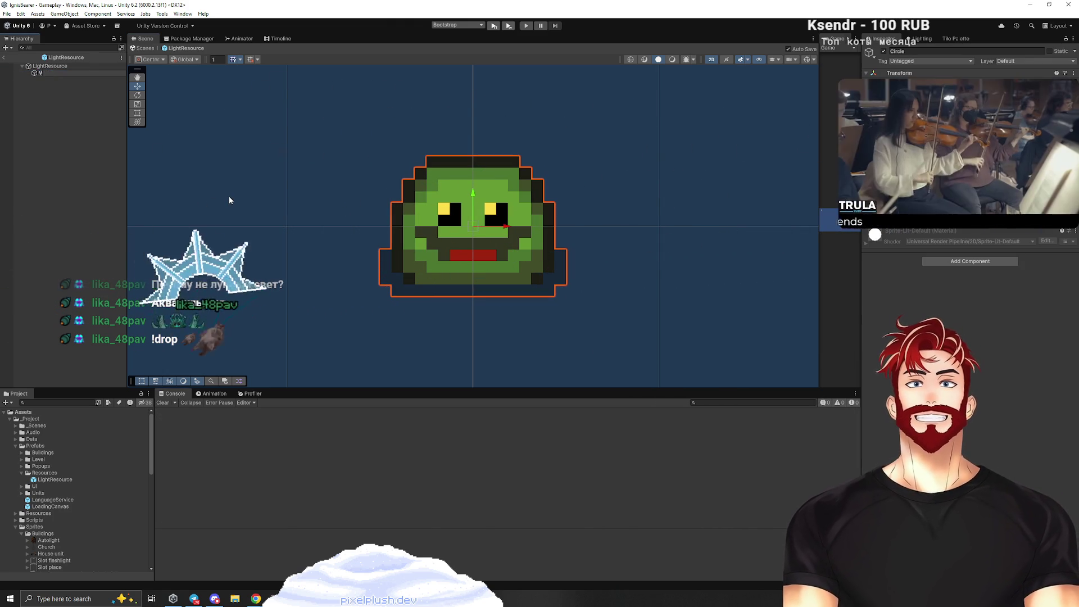
type("isual")
left_click(49, 66)
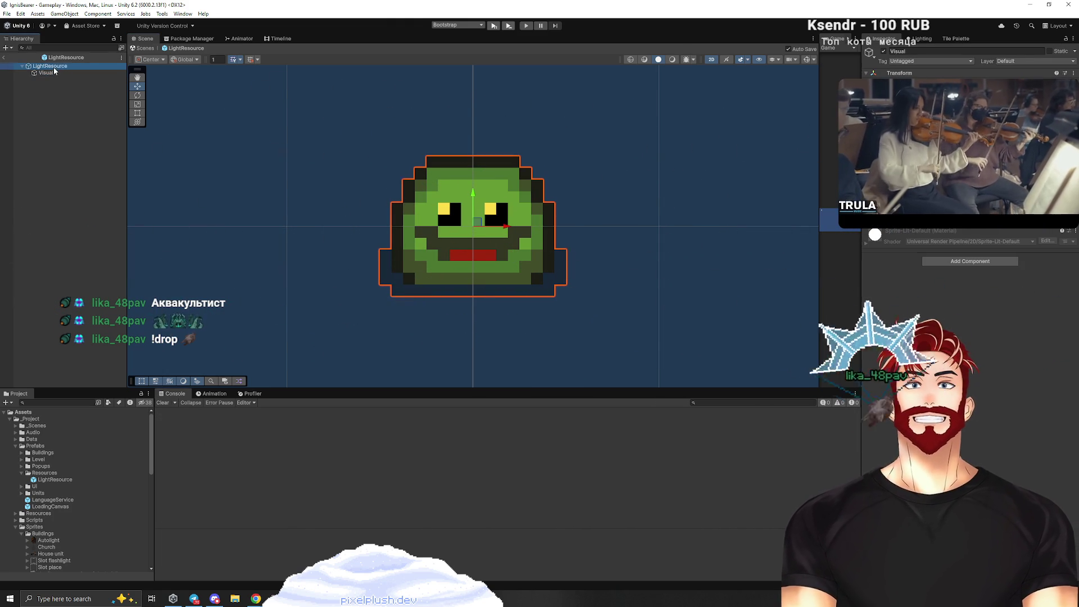
Select LightResource and return to the LanternLightCreator script in Rider.
type("Light")
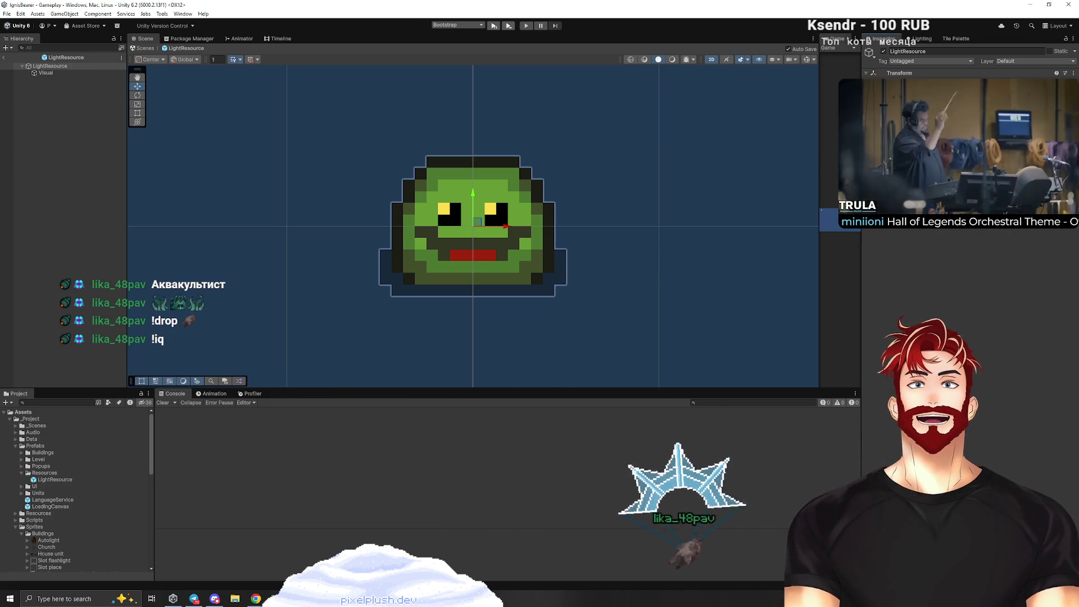
key("alt+Tab")
scroll(400, 425, "down", 15)
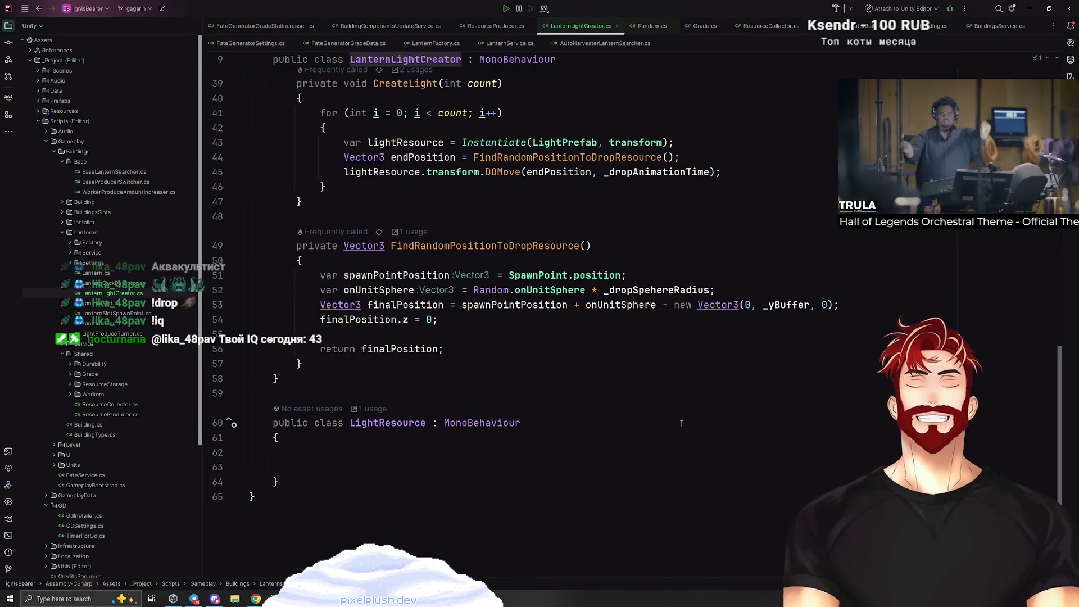
Move the LightResource class into its own LightResource.cs file, then go back to Unity.
left_click(399, 425)
key("alt+Return")
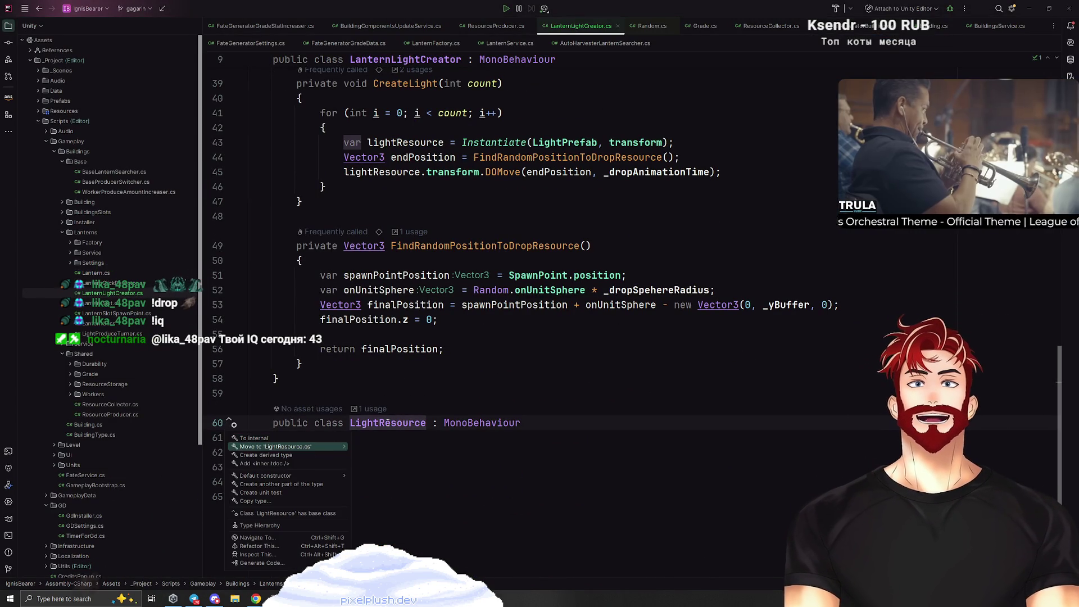
key("Return")
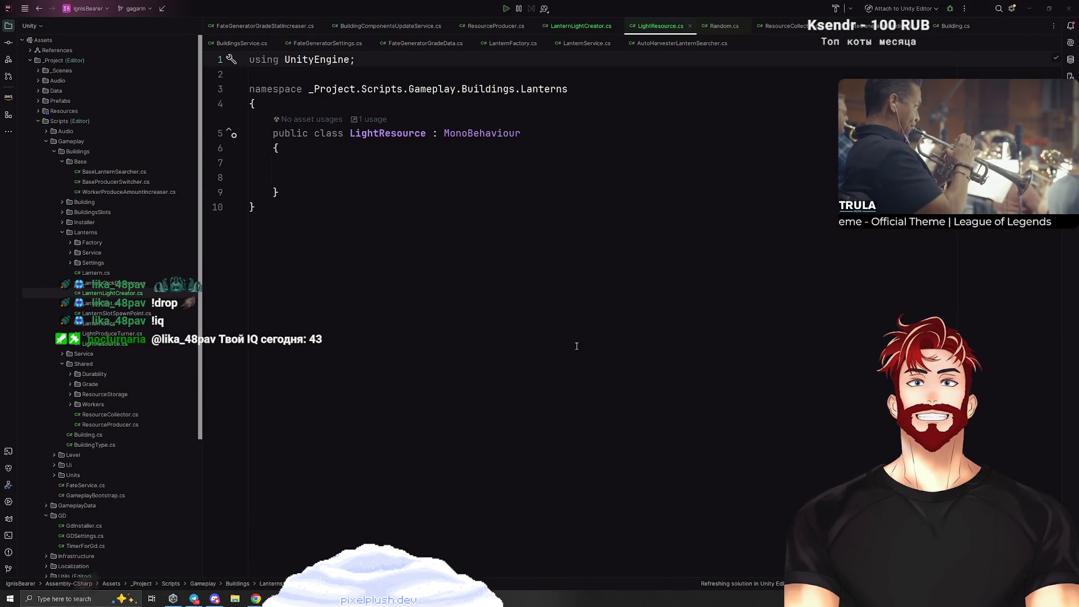
key("alt+Tab")
key("alt+Tab")
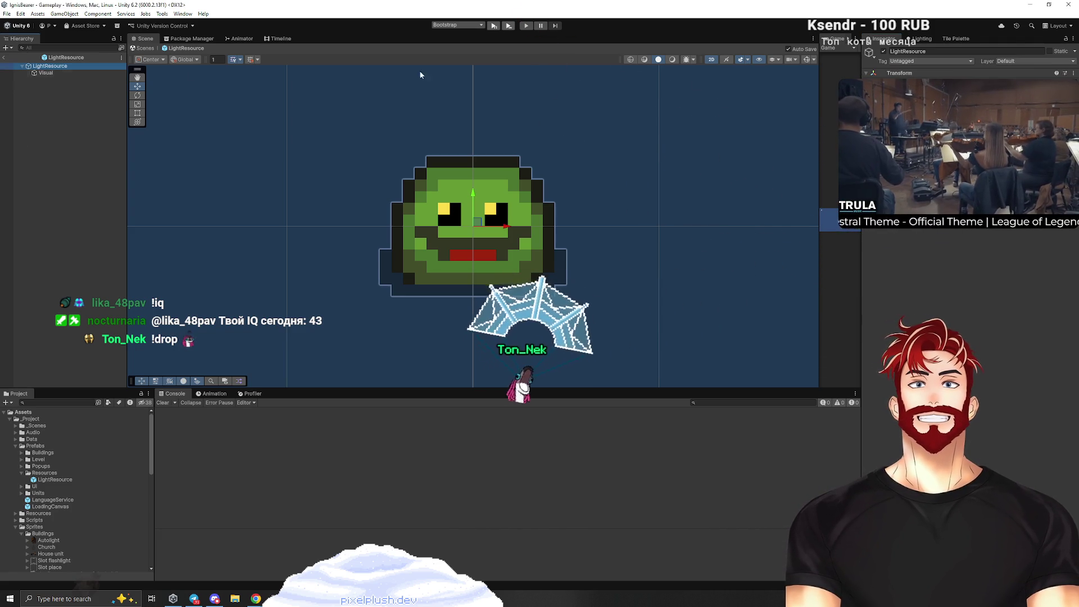
Let Unity recompile via the Add Component menu, then return to LightResource in Rider.
left_click(969, 152)
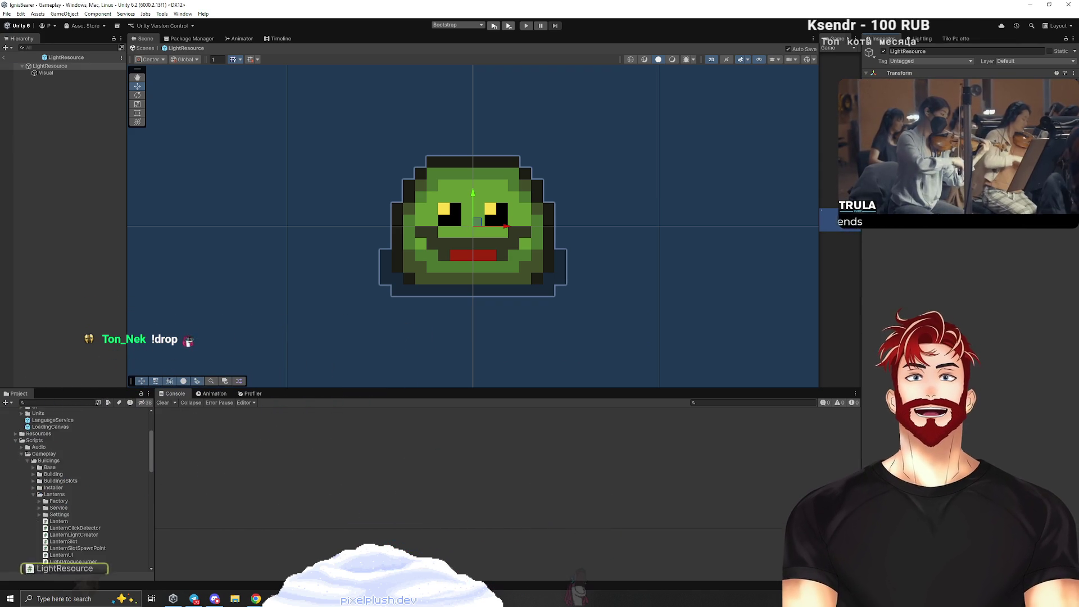
key("alt+Tab")
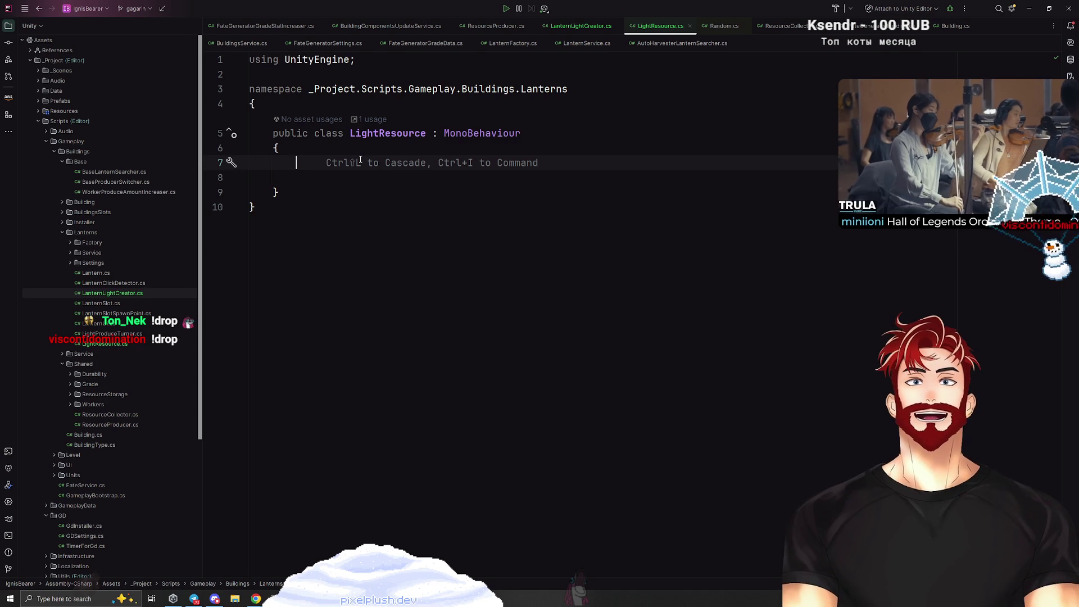
Declare a Vector3 finalPosition field and encapsulate it into a FinalPosition property.
type("pu")
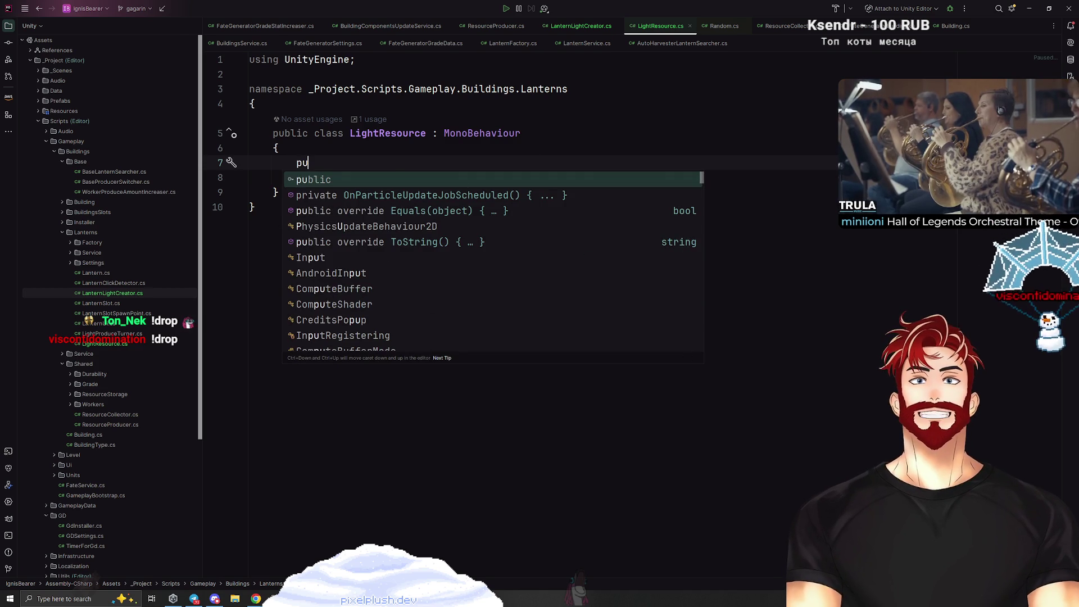
key("Tab")
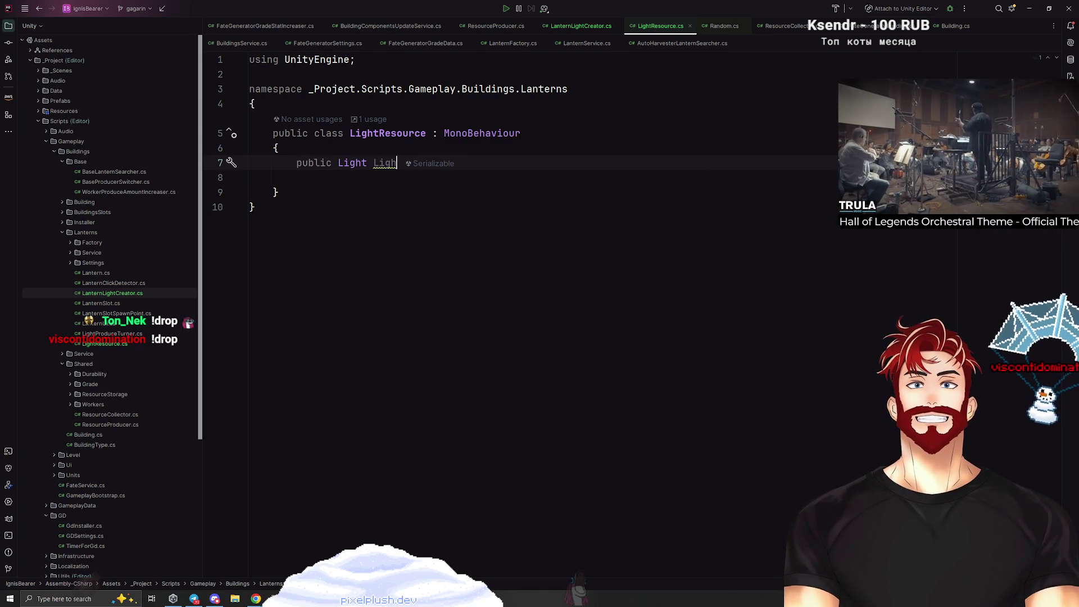
type("e")
key("Return")
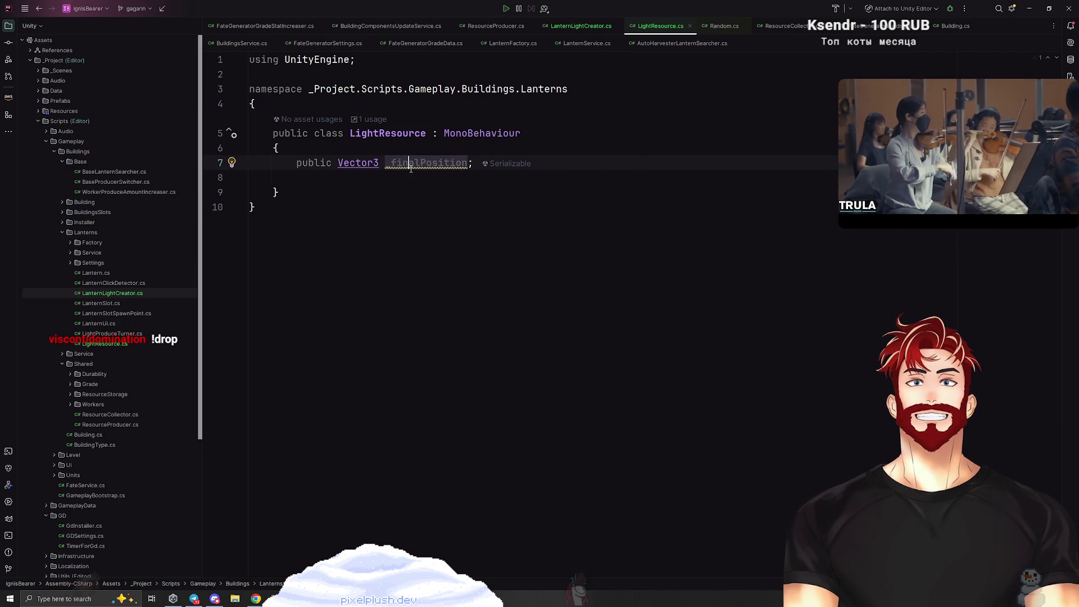
key("alt+Return")
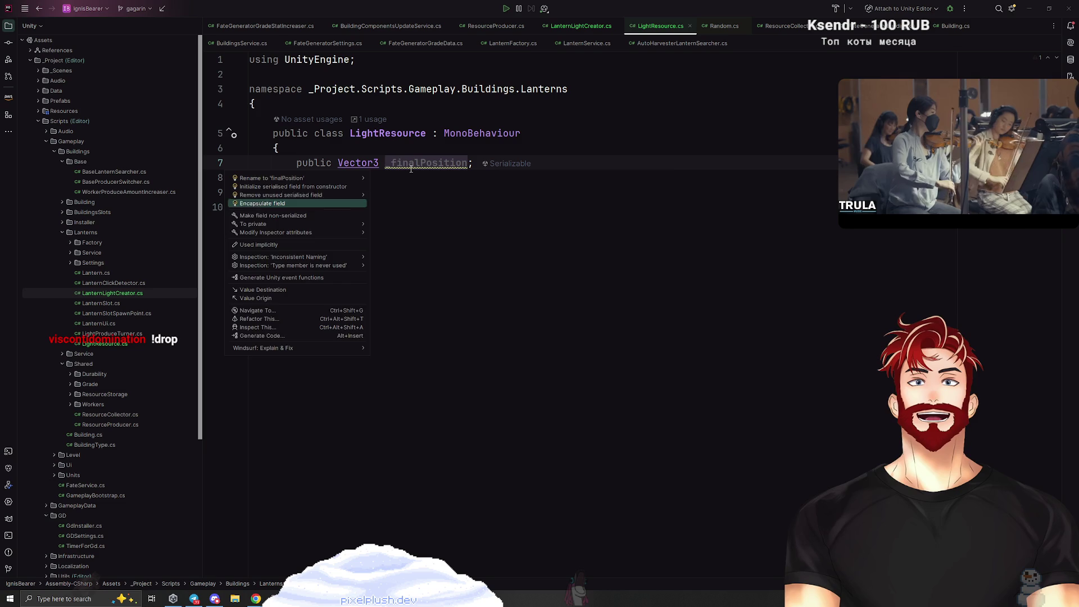
key("Return")
key("Return")
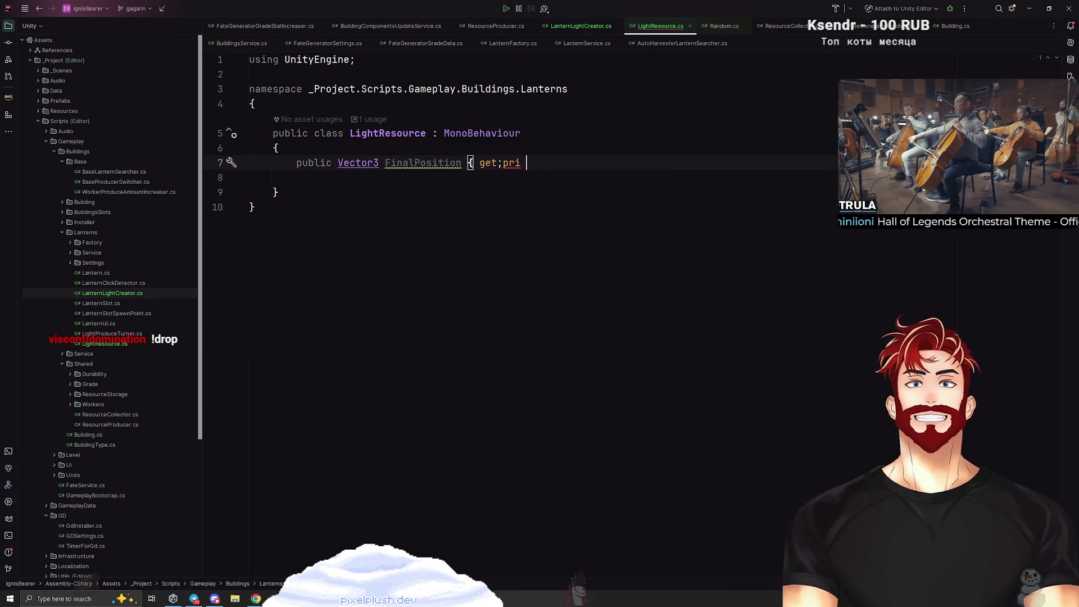
Give FinalPosition a private setter and add a SetFinalPosition(Vector3 pos) method.
key("BackSpace")
type("vate s")
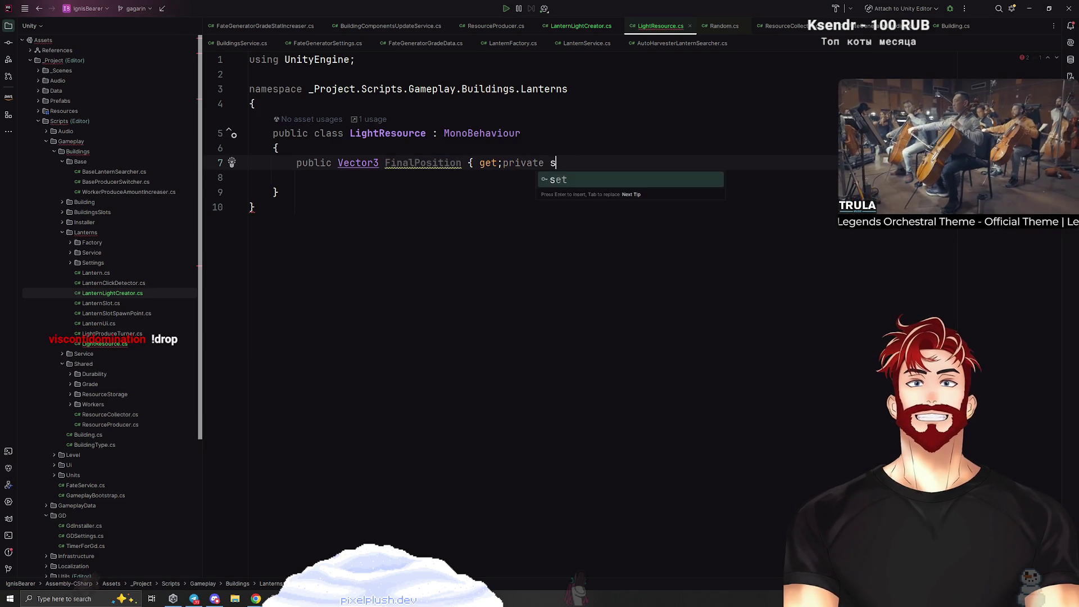
type("et;")
key("Return")
key("Return")
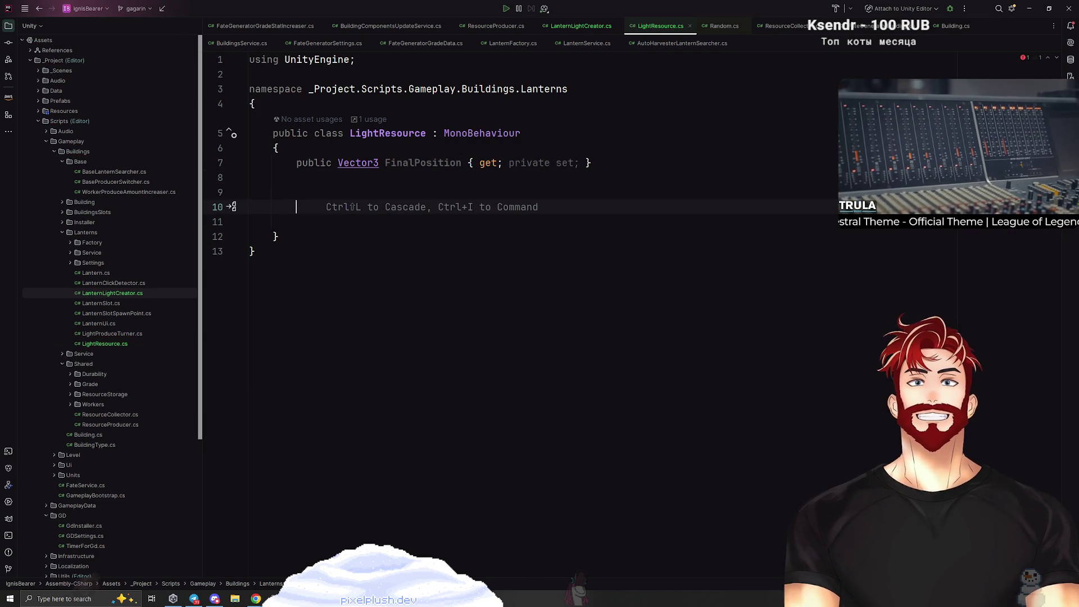
type("public void SetFinalPosition")
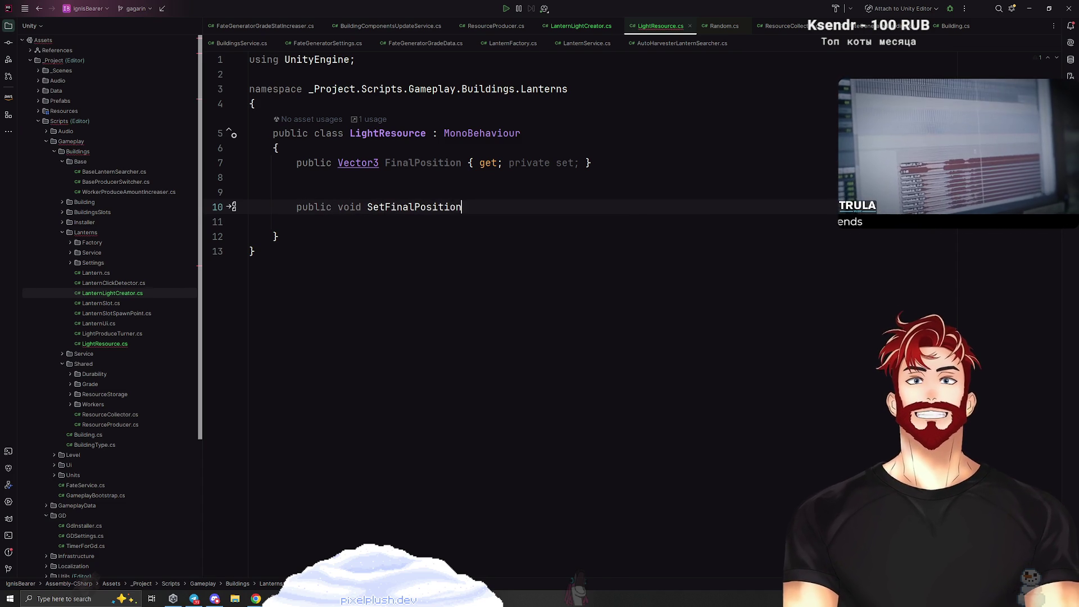
type("(")
type("Vec")
key("Return")
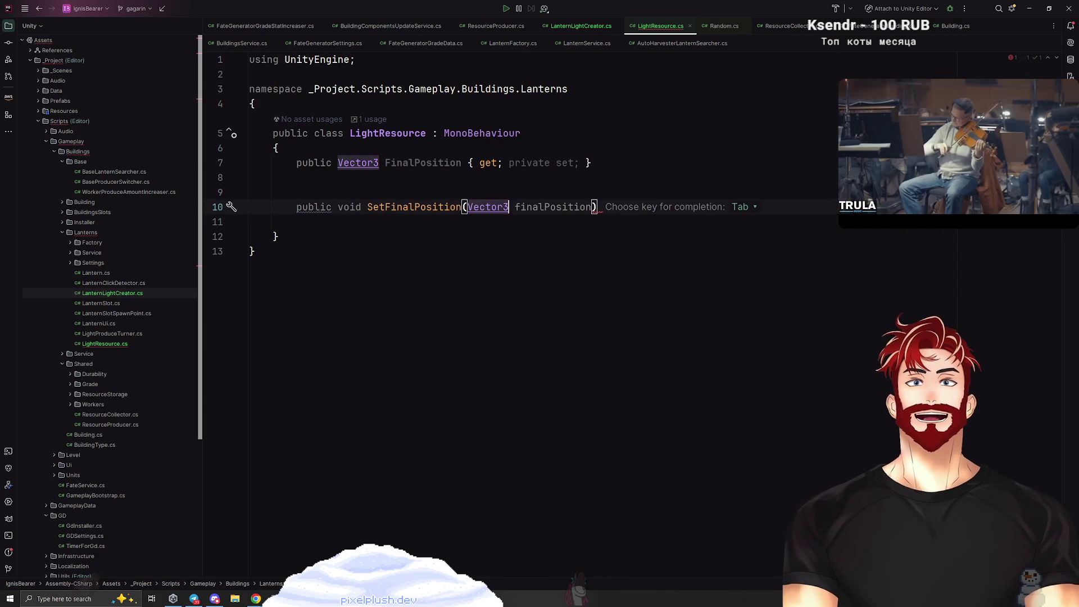
type("pos")
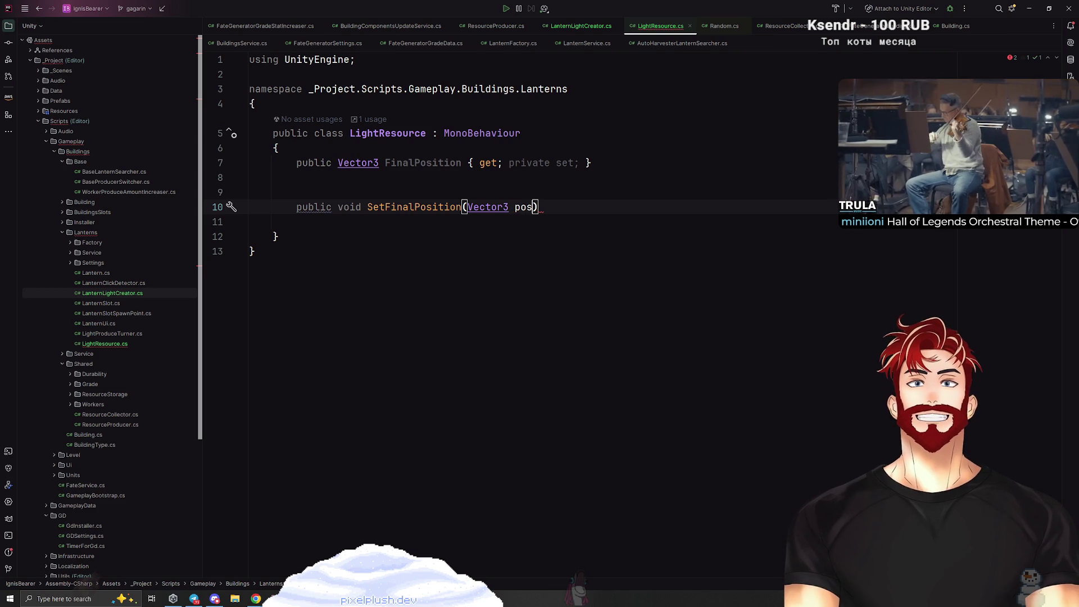
key("ctrl+alt+Left")
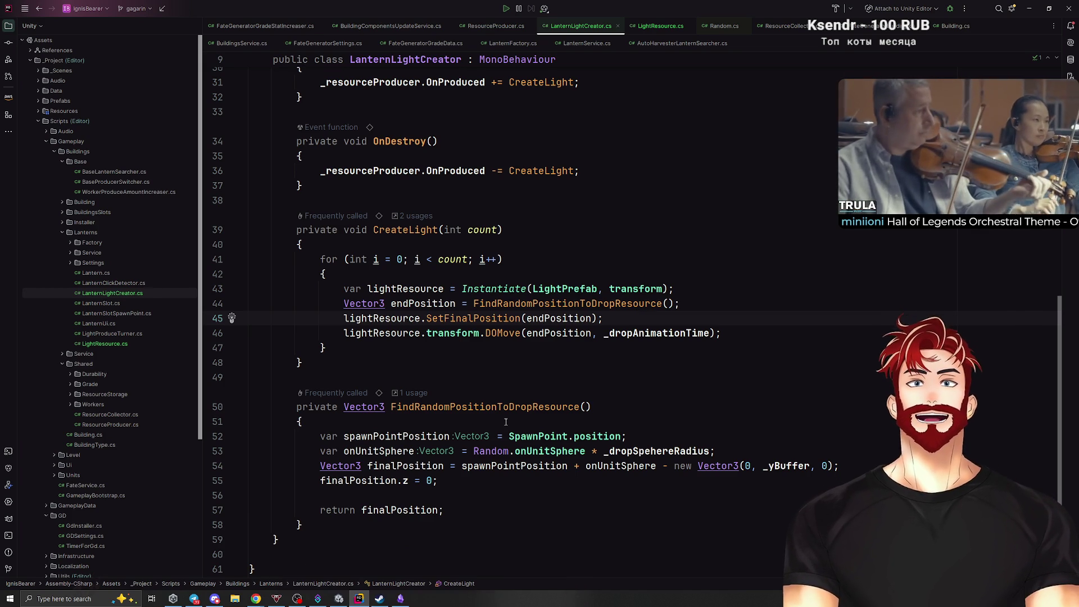
Append .ToUniTask(cancellationToken: destroyCancellationToken) to the DOMove tween in CreateLight.
left_click(522, 333)
left_click(715, 333)
type(".ToU")
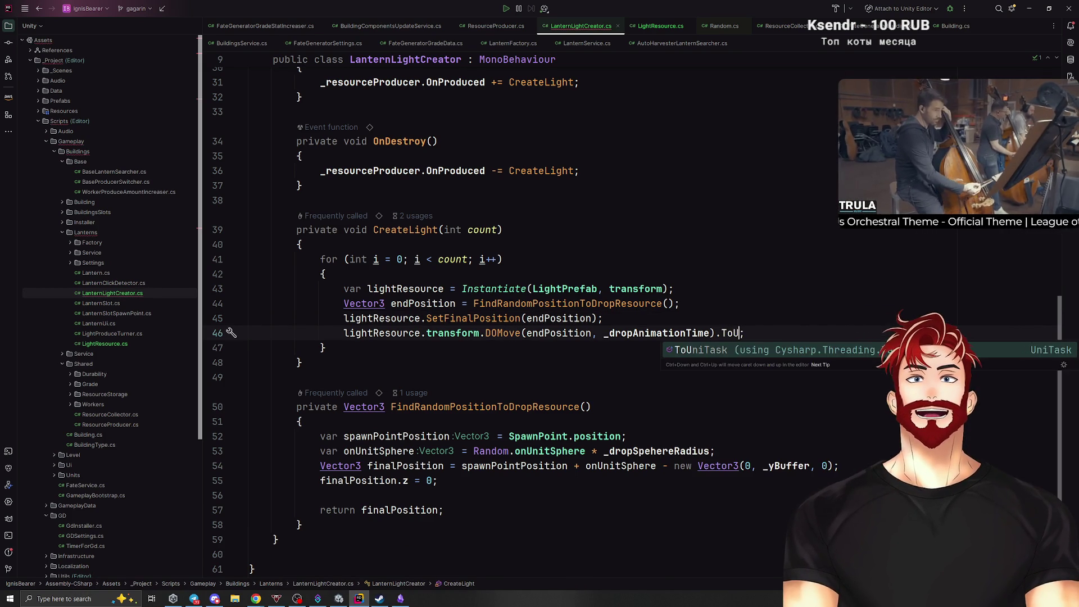
key("Return")
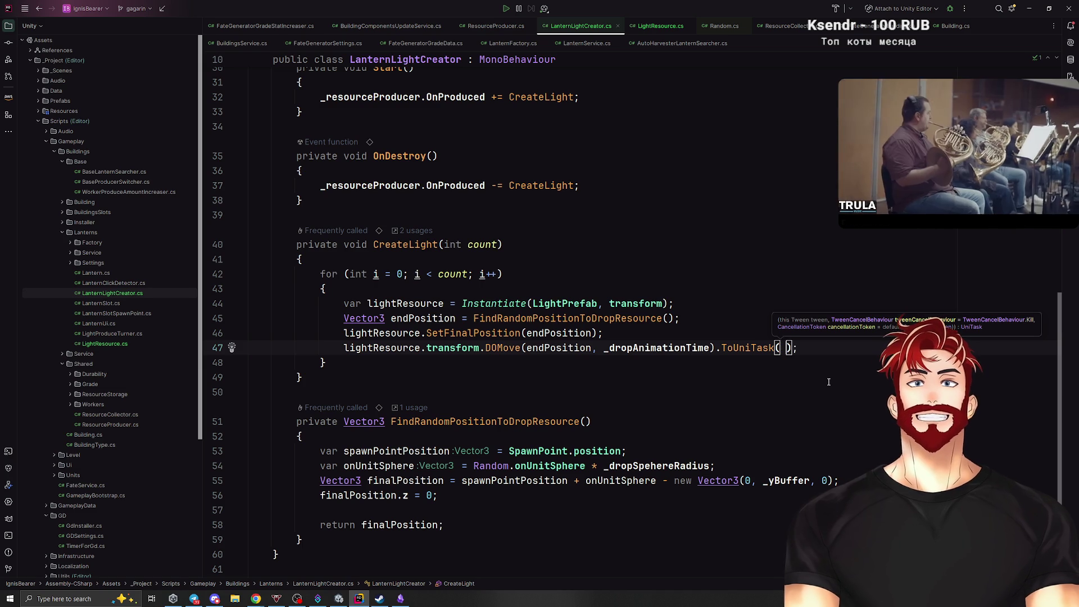
type("dest")
key("Return")
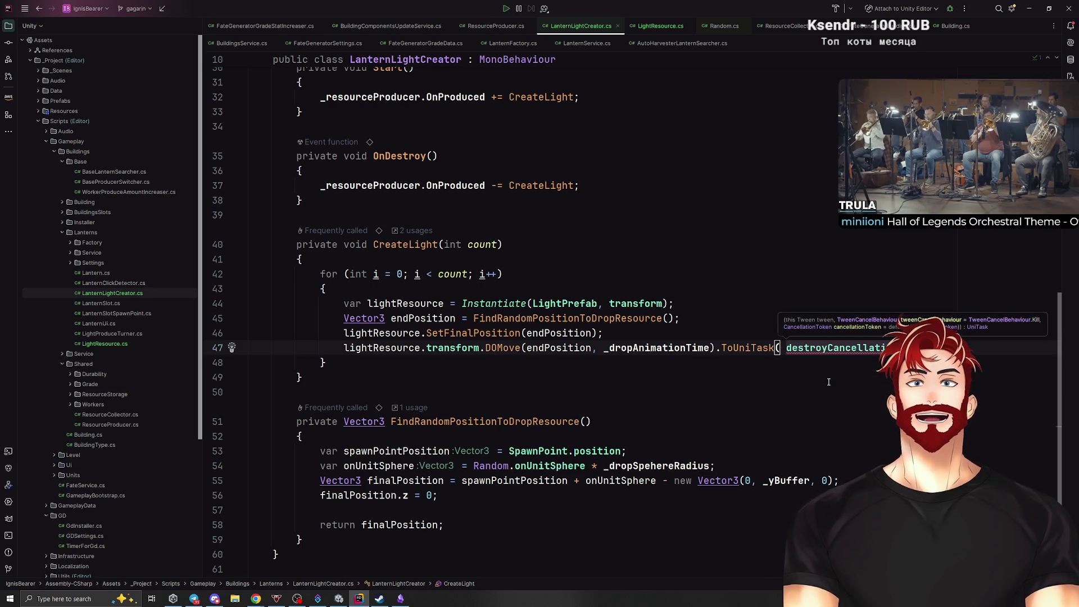
left_click(828, 381)
left_click(835, 349)
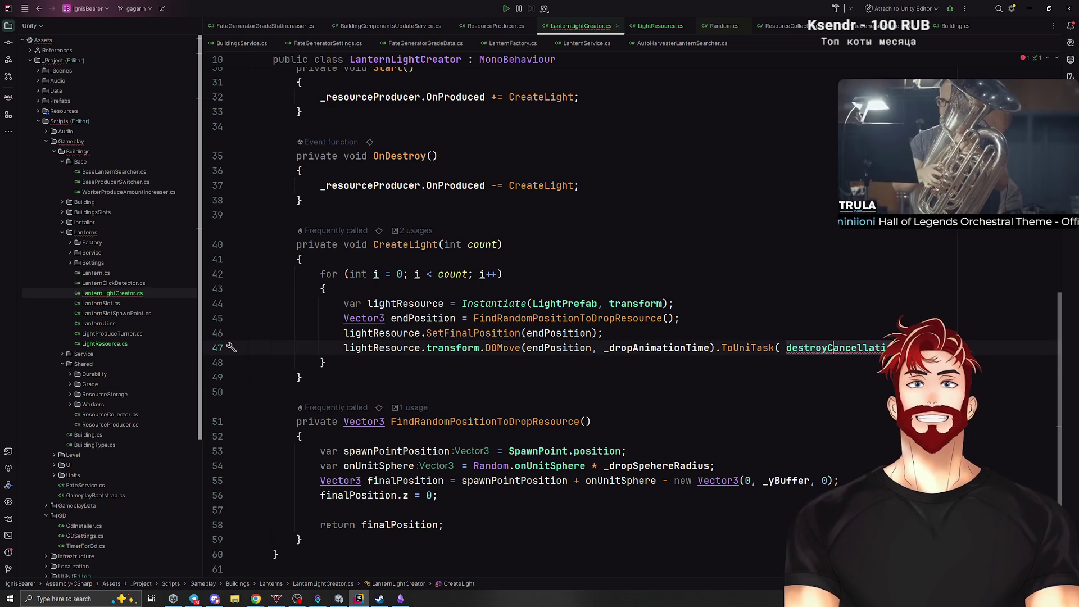
left_click(781, 348)
type("can")
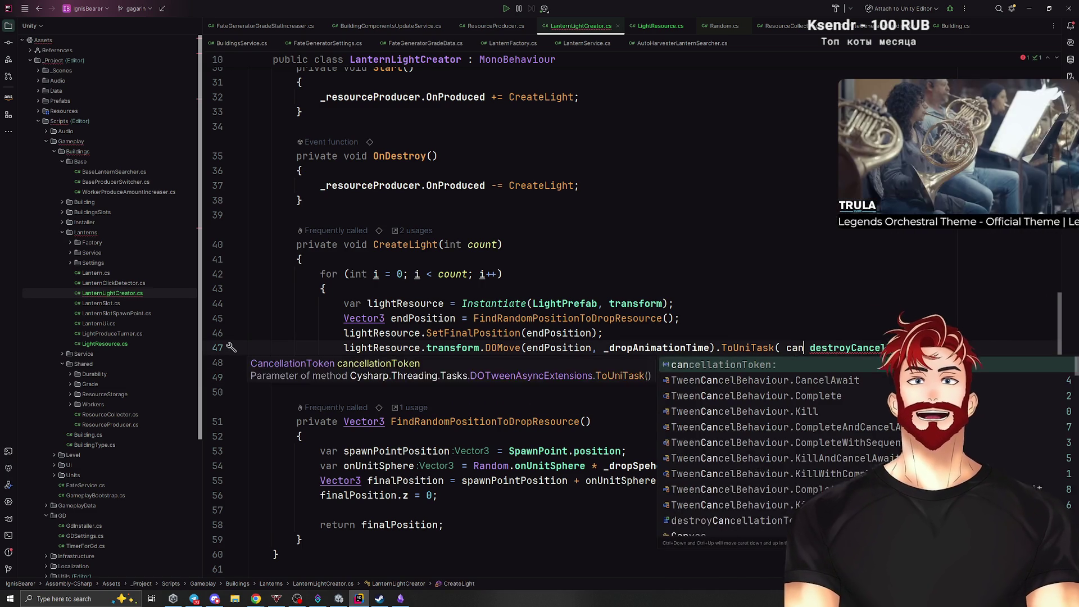
key("Return")
Reformat the long tween chain so DOMove sits on its own line.
left_click(799, 391)
key("ctrl+alt+l")
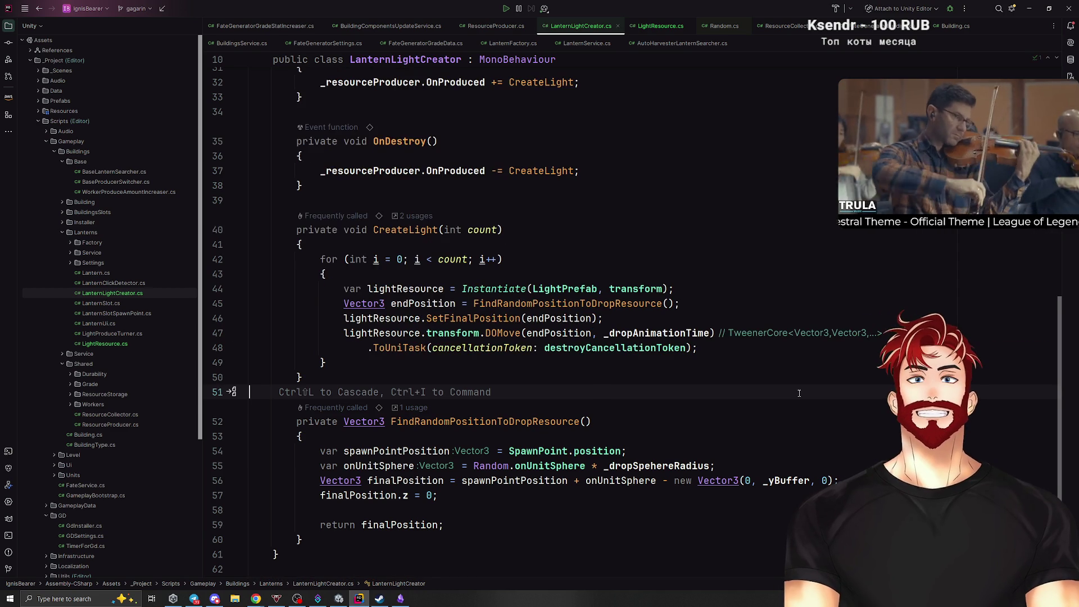
key("Up")
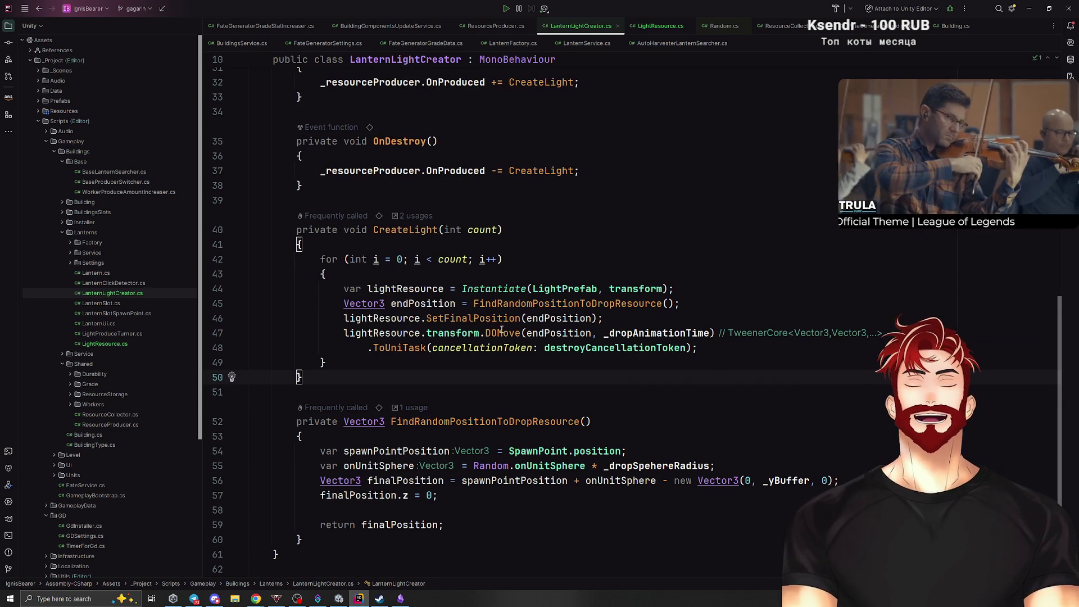
left_click(485, 332)
key("Return")
left_click(776, 268)
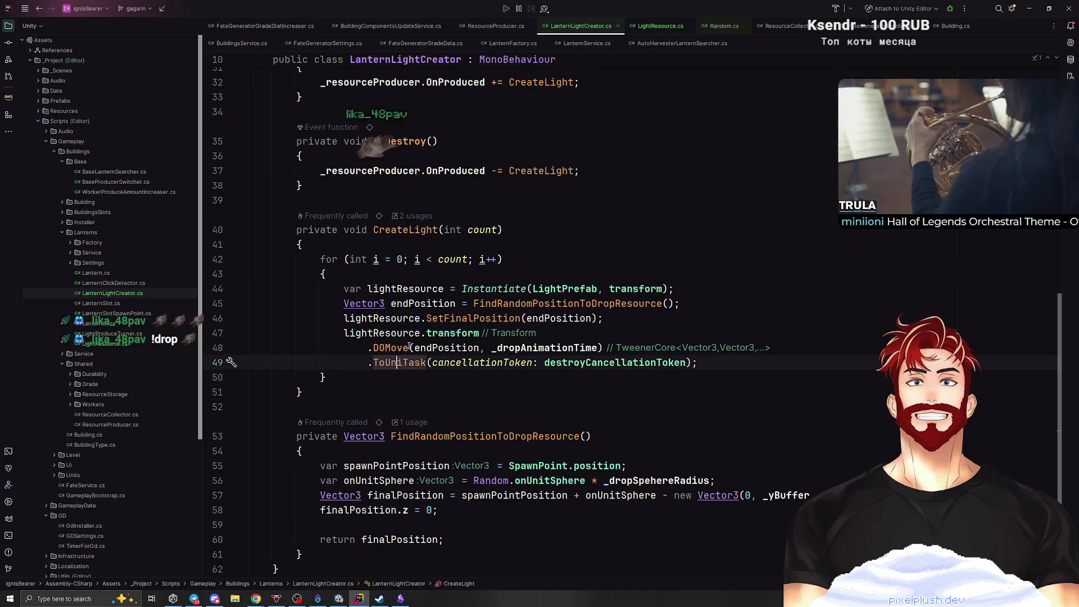
left_click(452, 333)
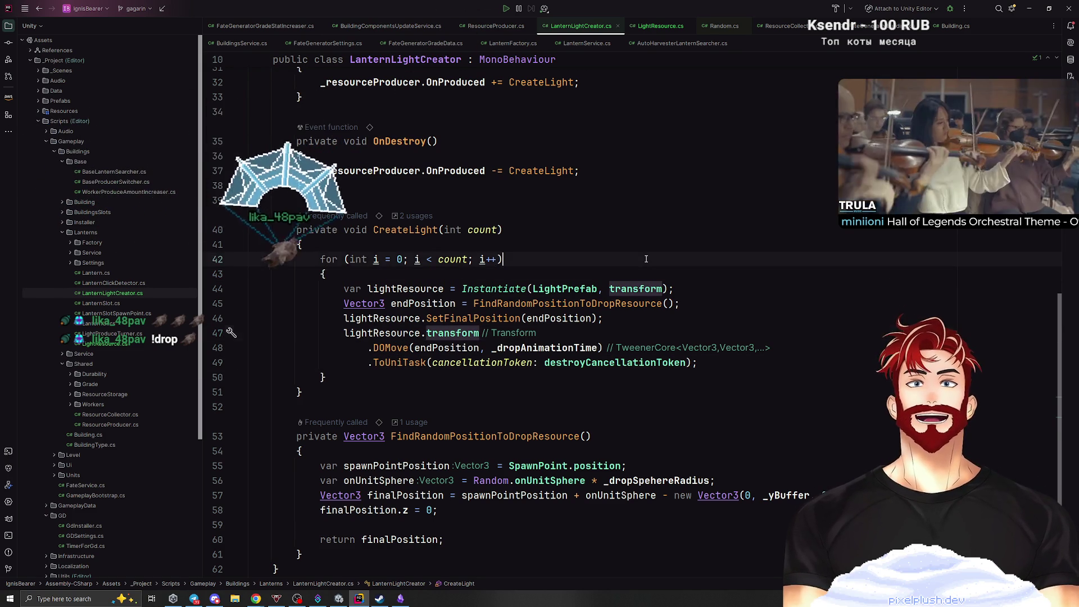
left_click(646, 259)
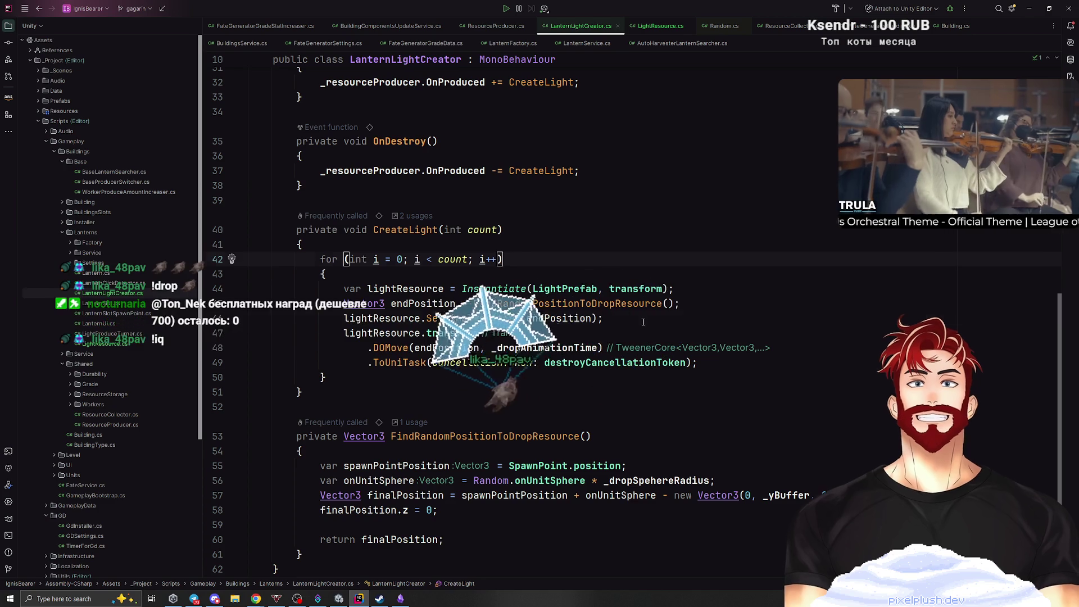
Insert a blank line between the SetFinalPosition call and the tween chain.
left_click(641, 318)
key("Return")
left_click(475, 393)
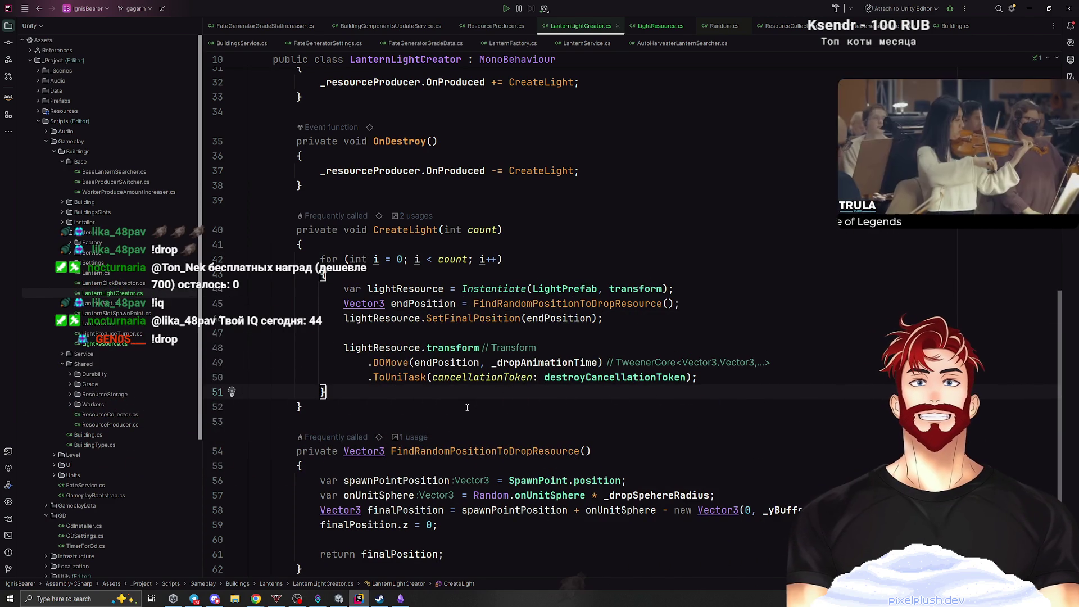
scroll(467, 407, "up", 10)
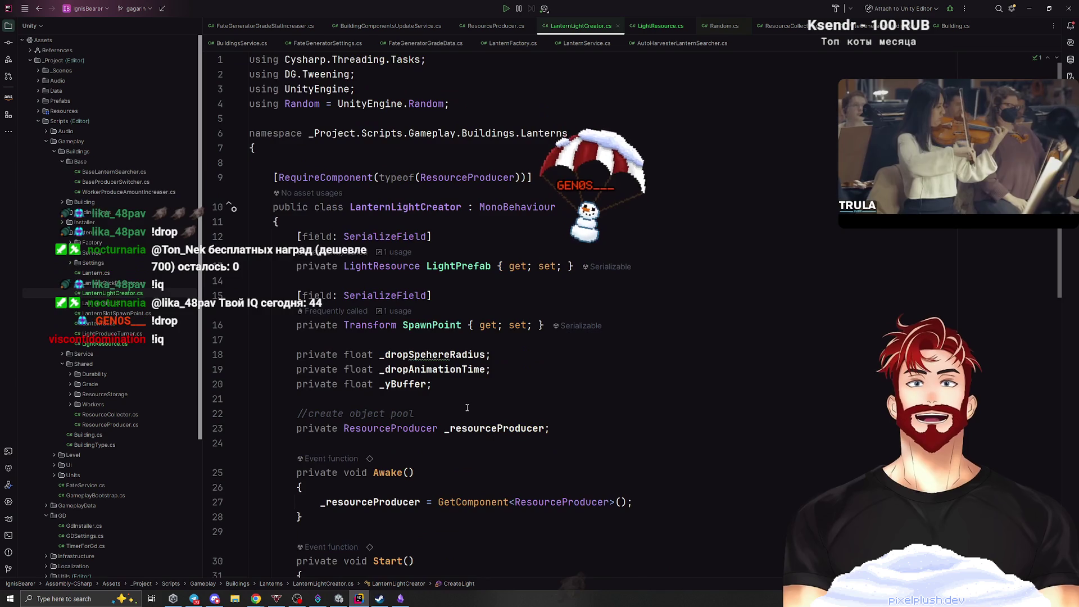
scroll(476, 426, "down", 7)
scroll(476, 425, "down", 6)
key("alt+Tab")
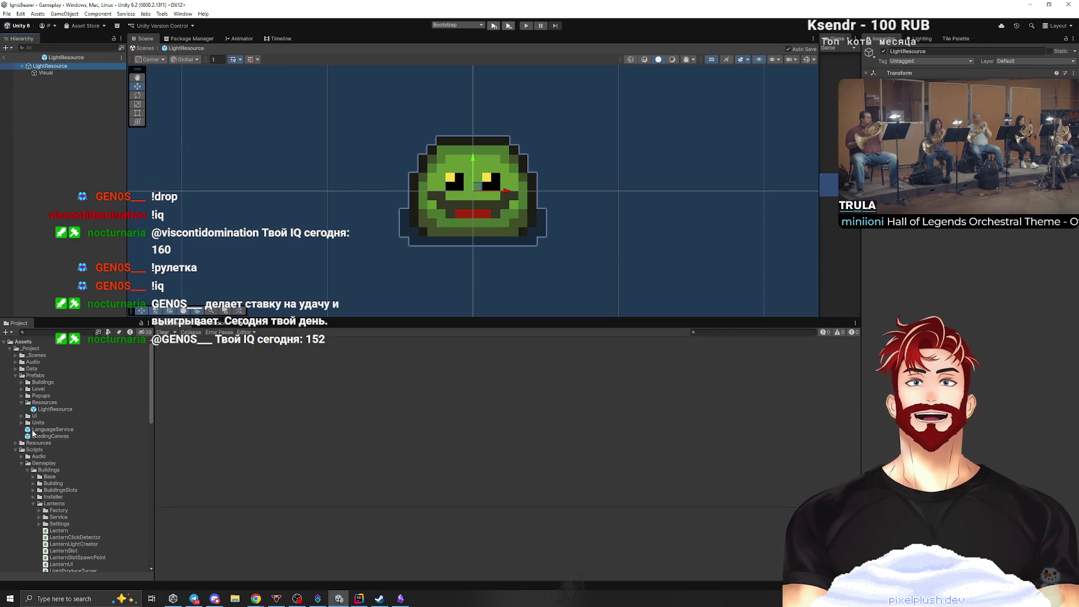
Collapse the Scripts and Sprites folders and select the Lantern prefab under Prefabs > Buildings.
left_click(16, 450)
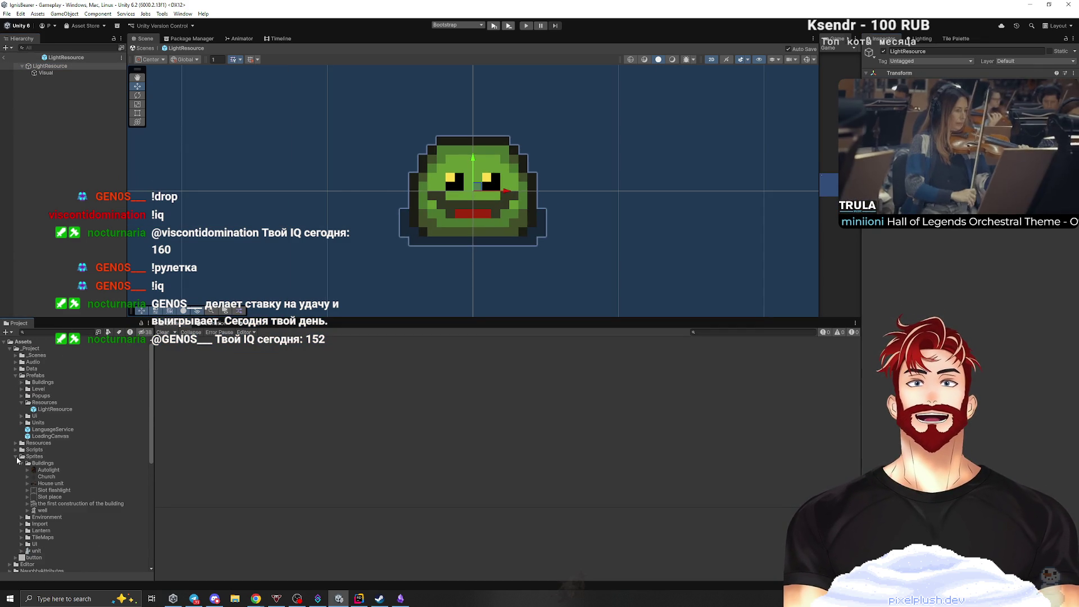
left_click(21, 463)
left_click(16, 457)
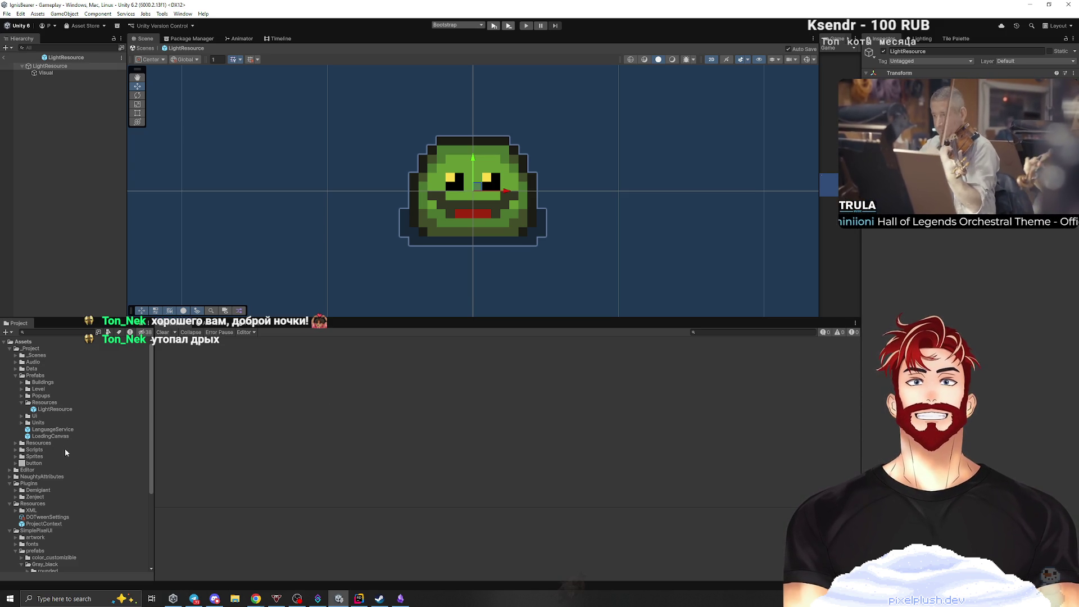
left_click(22, 383)
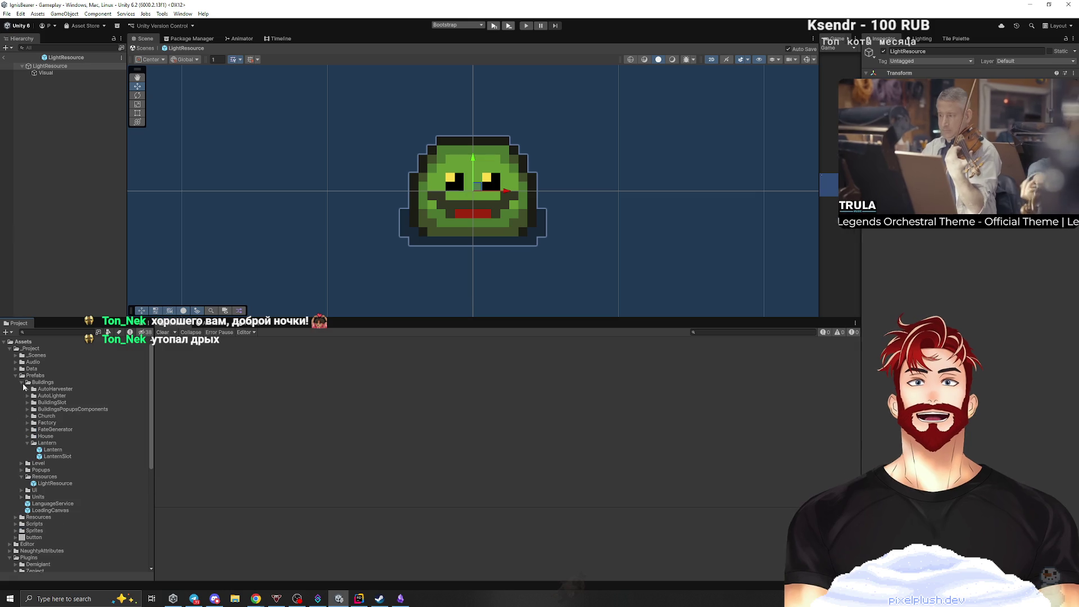
left_click(54, 453)
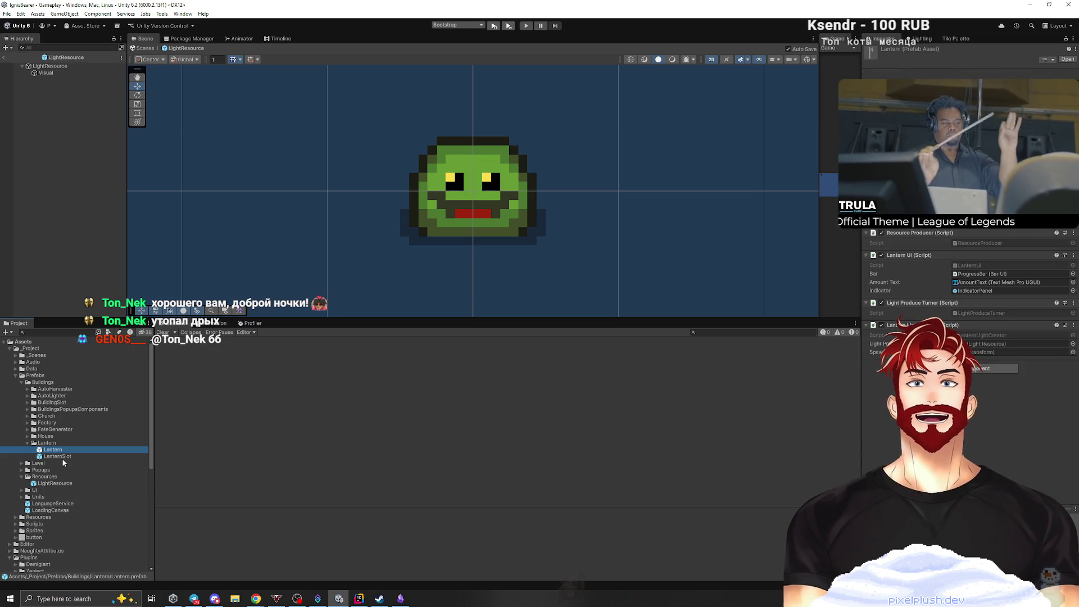
Open the Lantern prefab in Prefab Mode and tidy its Hierarchy tree.
mouse_move(54, 483)
left_mouse_down()
mouse_move(506, 405)
mouse_move(984, 343)
left_mouse_up()
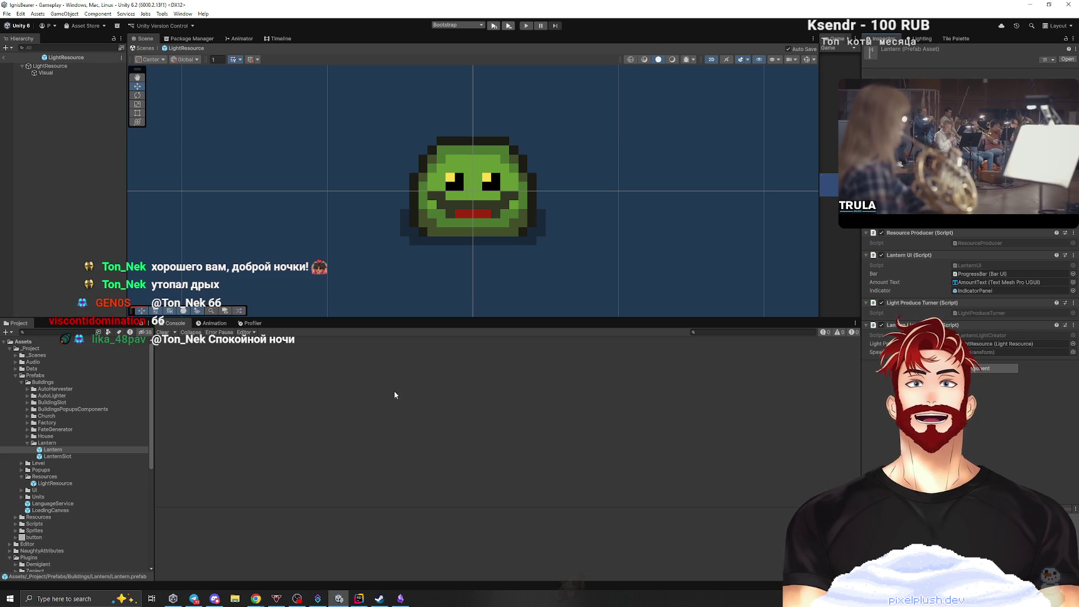
double_click(53, 450)
left_click_drag(129, 208, 357, 199)
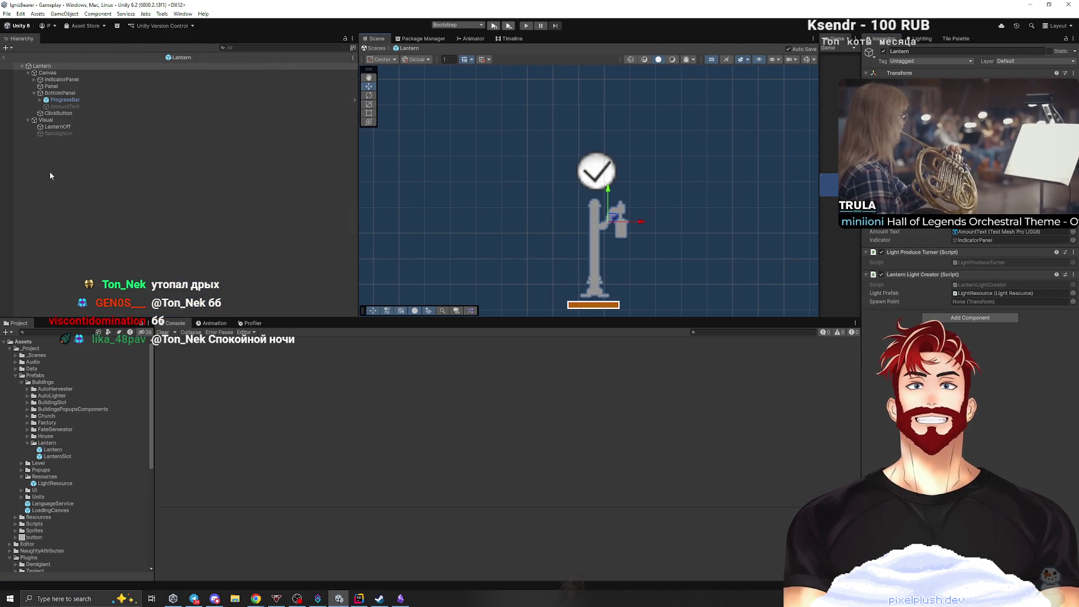
left_click(28, 74)
left_click(29, 80)
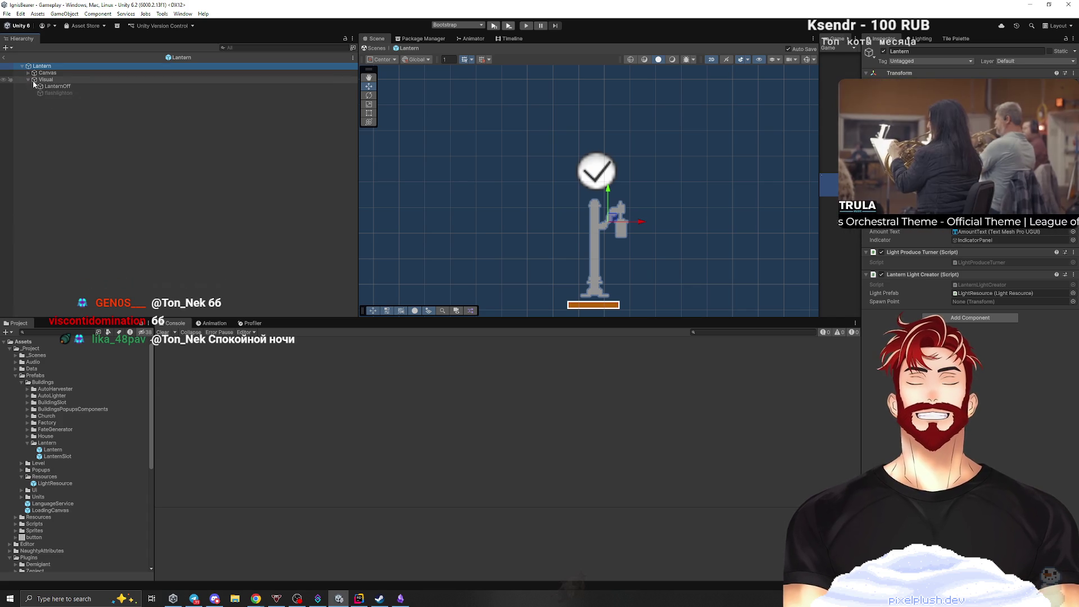
Create an empty ResSpawnPoint object and move it onto the lantern's lamp.
right_click(43, 112)
left_click(134, 250)
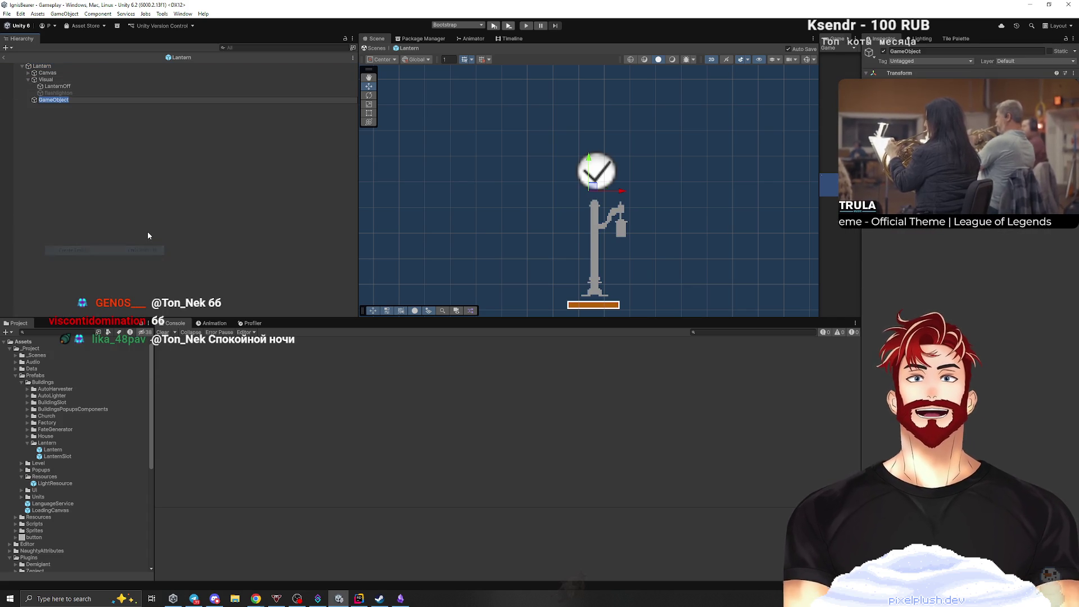
type("ResSpawnPoint")
key("Return")
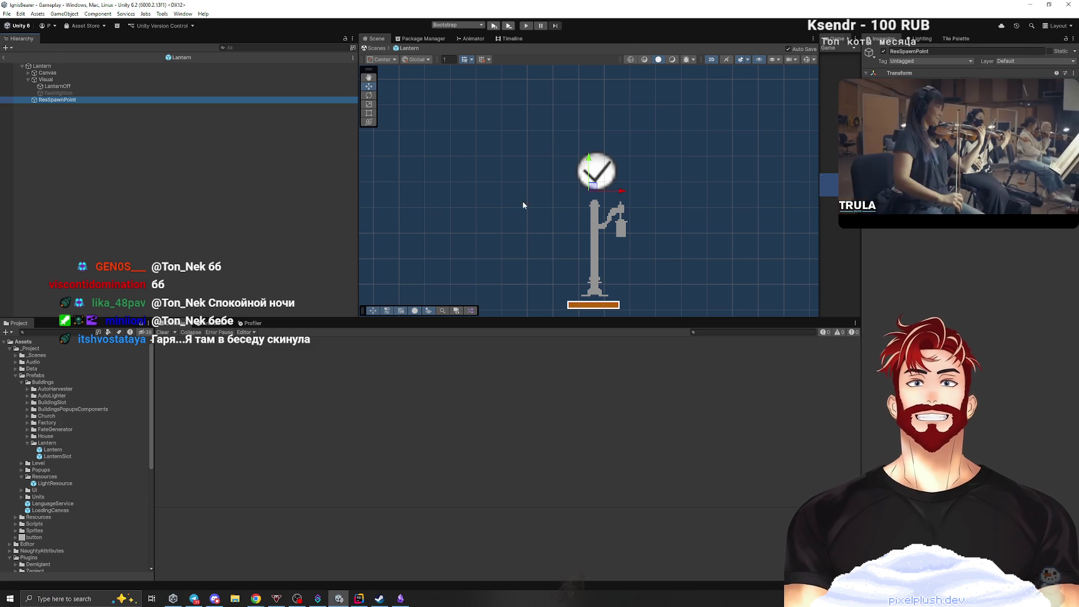
left_click_drag(592, 186, 623, 228)
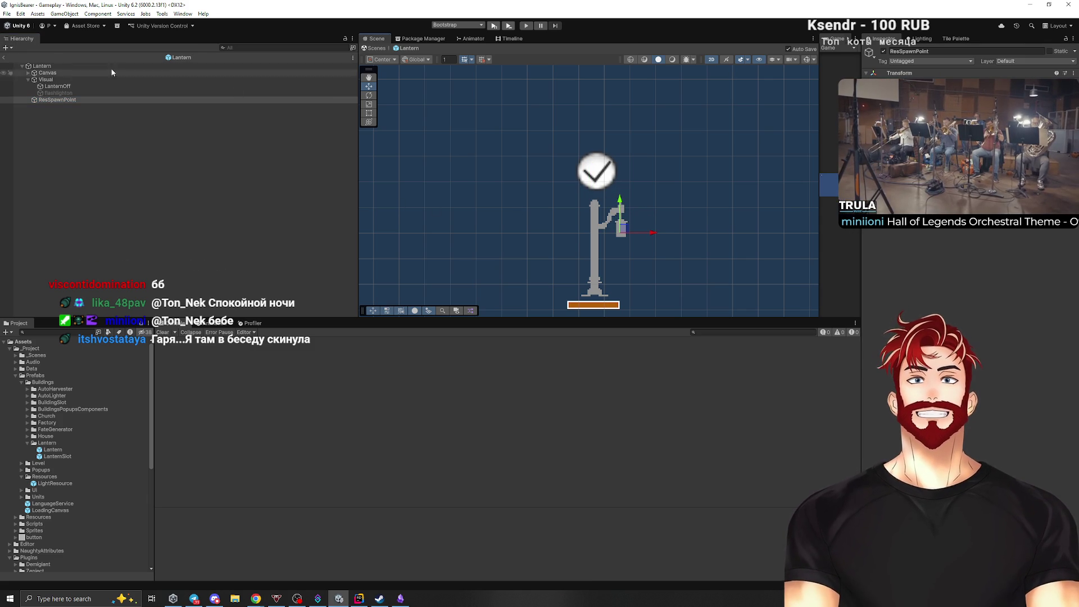
Assign ResSpawnPoint as the Spawn Point, parent it under flashlighton, and exit to Gameplay.
left_click(42, 65)
left_click_drag(56, 99, 996, 303)
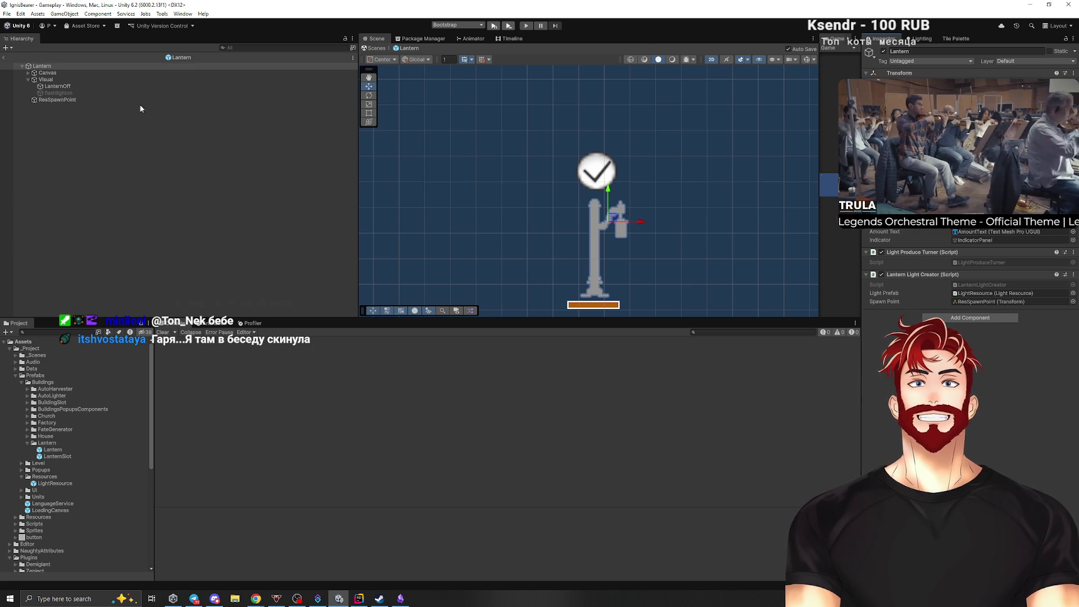
mouse_move(62, 100)
left_mouse_down()
mouse_move(93, 81)
mouse_move(80, 103)
mouse_move(74, 94)
left_mouse_up()
left_click(147, 147)
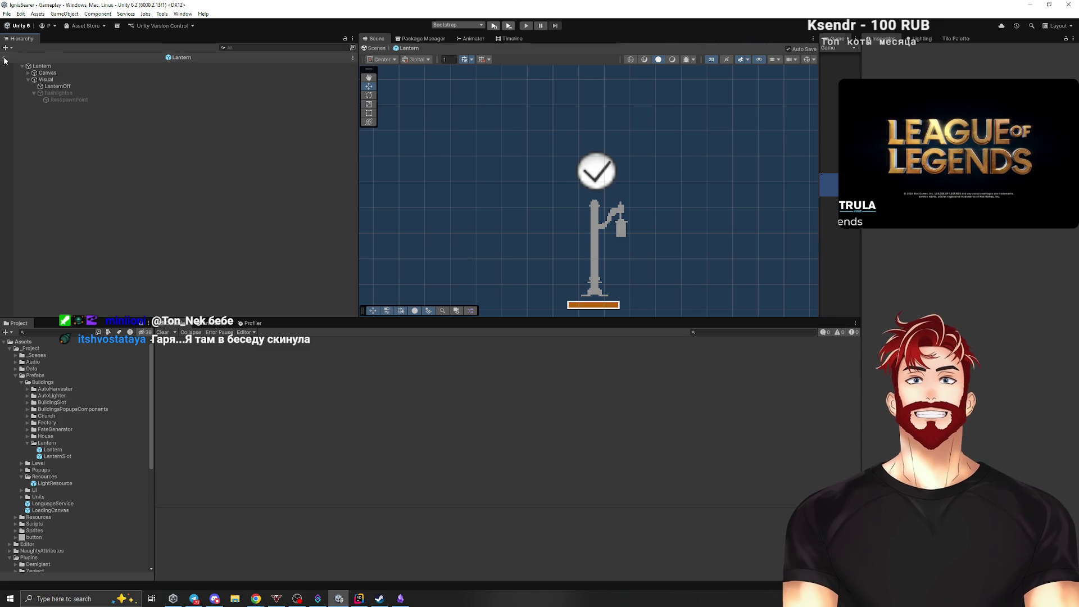
left_click(4, 59)
left_click(63, 451)
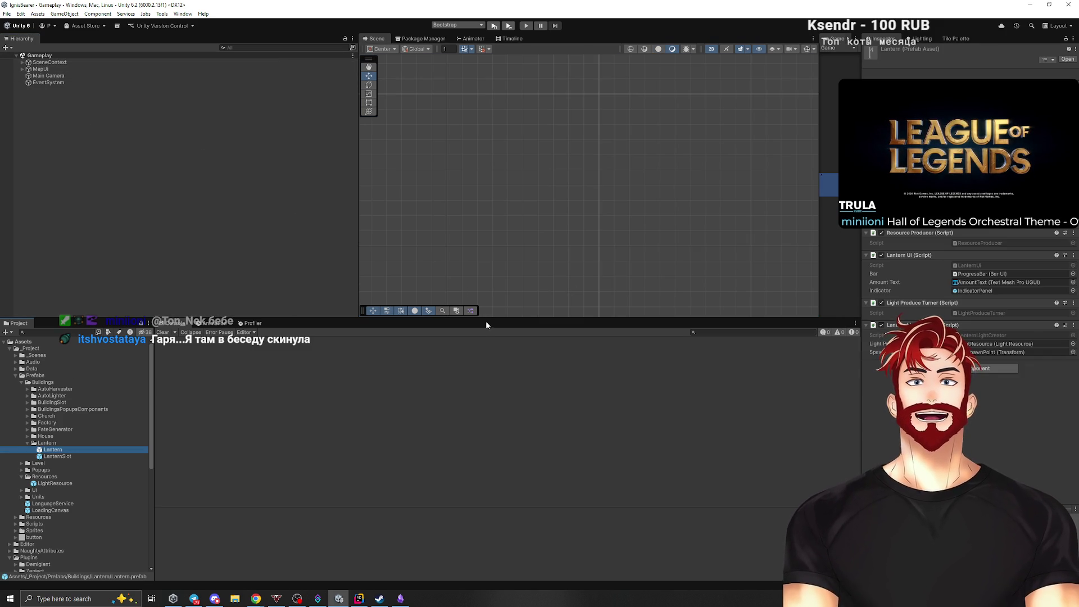
Enlarge the Scene view, narrow the Hierarchy, enter Play mode and dismiss the image viewer.
left_click_drag(487, 325, 487, 409)
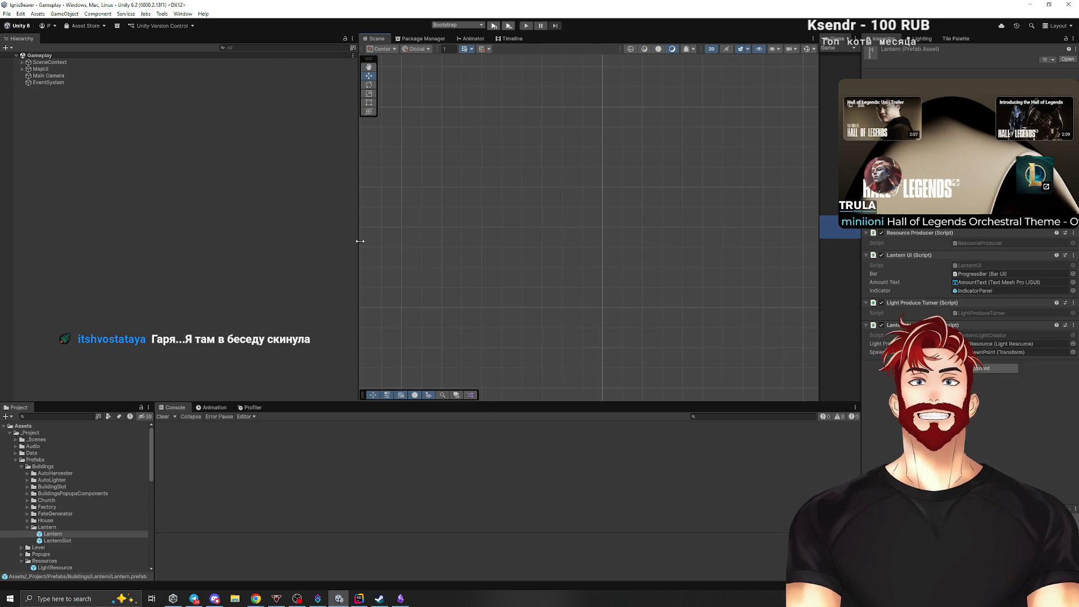
left_click_drag(360, 241, 153, 241)
left_click(493, 25)
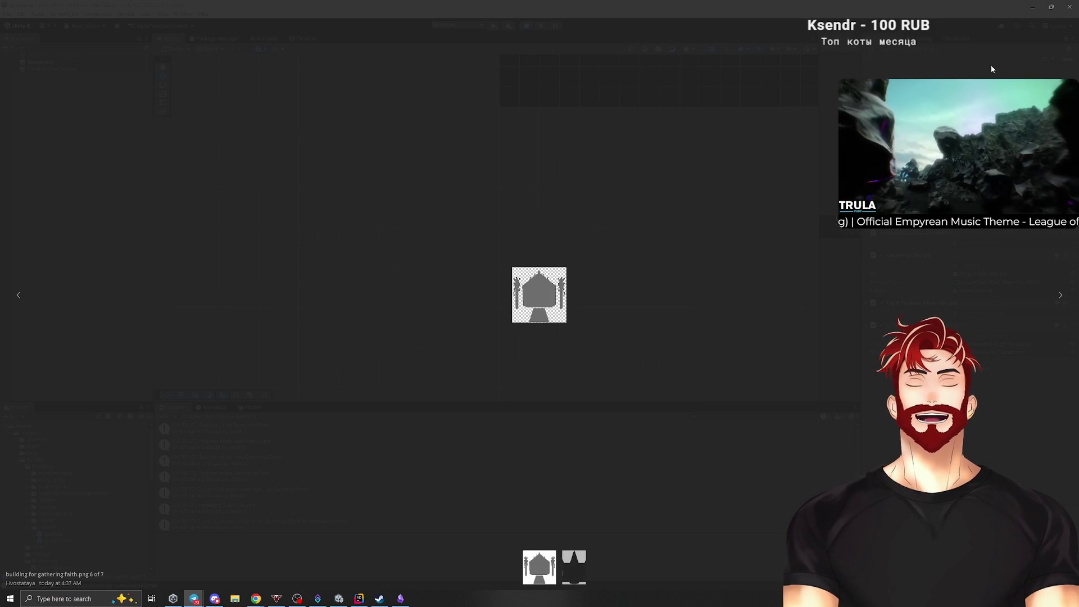
key("Escape")
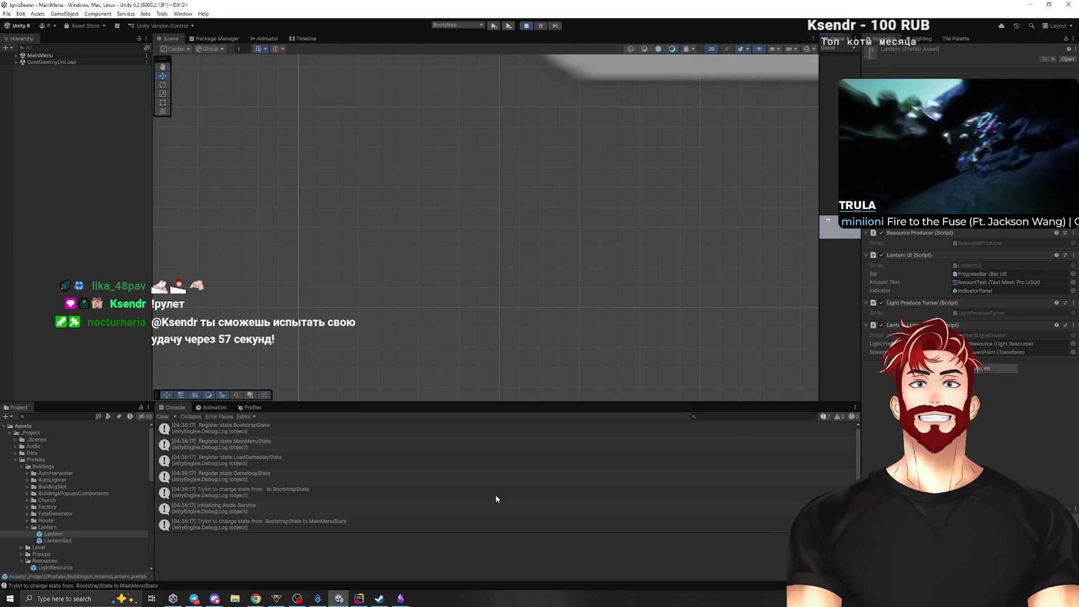
Click Start Game, watch a unit light the lantern, then stop Play mode and enlarge the Console.
scroll(339, 251, "down", 3)
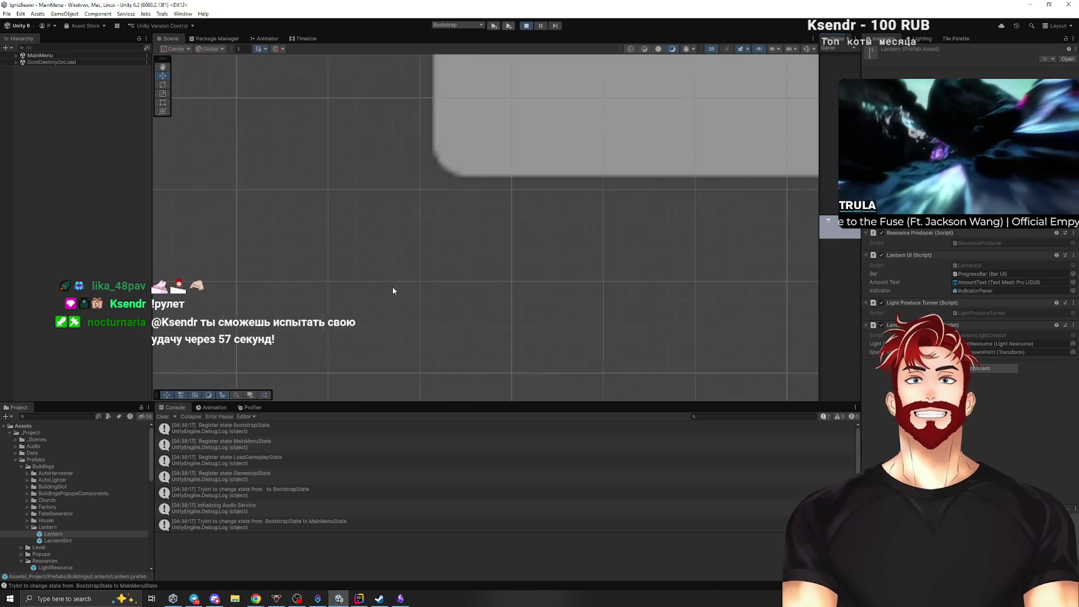
left_click_drag(818, 288, 265, 331)
left_click(393, 111)
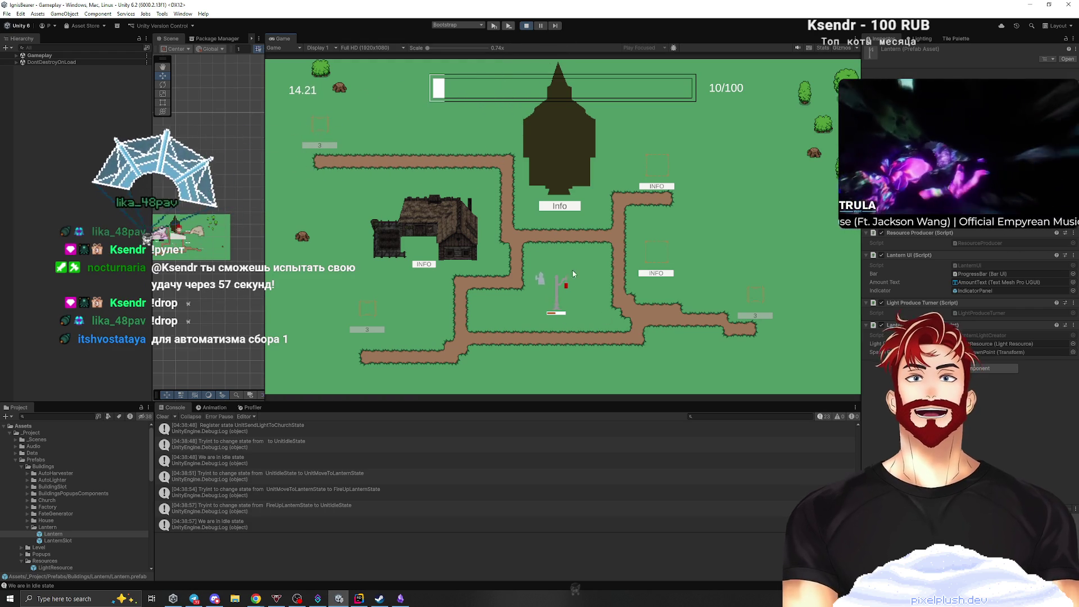
left_click(527, 25)
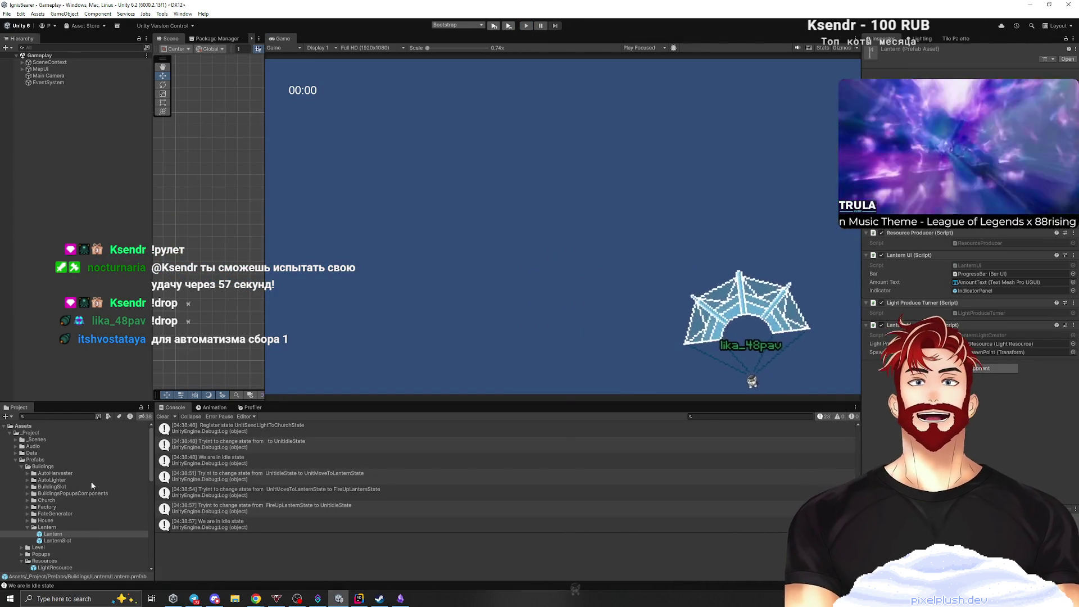
left_click_drag(67, 401, 78, 296)
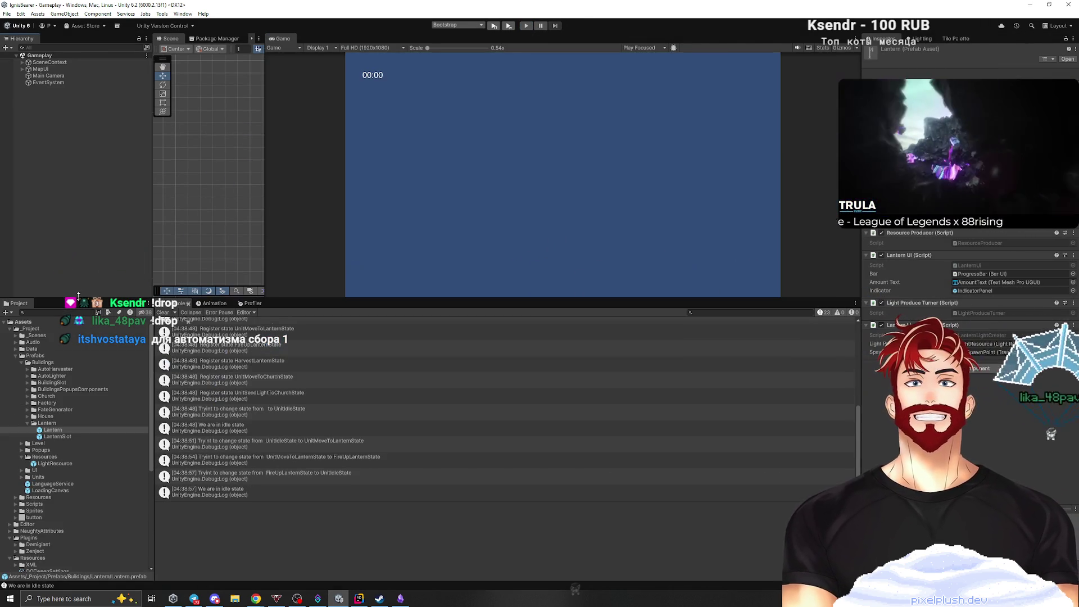
Open the LightResource prefab from Prefabs > Resources in Prefab Mode, then press Play again.
left_click(57, 464)
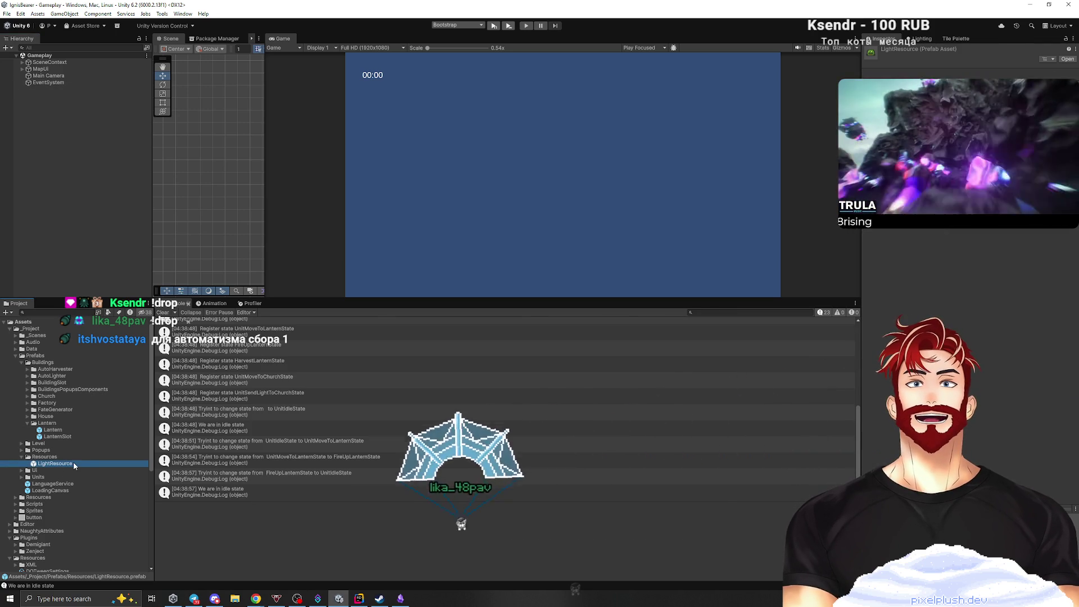
double_click(72, 462)
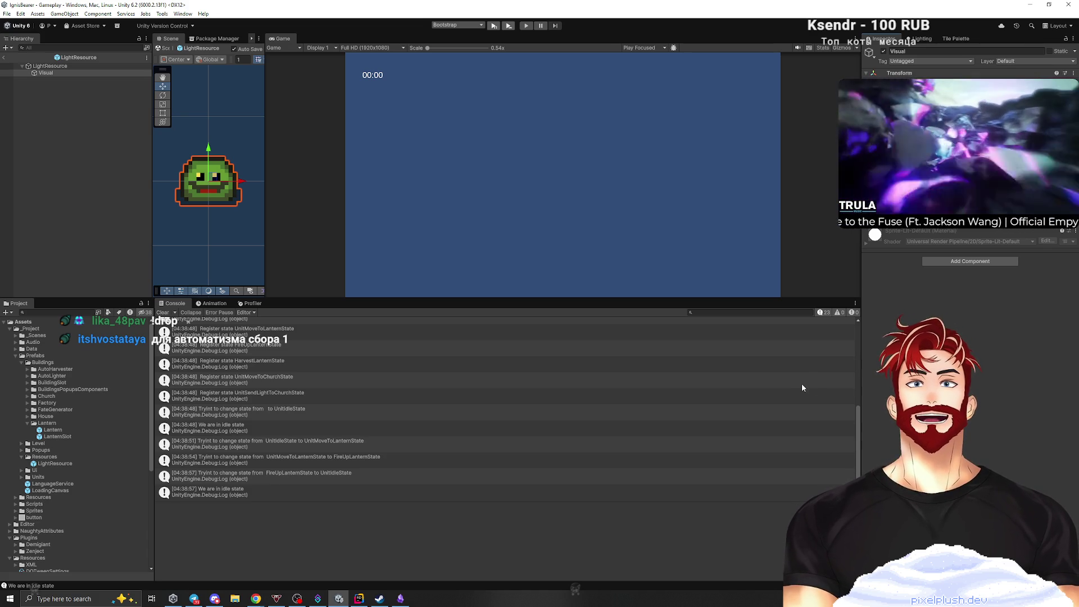
left_click(493, 25)
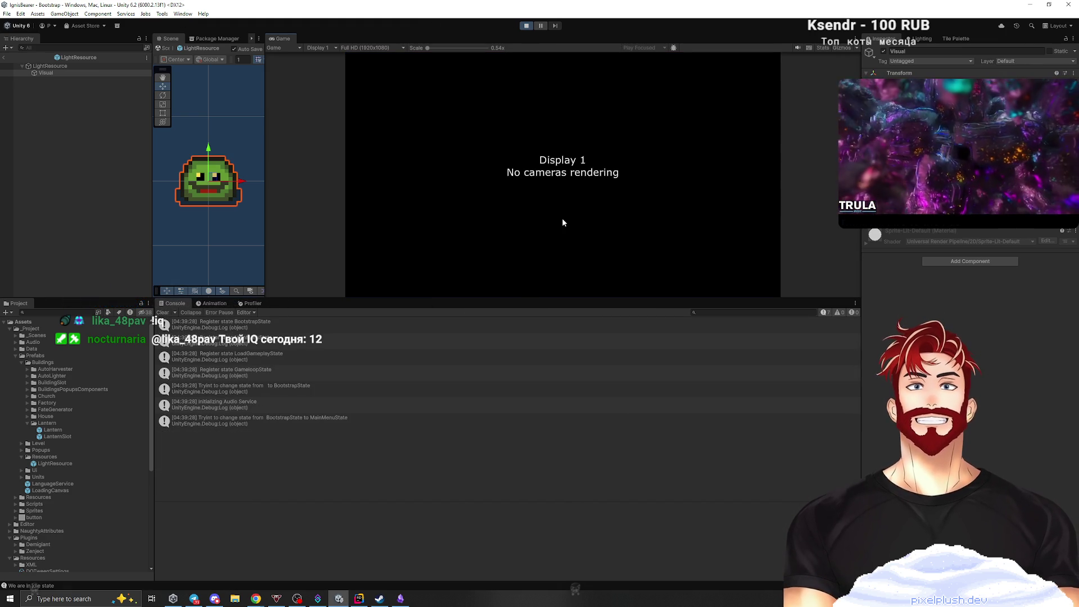
Finish the test run, exit the LightResource prefab to the Gameplay scene, and heighten the Project/Console panels.
mouse_move(514, 297)
left_mouse_down()
mouse_move(496, 366)
mouse_move(500, 442)
left_mouse_up()
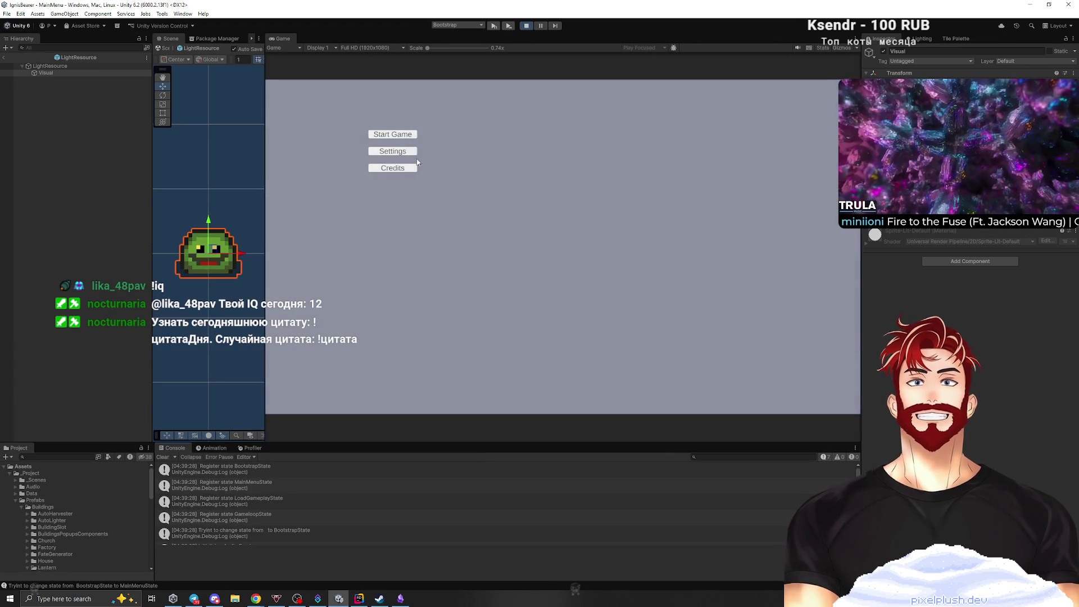
left_click(406, 136)
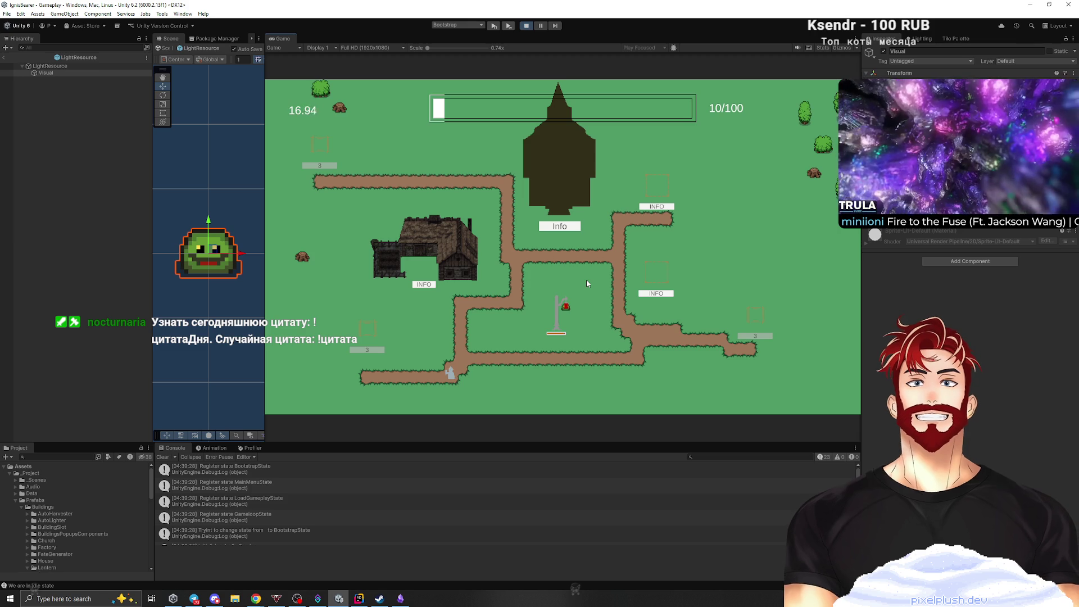
left_click(525, 26)
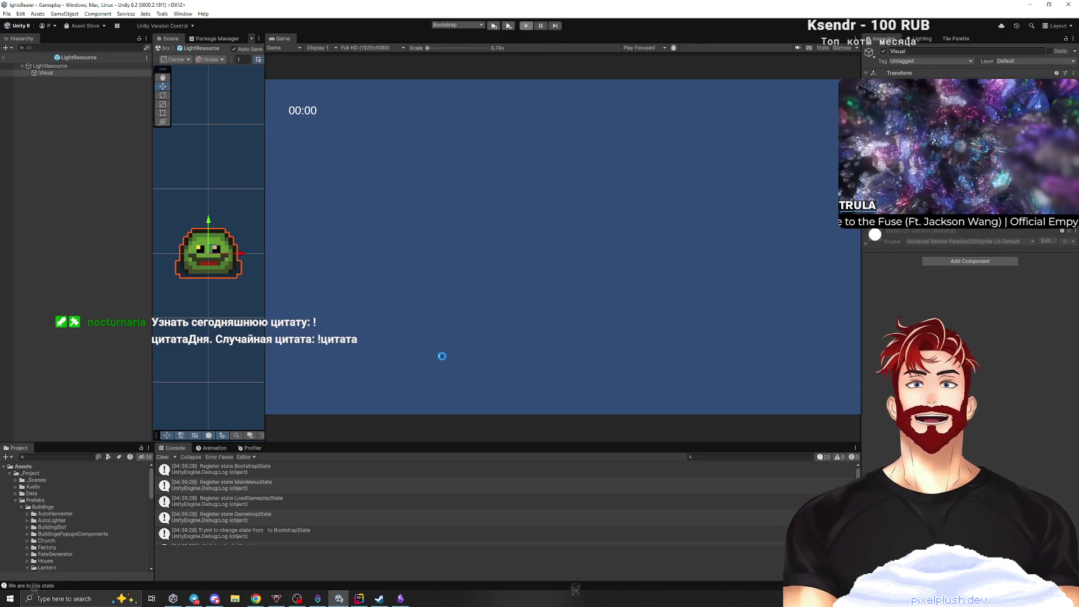
left_click(5, 58)
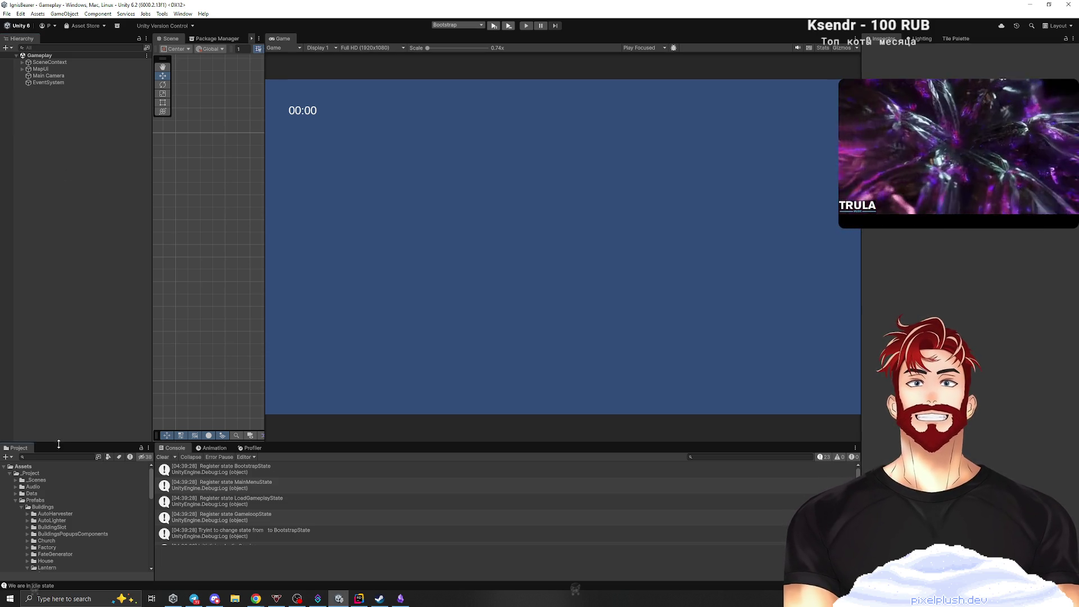
left_click_drag(58, 443, 58, 301)
Give _dropSpehereRadius and _yBuffer a default value of 3f in LanternLightCreator.
left_click(359, 598)
scroll(471, 321, "up", 10)
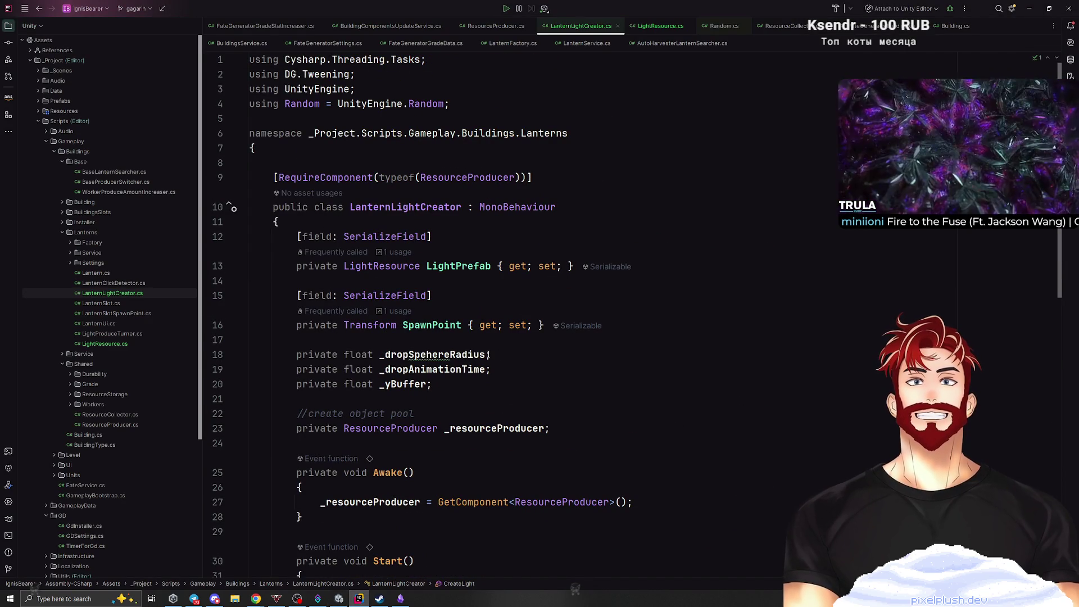
left_click(488, 354)
type("= 3f")
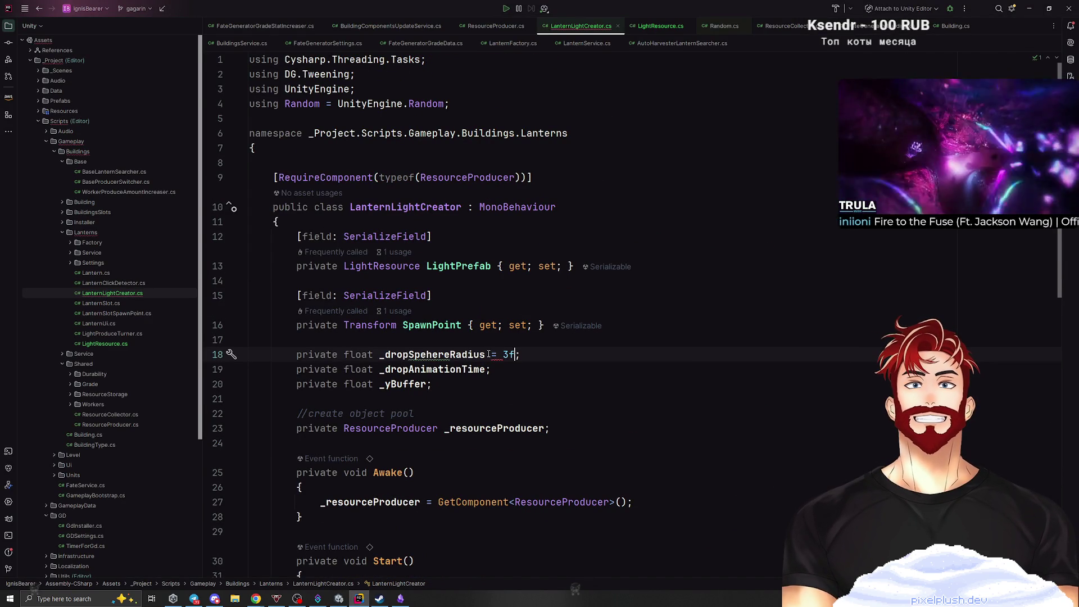
left_click(427, 384)
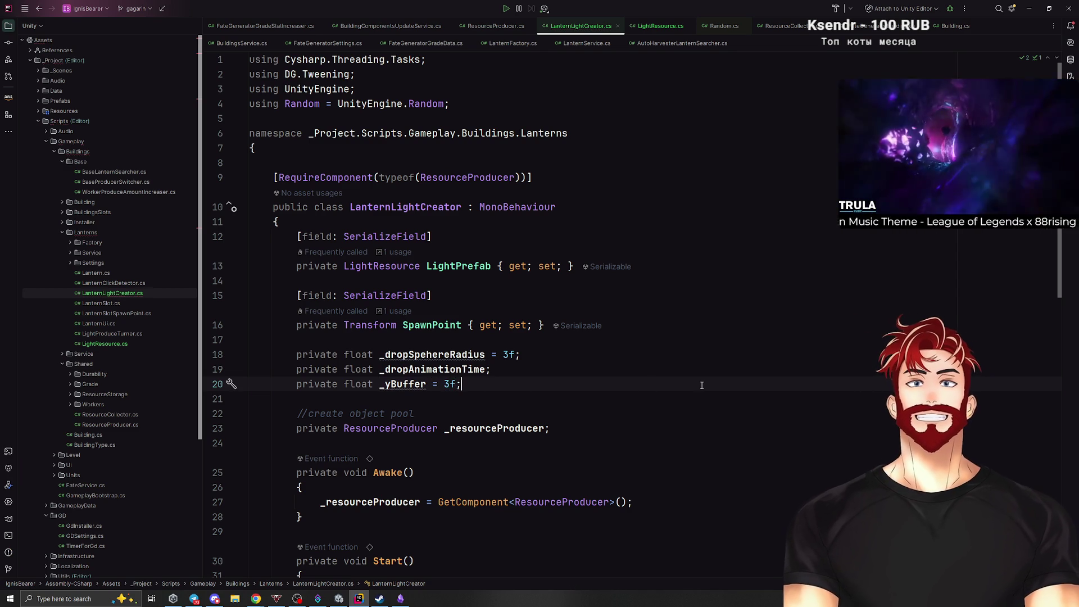
Open the Lantern prefab in Unity and open its LanternLightCreator script in Rider.
key("alt+Tab")
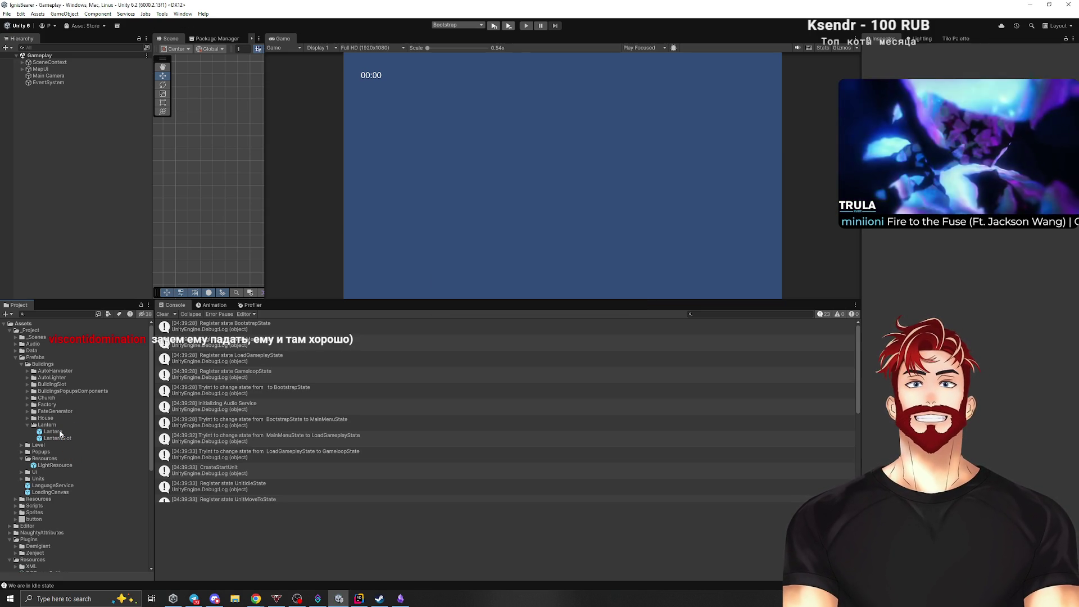
double_click(60, 433)
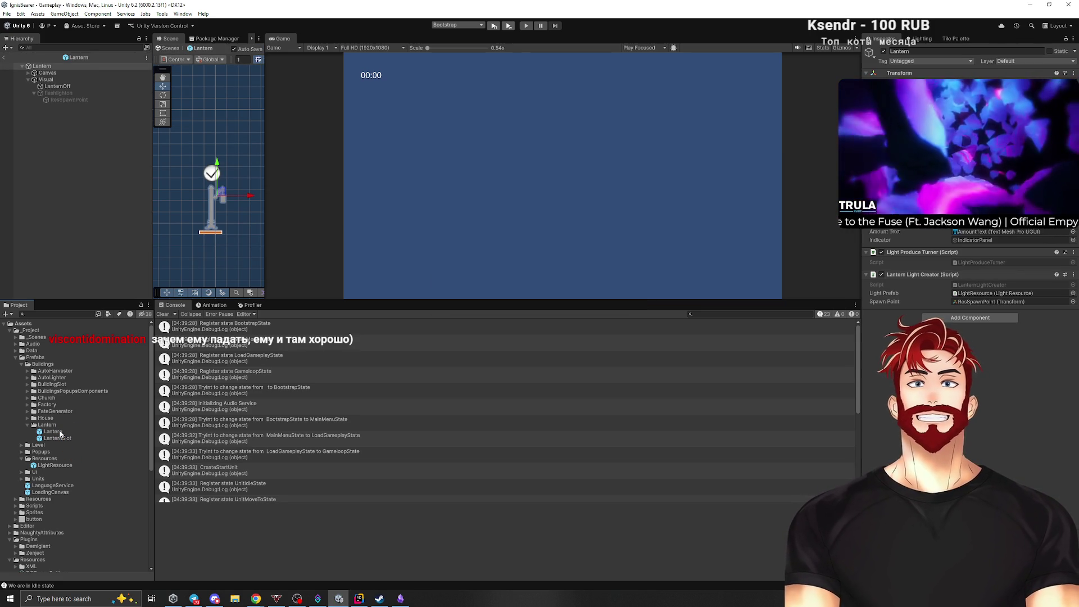
left_click(60, 432)
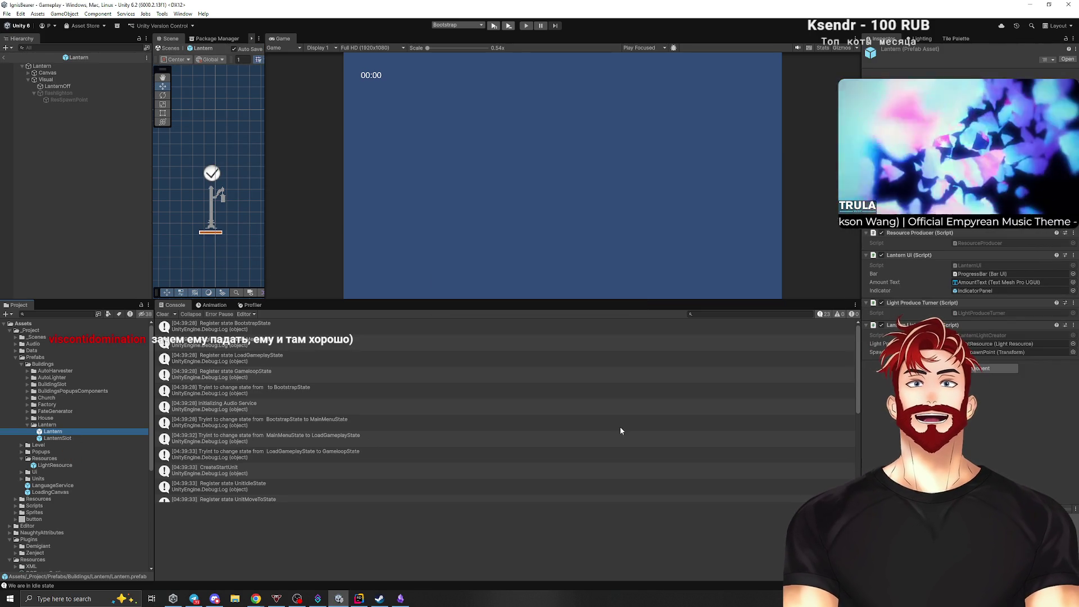
double_click(981, 335)
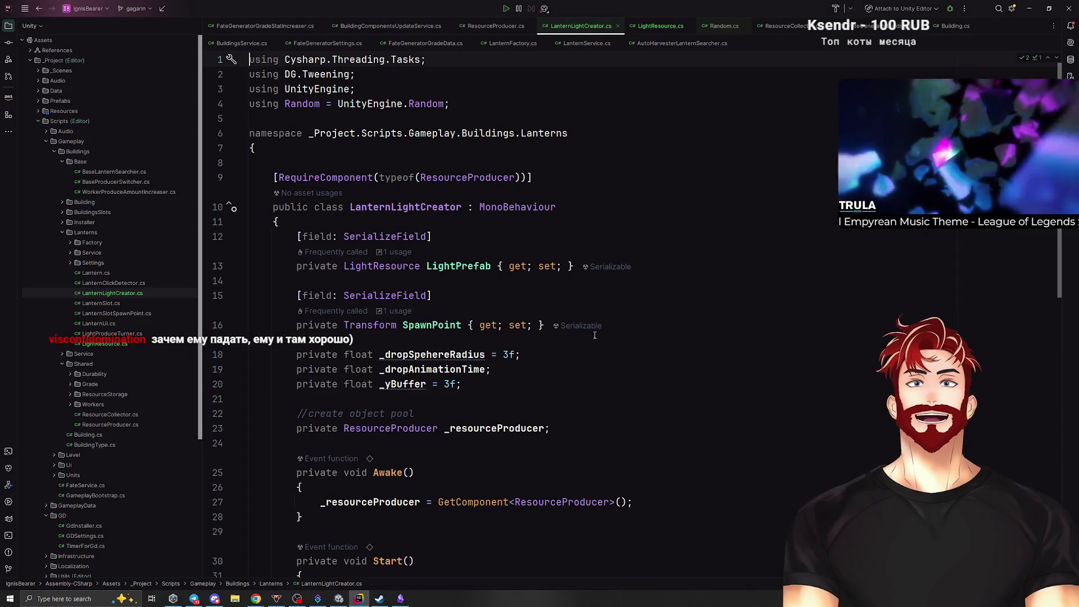
Add a [field: SerializeField] attribute above the drop radius, animation time and yBuffer fields.
left_click(508, 266)
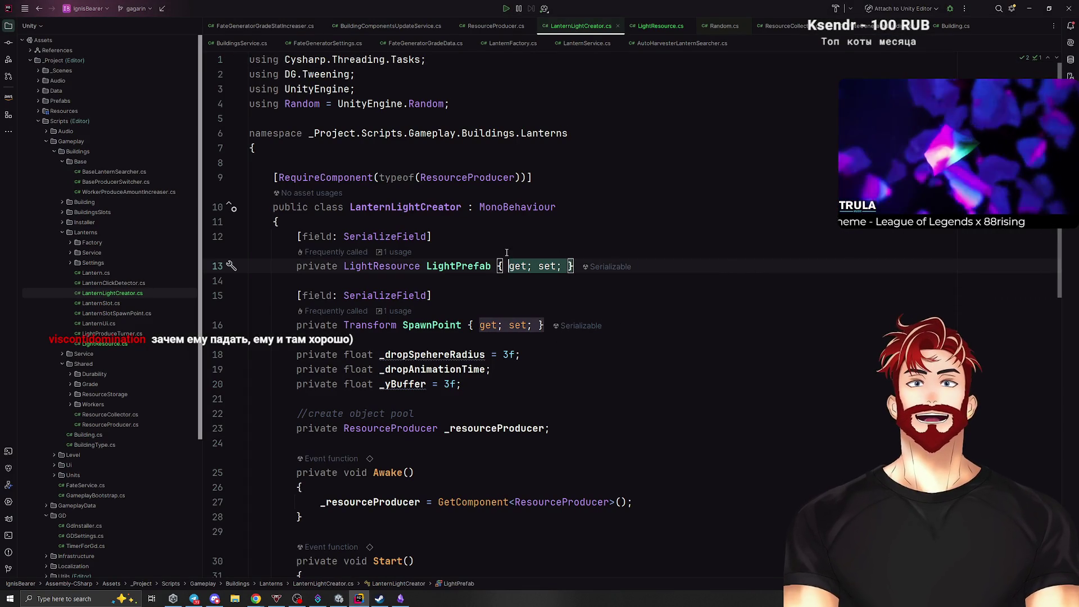
key("Up")
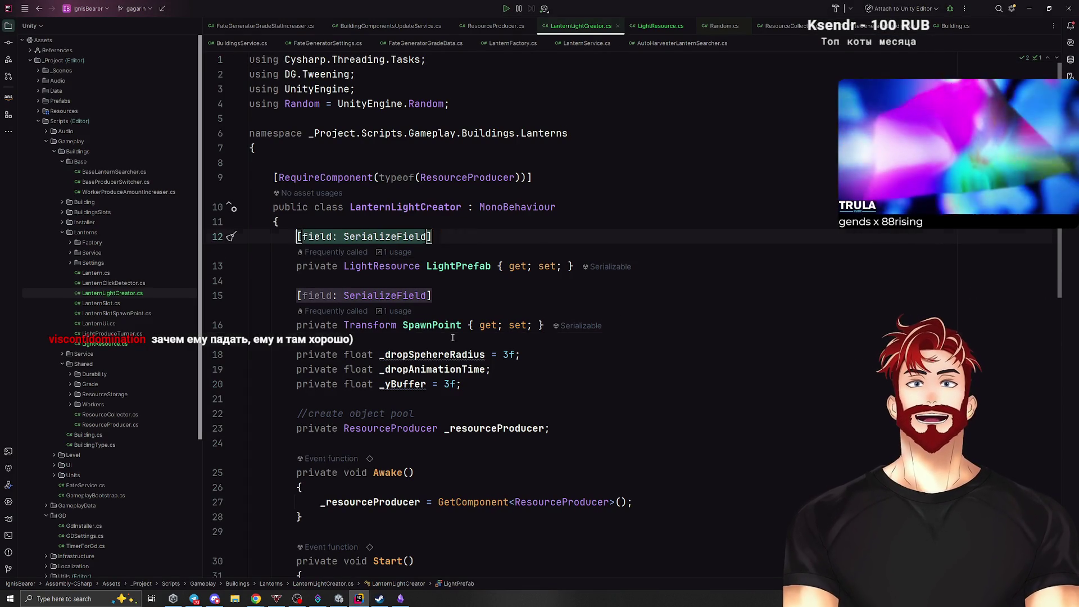
left_click(452, 338)
type("[field: SerializeField]")
left_click(731, 384)
type("[field: SerializeField]")
left_click(702, 406)
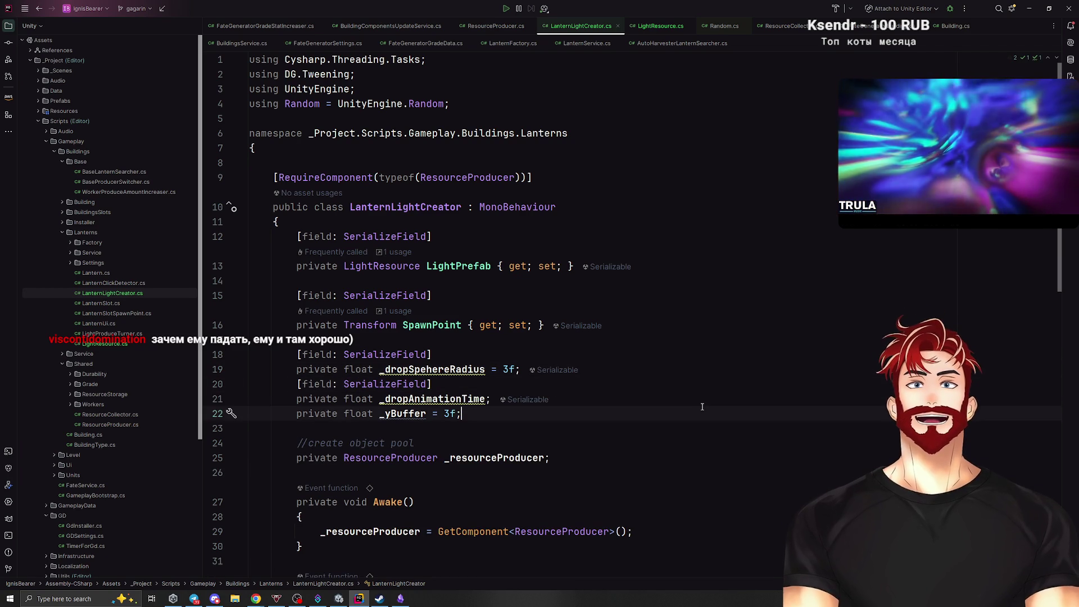
key("ctrl+v")
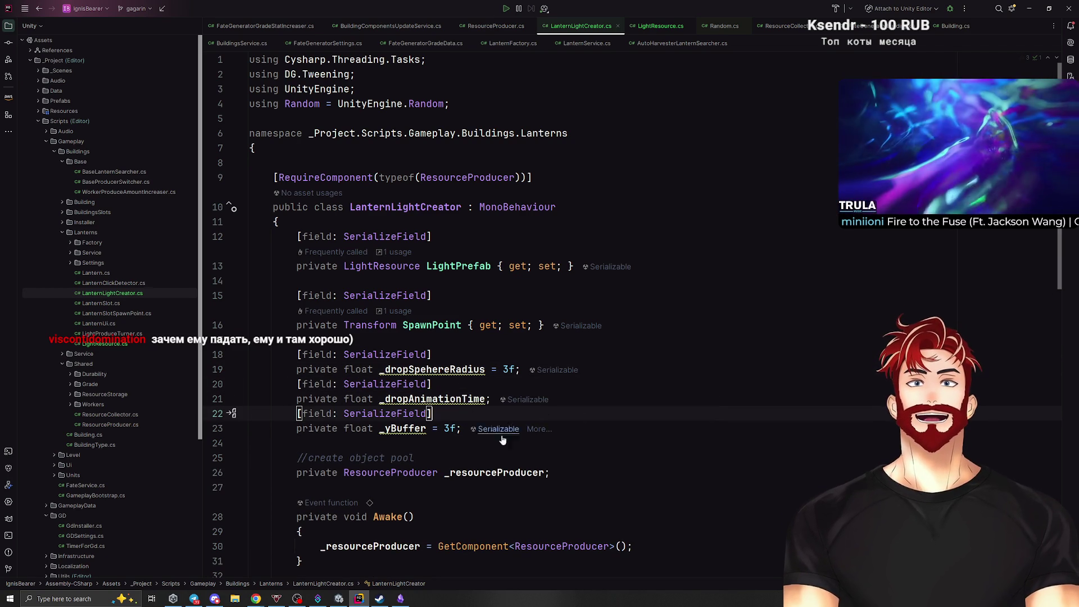
Encapsulate _dropSpehereRadius as a public property with a private setter.
left_click(441, 369)
key("alt+Return")
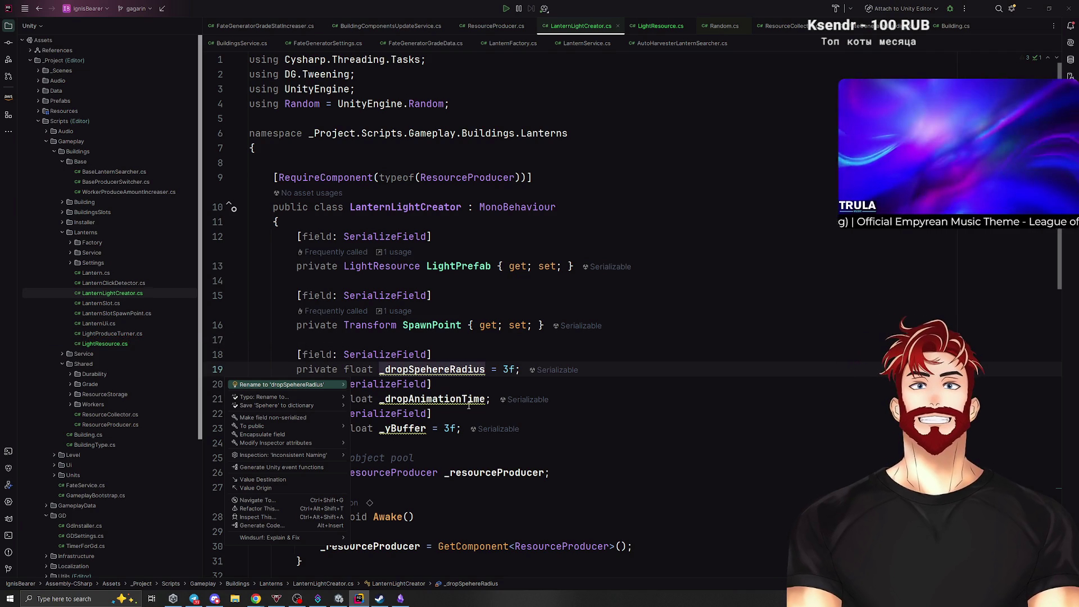
key("Down")
key("Down")
key("Down")
key("Return")
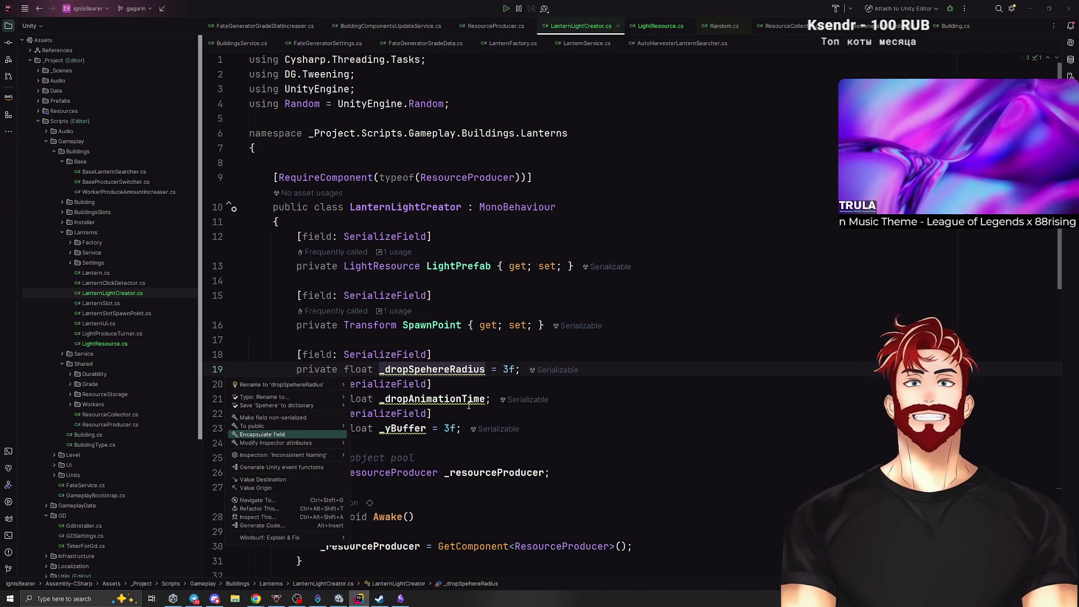
key("Return")
left_click(522, 370)
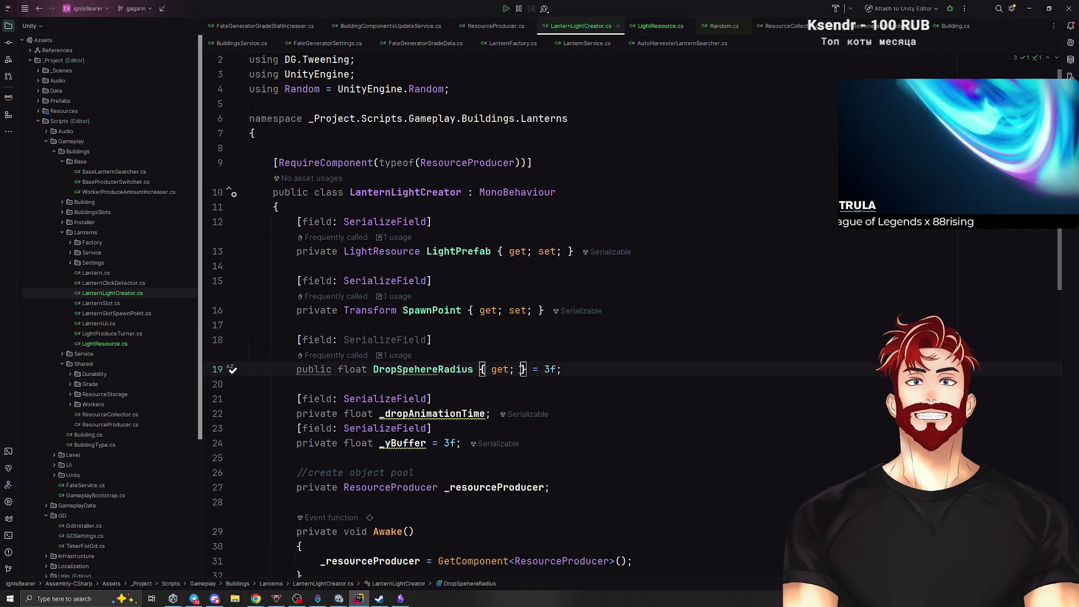
type("private set;")
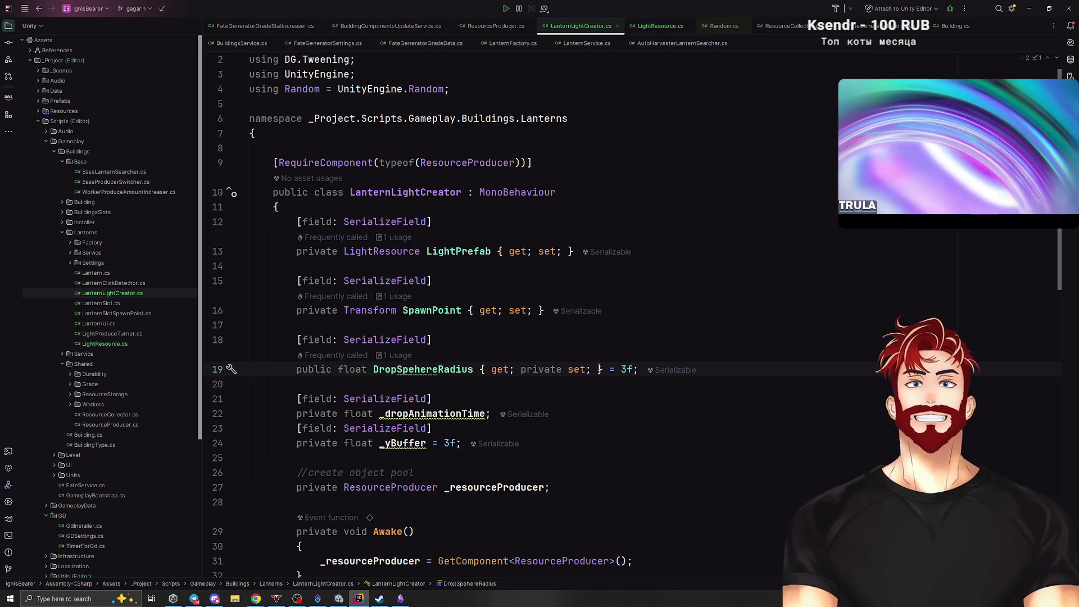
left_click_drag(602, 369, 479, 370)
key("ctrl+c")
Encapsulate _dropAnimationTime as the DropAnimationTime property with a private setter.
left_click(490, 414)
key("BackSpace")
key("ctrl+v")
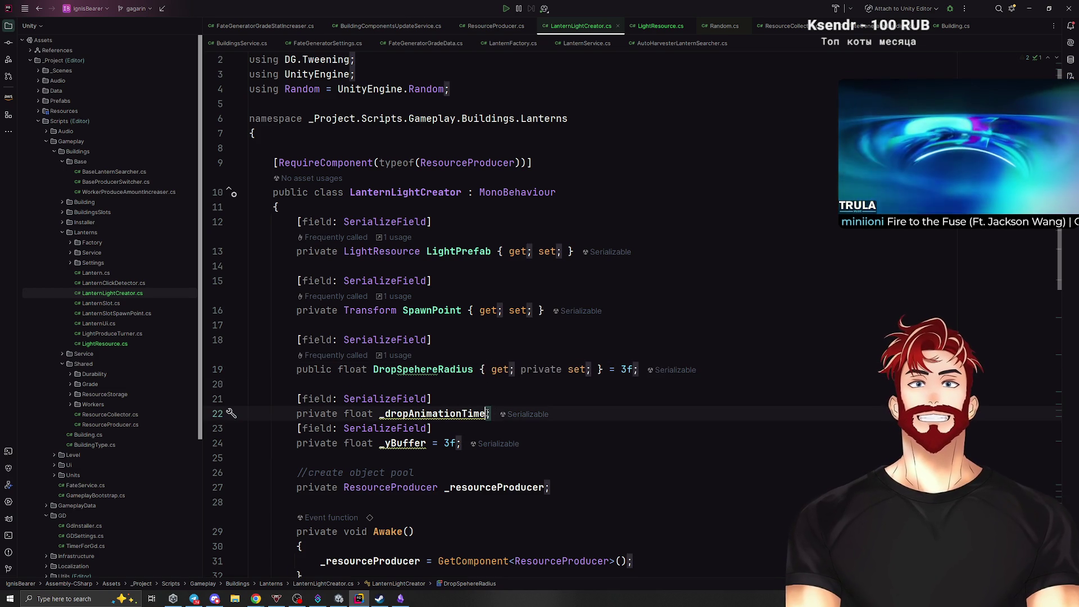
left_click(456, 443)
key("ctrl+z")
key("ctrl+z")
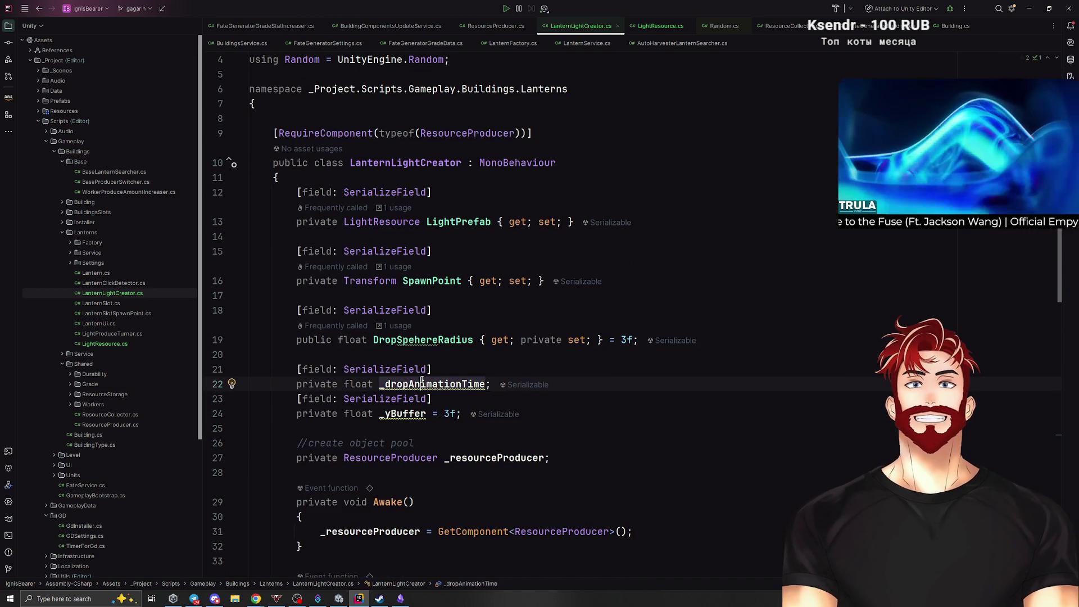
key("alt+Return")
key("Down")
key("Down")
key("Down")
key("Up")
key("Return")
key("Return")
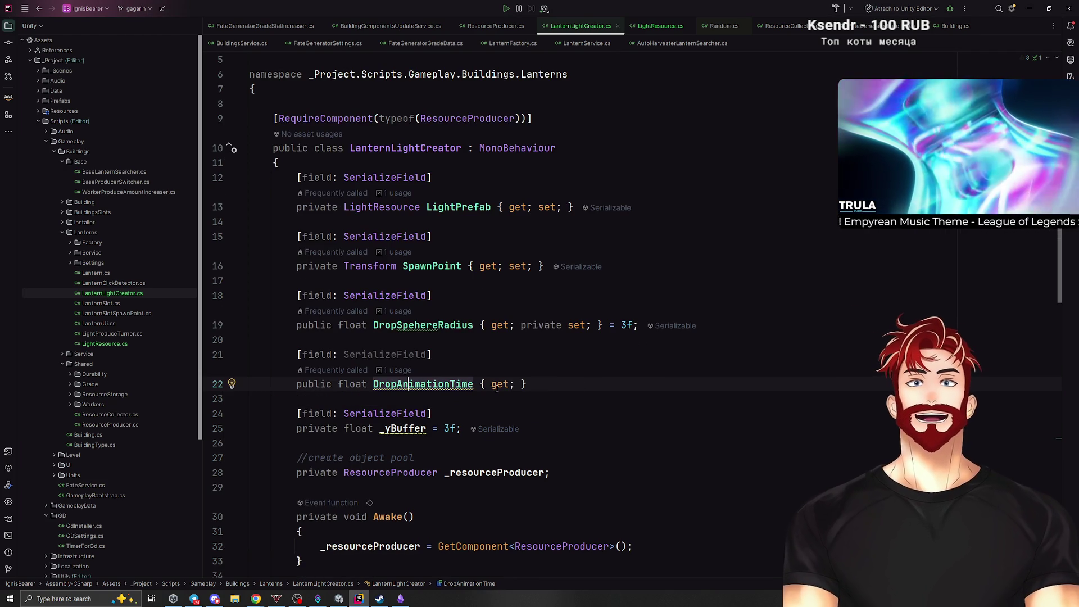
left_click_drag(534, 384, 479, 384)
key("ctrl+v")
Encapsulate _yBuffer as the YBuffer property with a private setter.
left_click(403, 428)
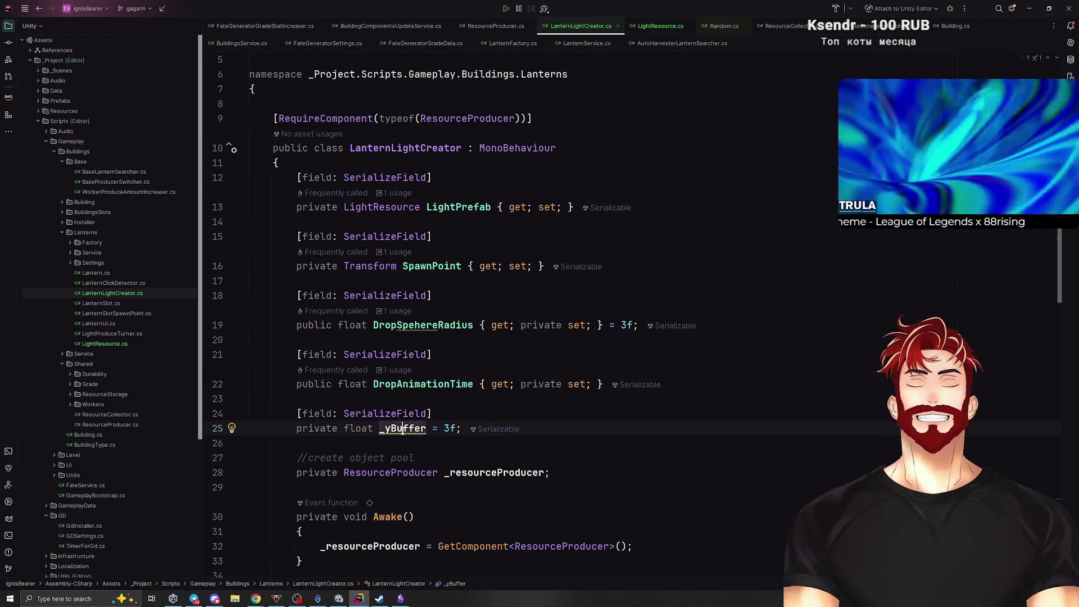
key("alt+Return")
key("Down")
key("Down")
key("Down")
key("Return")
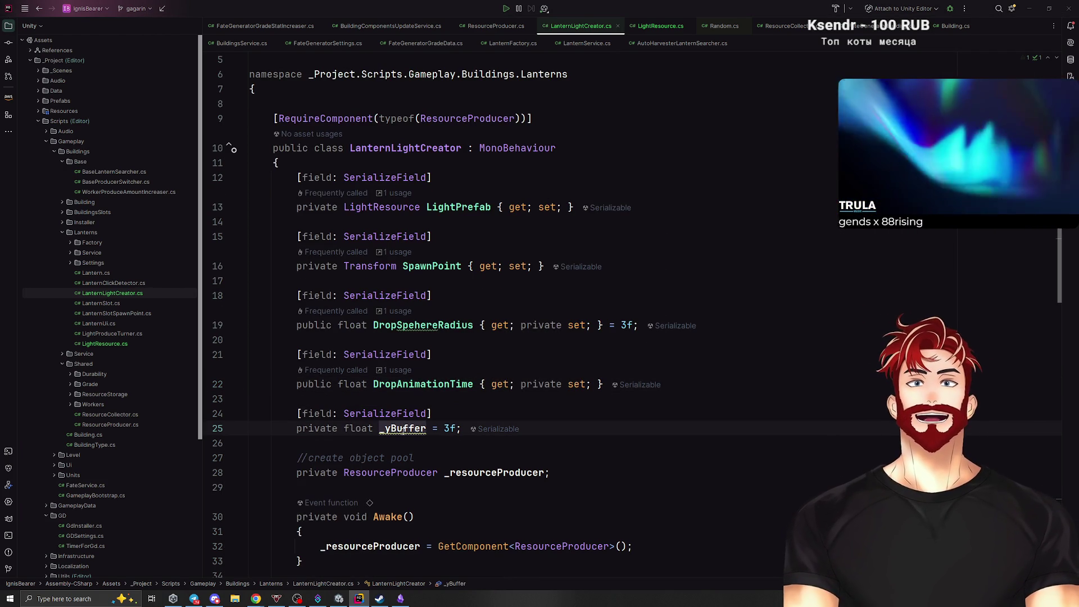
key("Return")
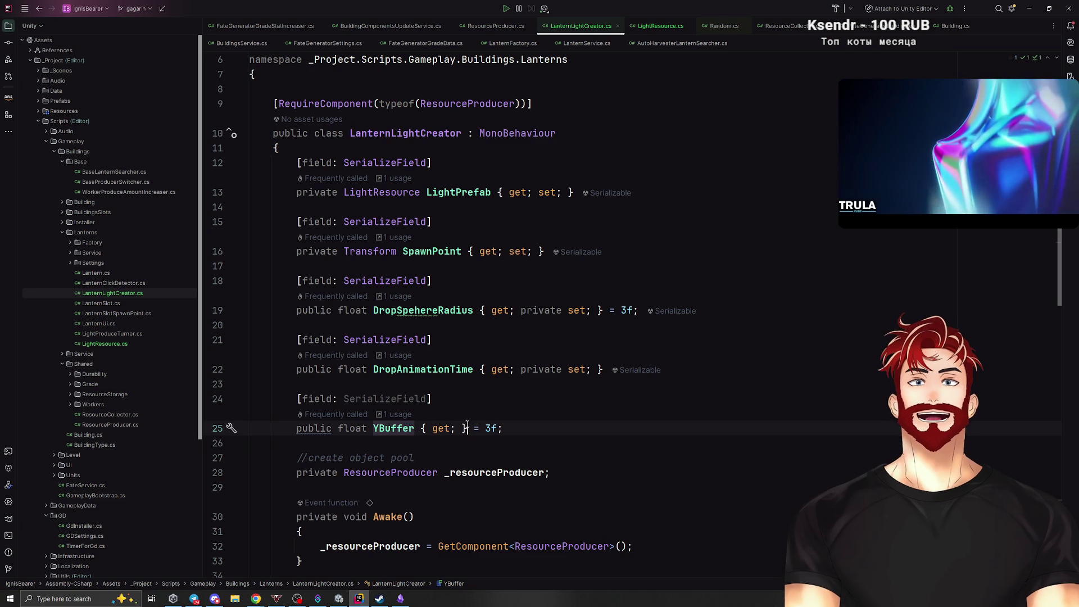
left_click(423, 428)
key("ctrl+v")
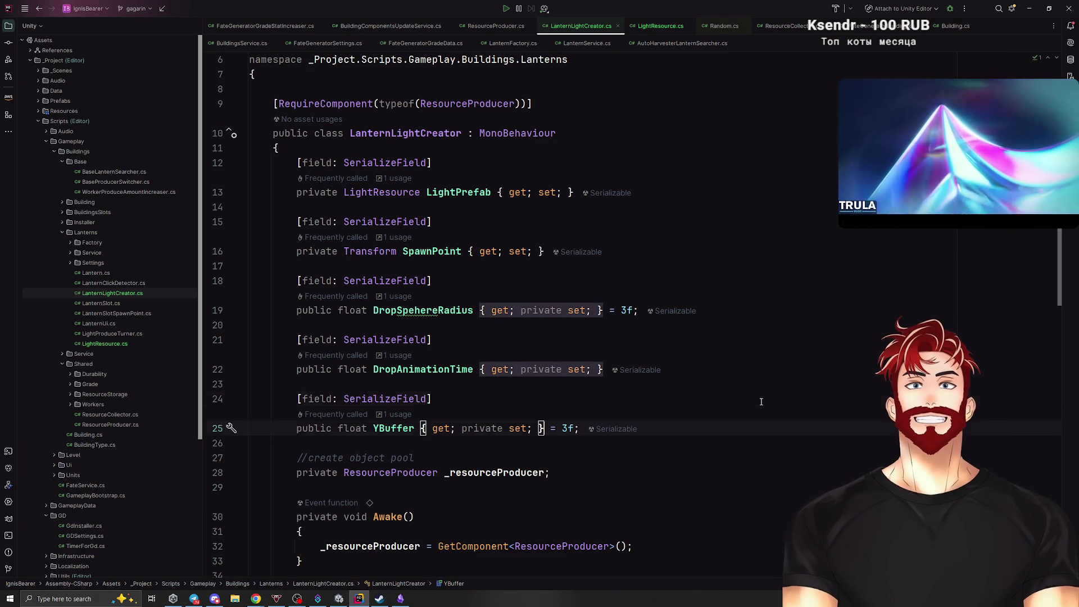
left_click(761, 402)
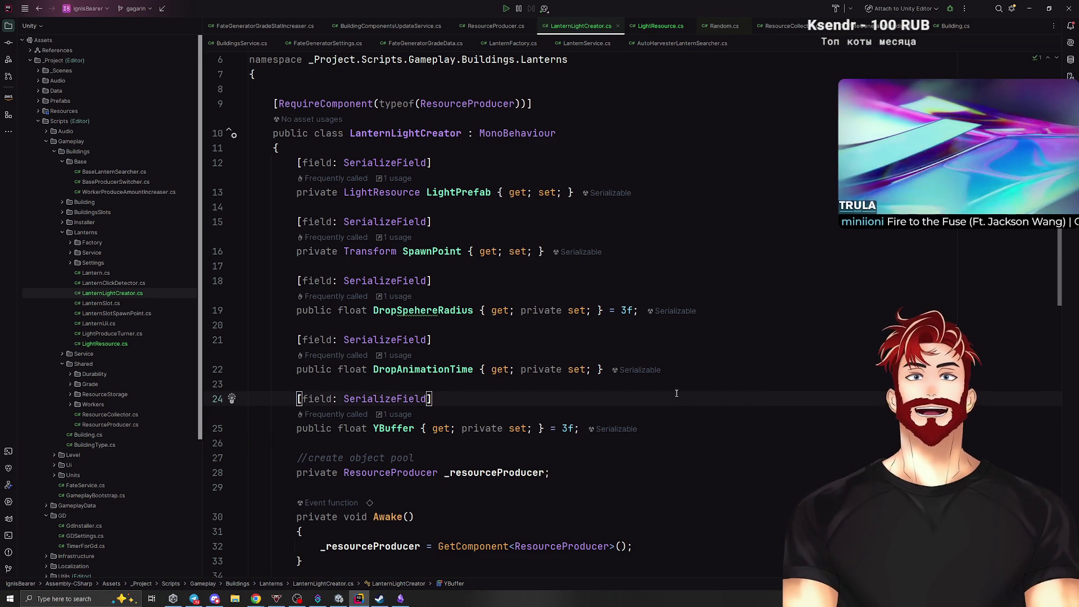
Default DropAnimationTime to 1f and return to Unity to recompile.
left_click(600, 370)
type("= 1f;")
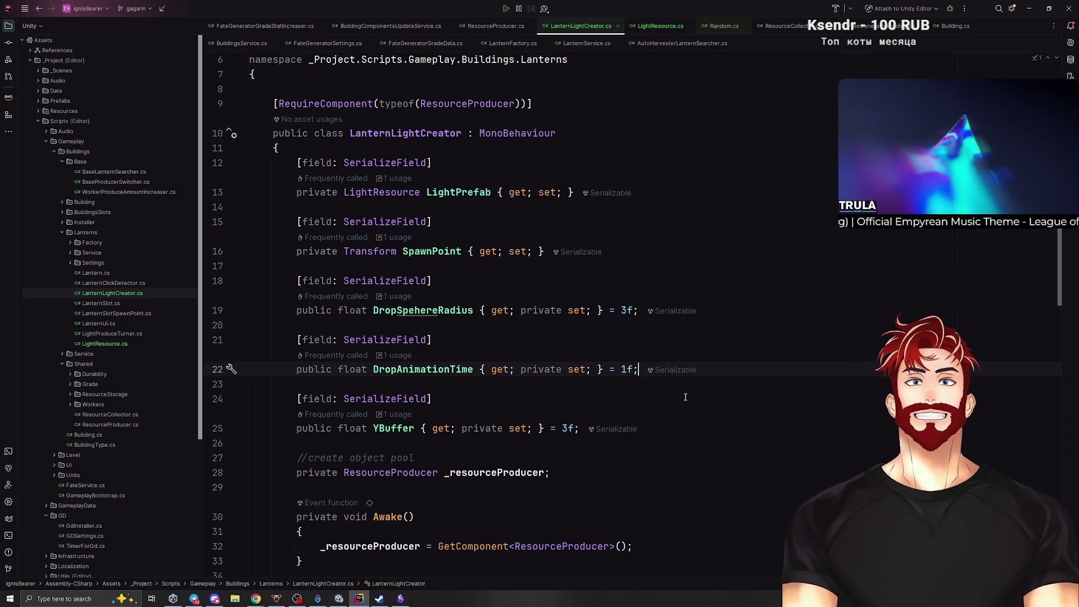
scroll(661, 376, "down", 2)
key("alt+Tab")
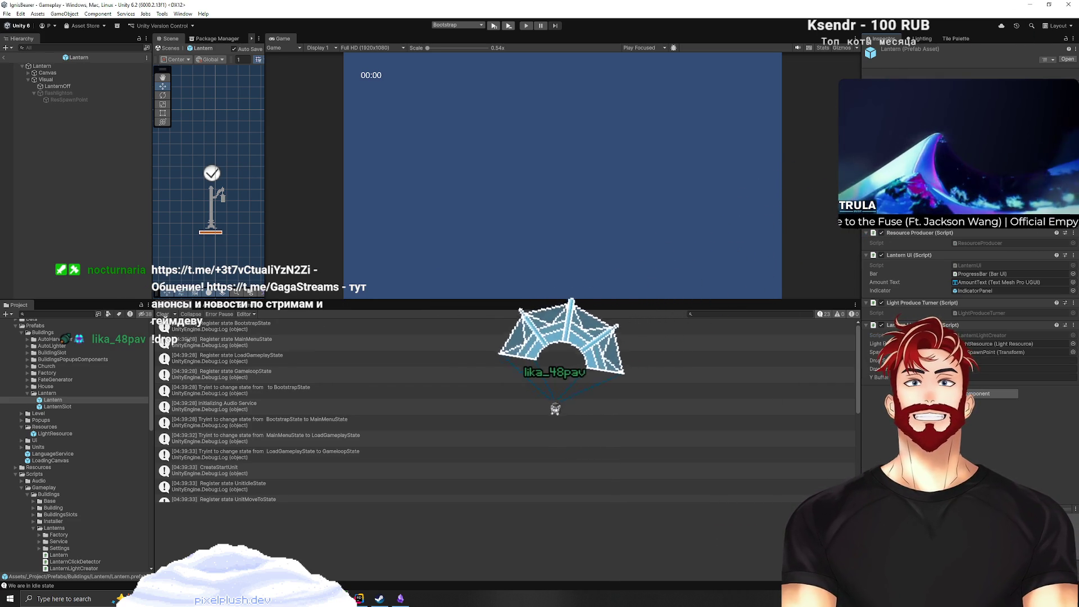
Reposition the Lantern prefab's ResSpawnPoint along its vertical axis on the lantern post.
left_click(53, 400)
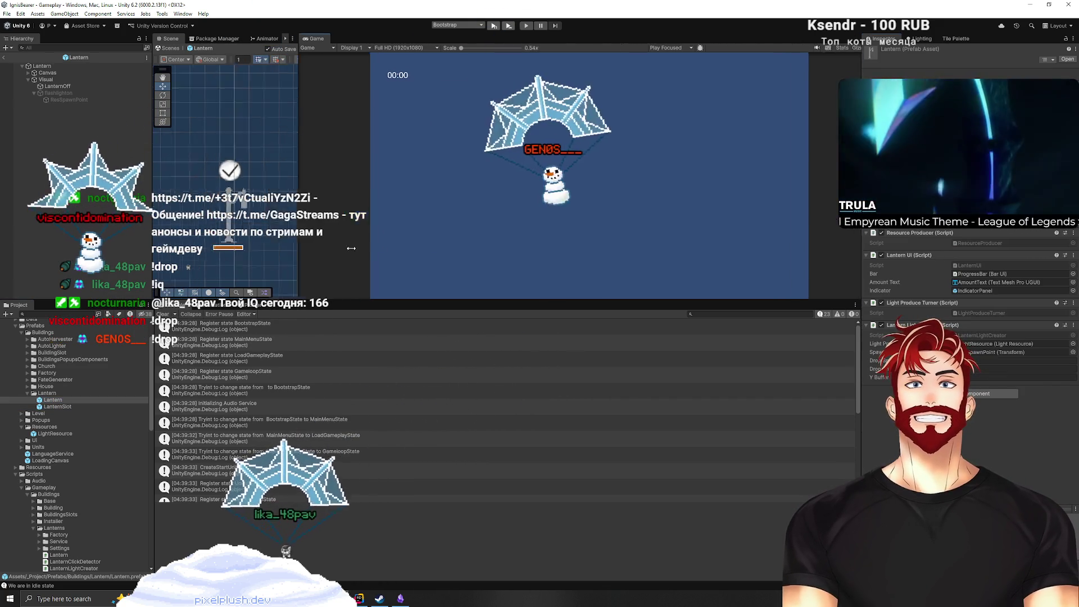
left_click(42, 66)
left_click(72, 99)
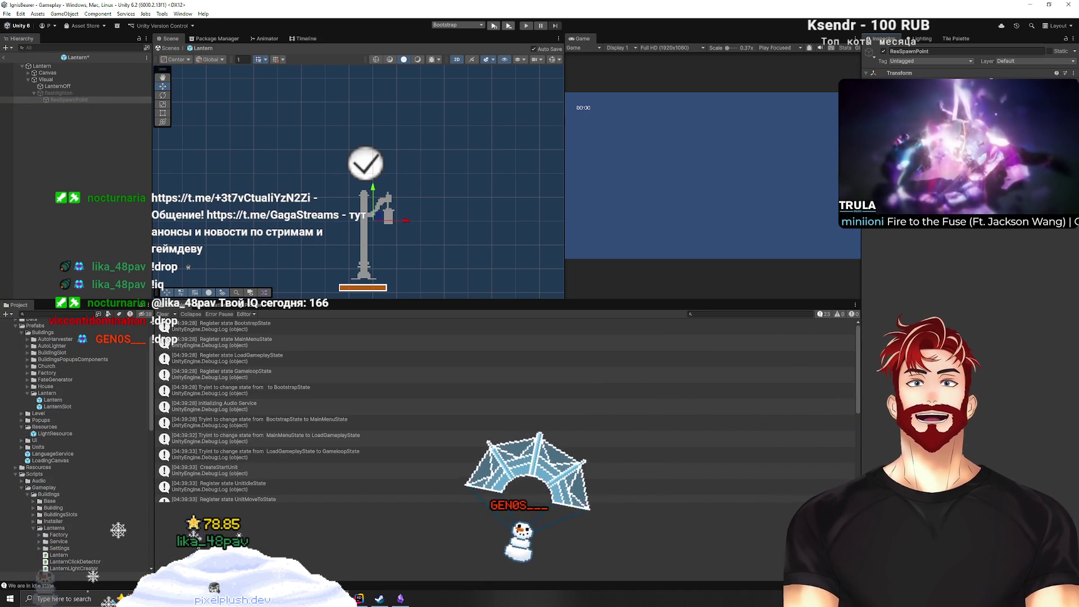
left_click(62, 95)
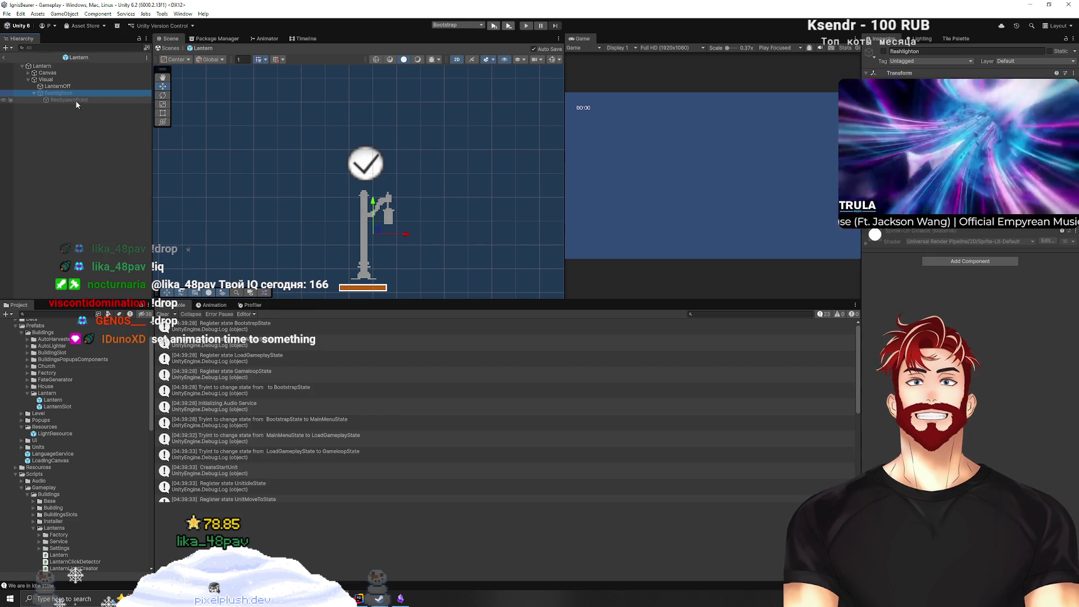
left_click(75, 100)
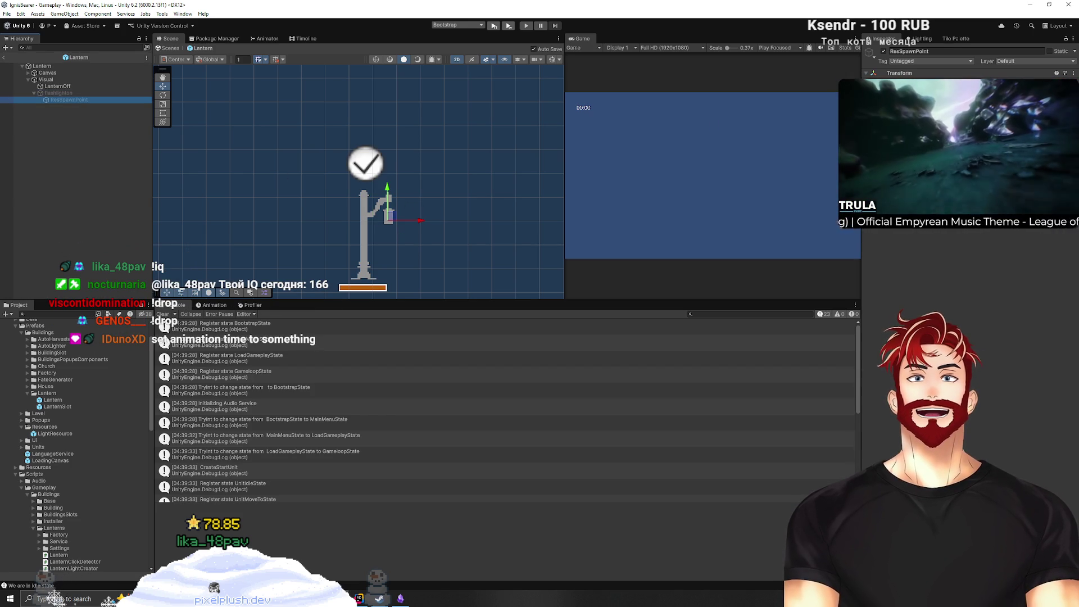
mouse_move(387, 191)
left_mouse_down()
mouse_move(392, 239)
mouse_move(391, 191)
left_mouse_up()
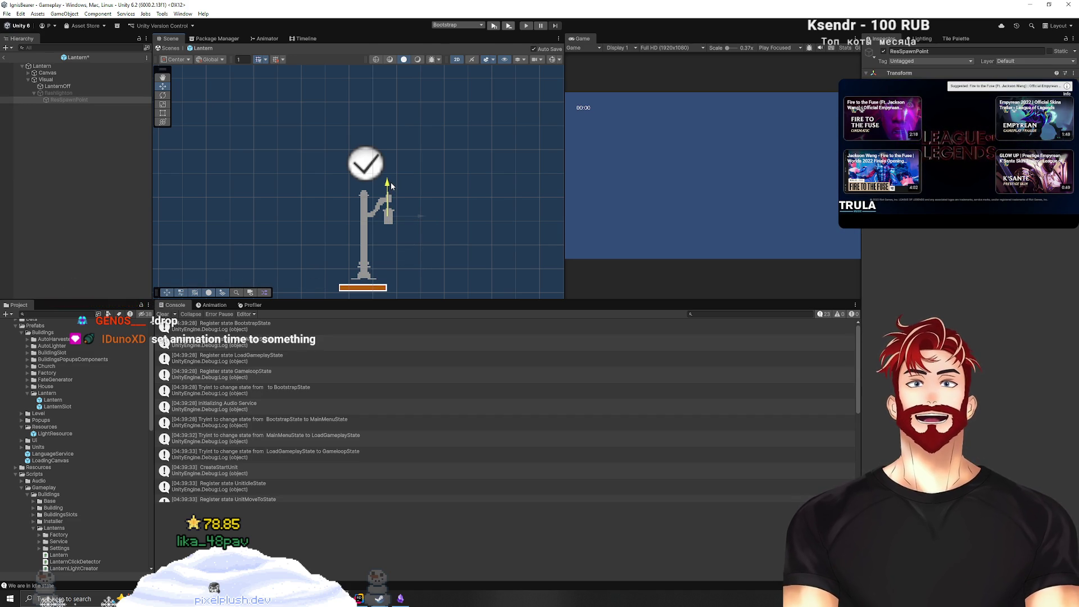
Set Drop Sphere Radius 2, Drop Animation Time 1.5 and Y Buffer 2, then enlarge the Game view.
left_click(88, 163)
left_click(43, 66)
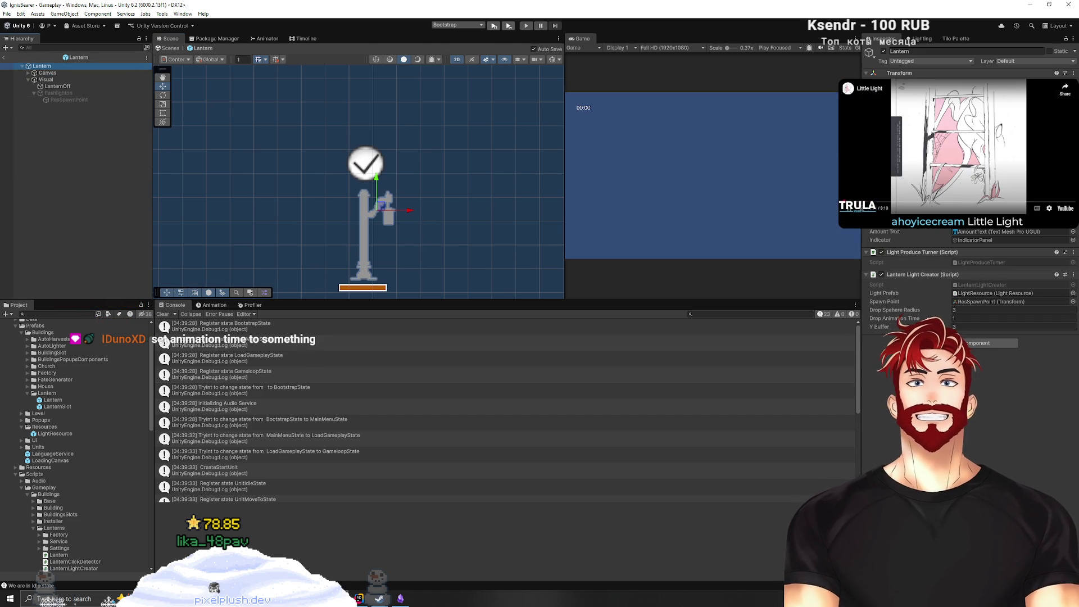
left_click(954, 327)
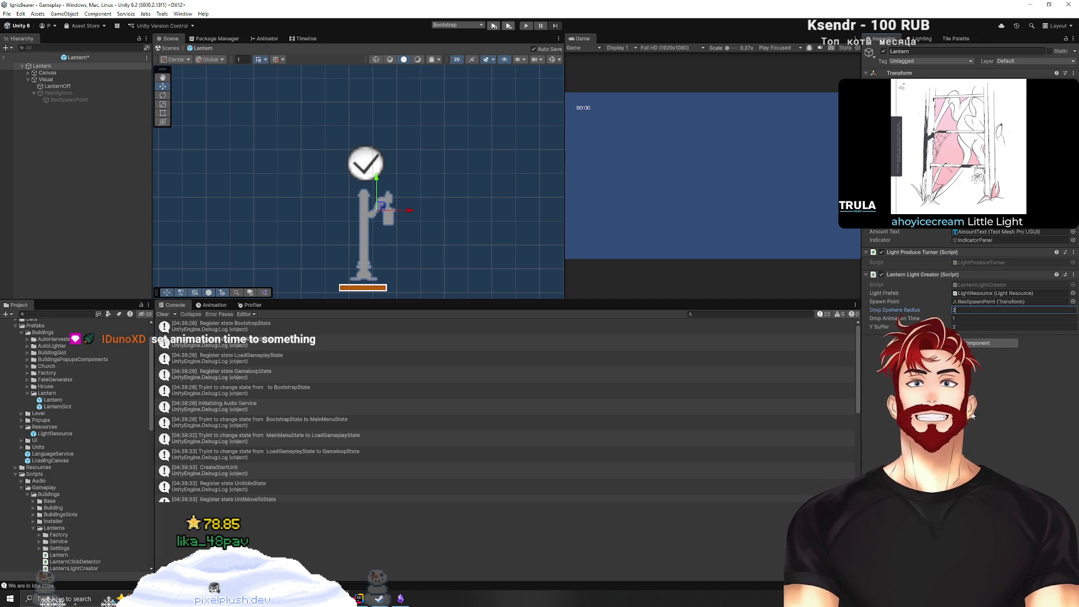
left_click(965, 318)
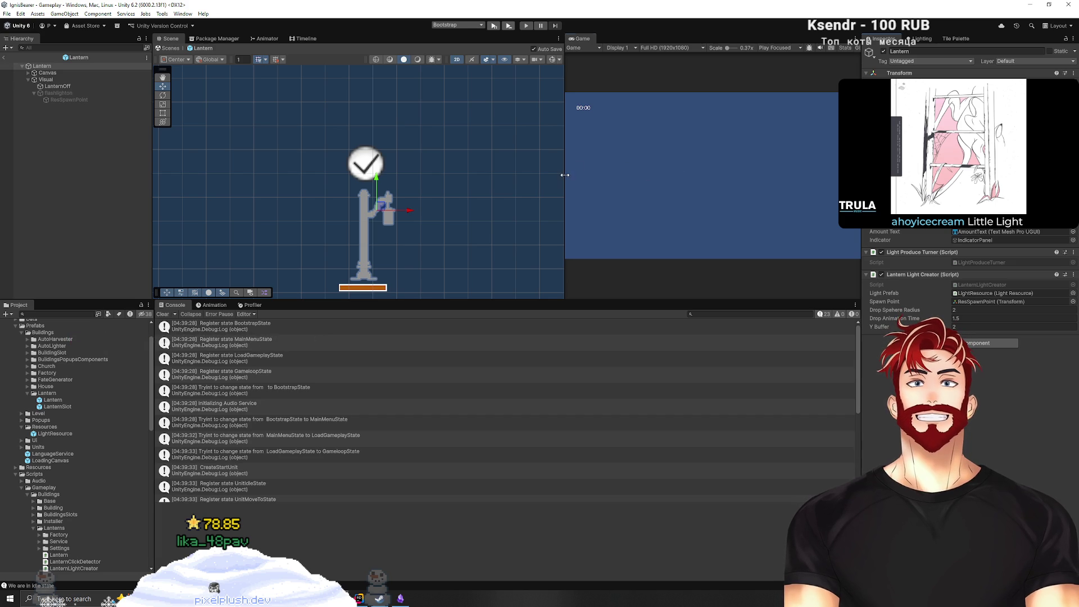
left_click_drag(564, 175, 314, 179)
left_click_drag(498, 299, 466, 437)
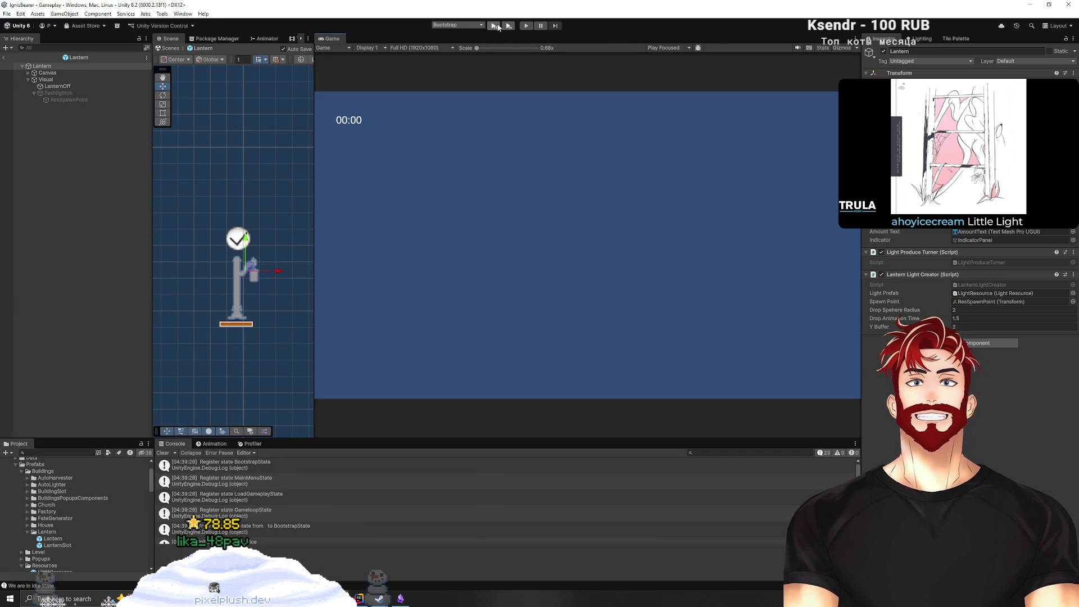
left_click(497, 25)
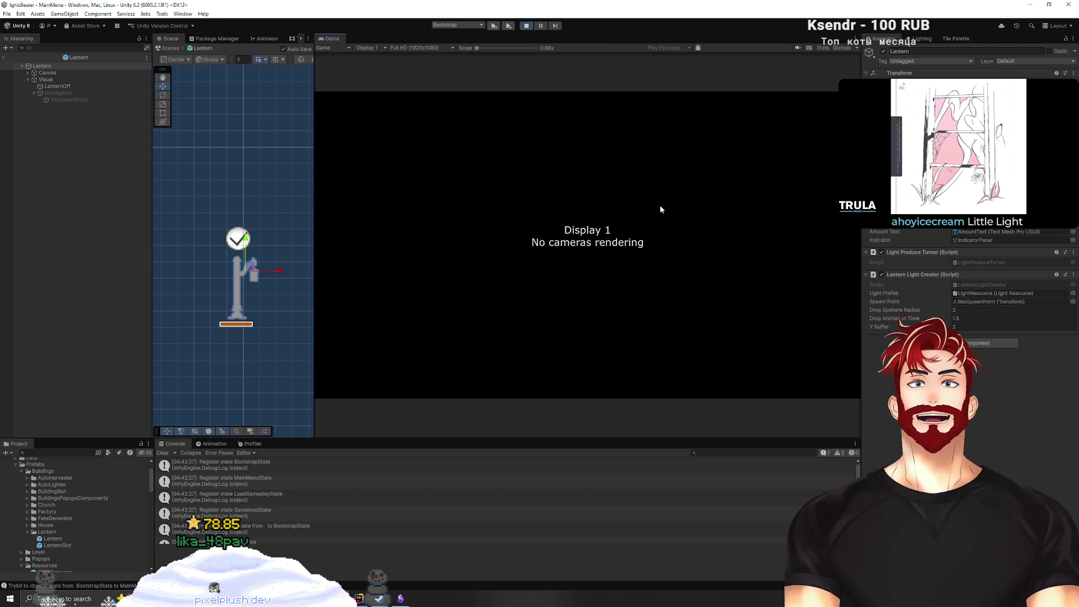
left_click(427, 144)
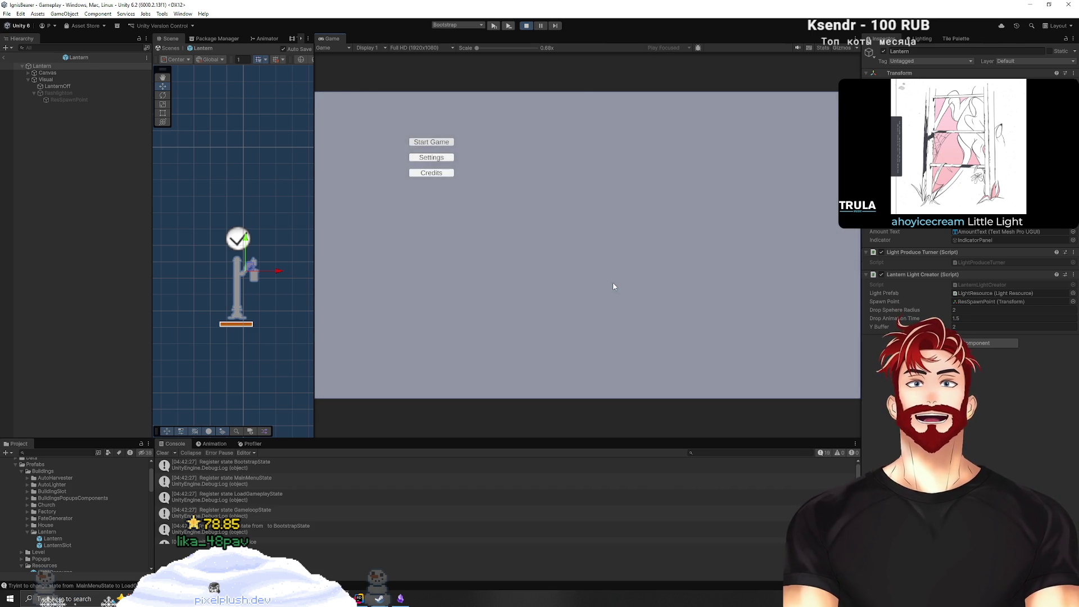
left_click(581, 287)
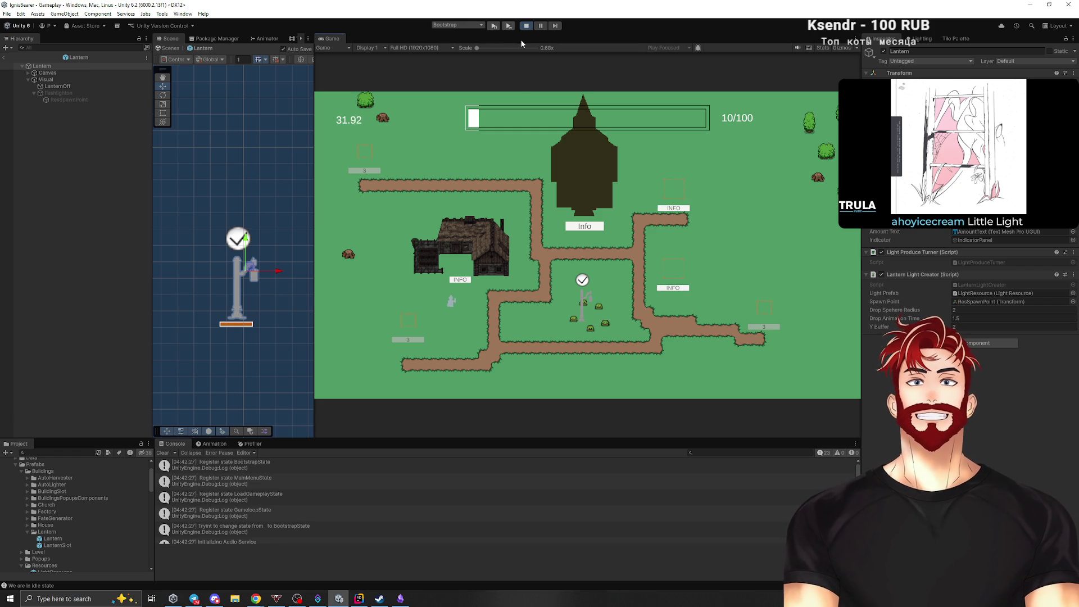
left_click(526, 26)
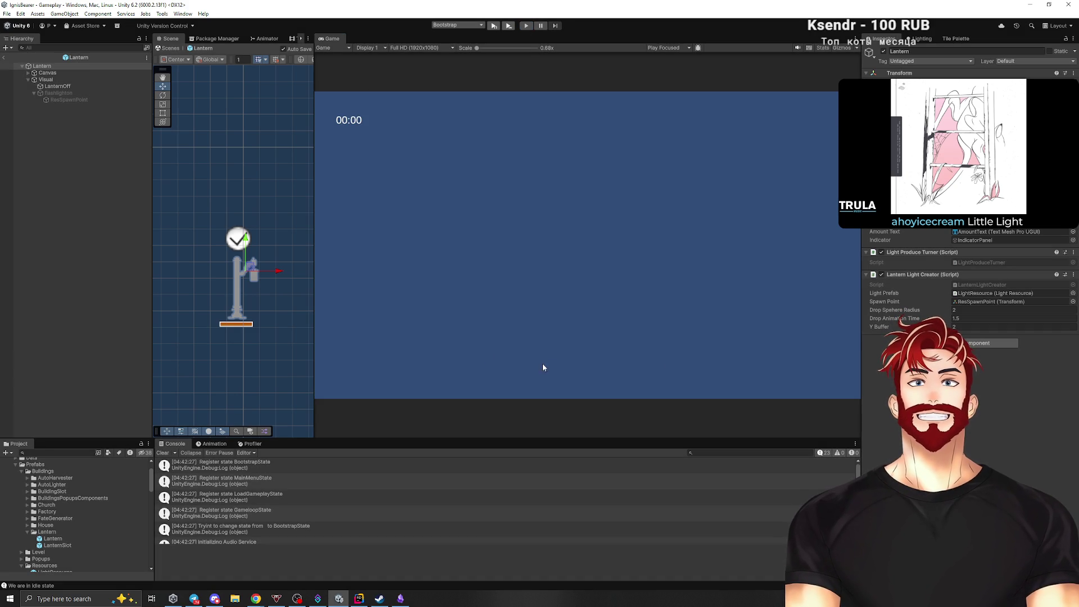
Review CreateLight's Instantiate call and the available Instantiate overloads.
key("alt+Tab")
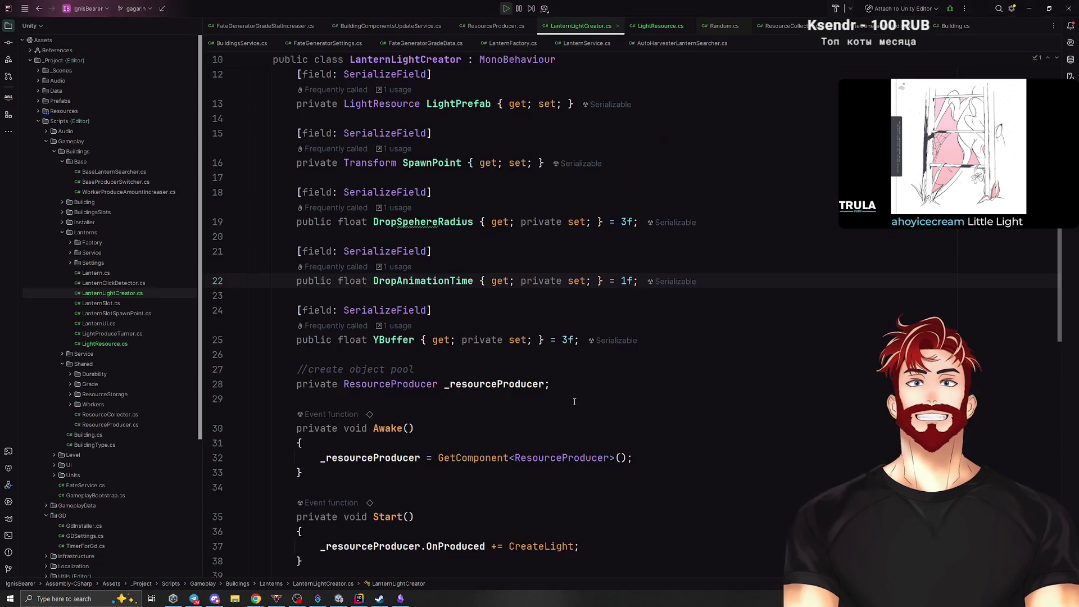
scroll(641, 379, "down", 10)
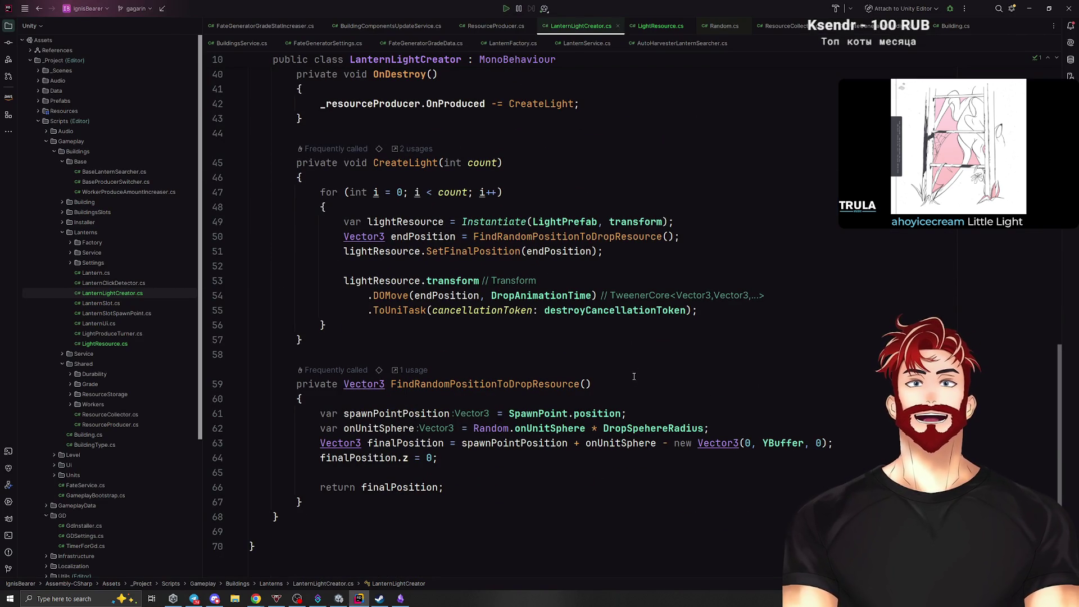
left_click(388, 280)
left_click(450, 280)
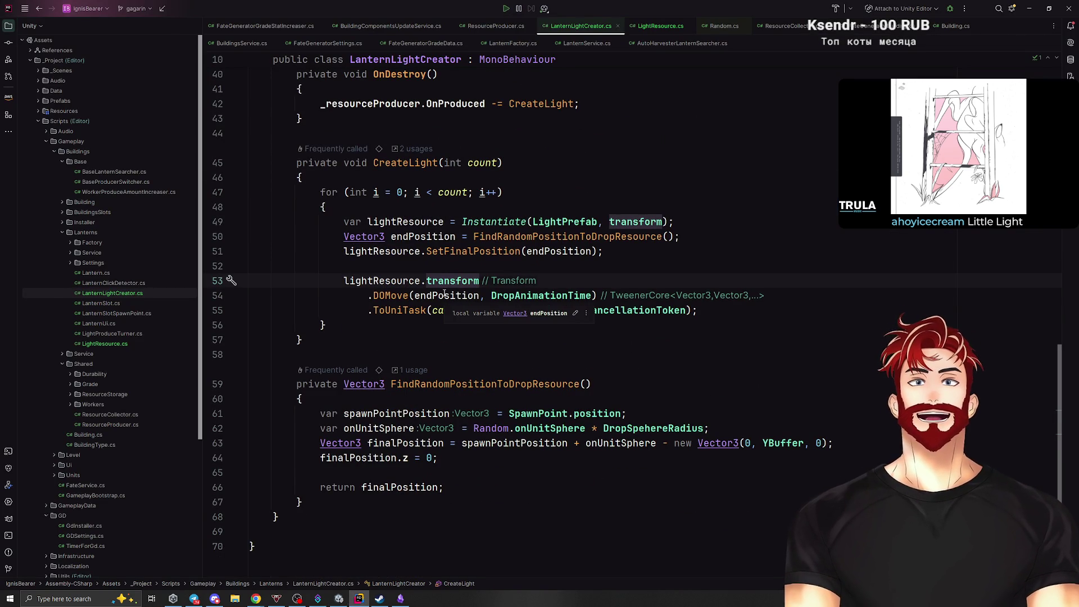
left_click(656, 221)
key("ctrl+p")
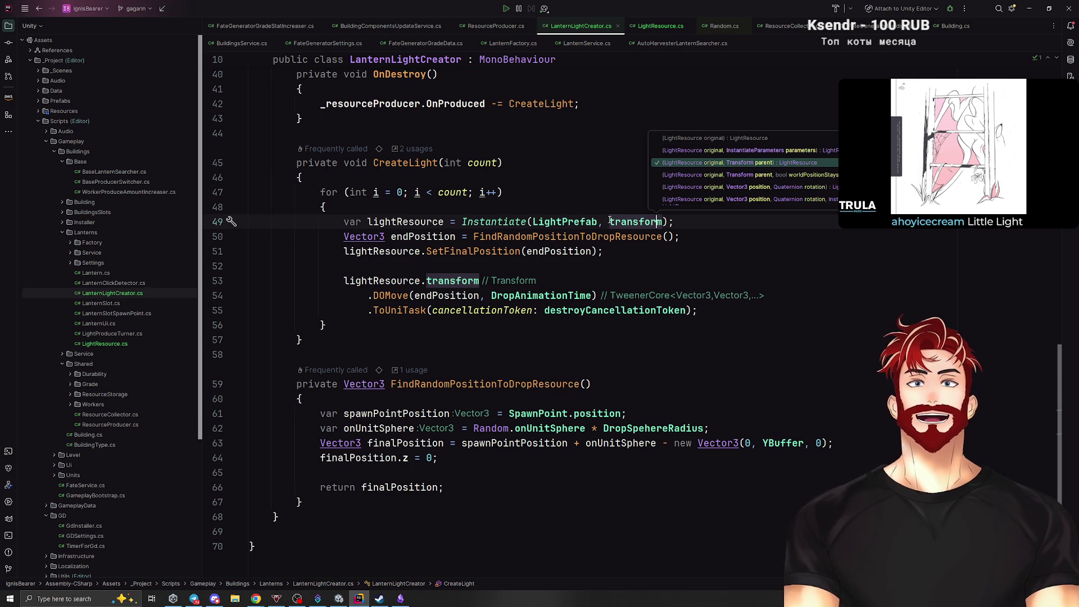
scroll(750, 190, "down", 3)
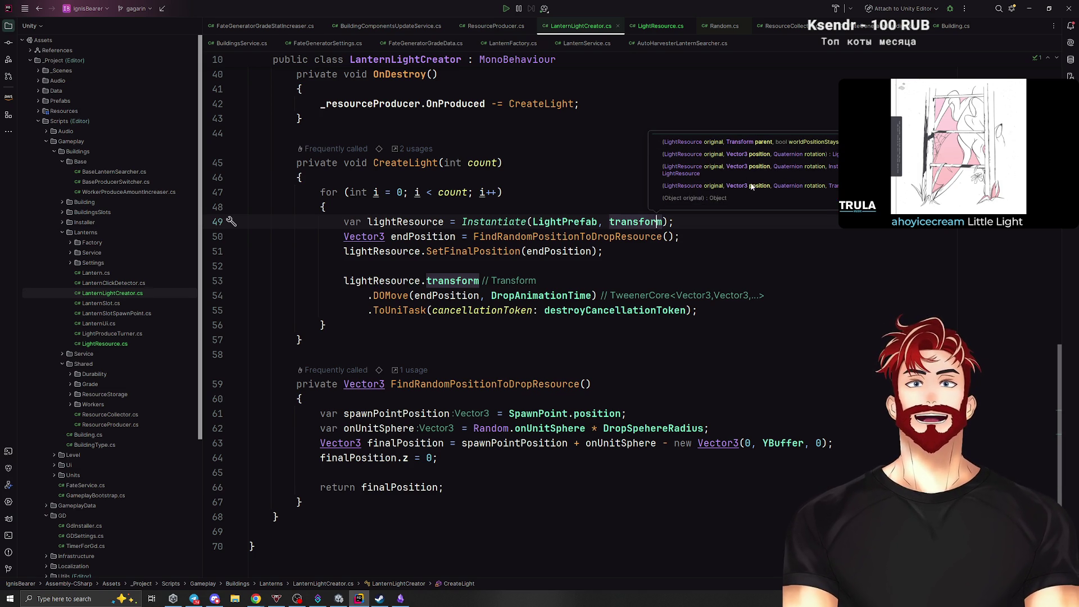
Change the Instantiate arguments to SpawnPoint.position and Quaternion.identity instead of the lantern transform.
left_click(610, 222)
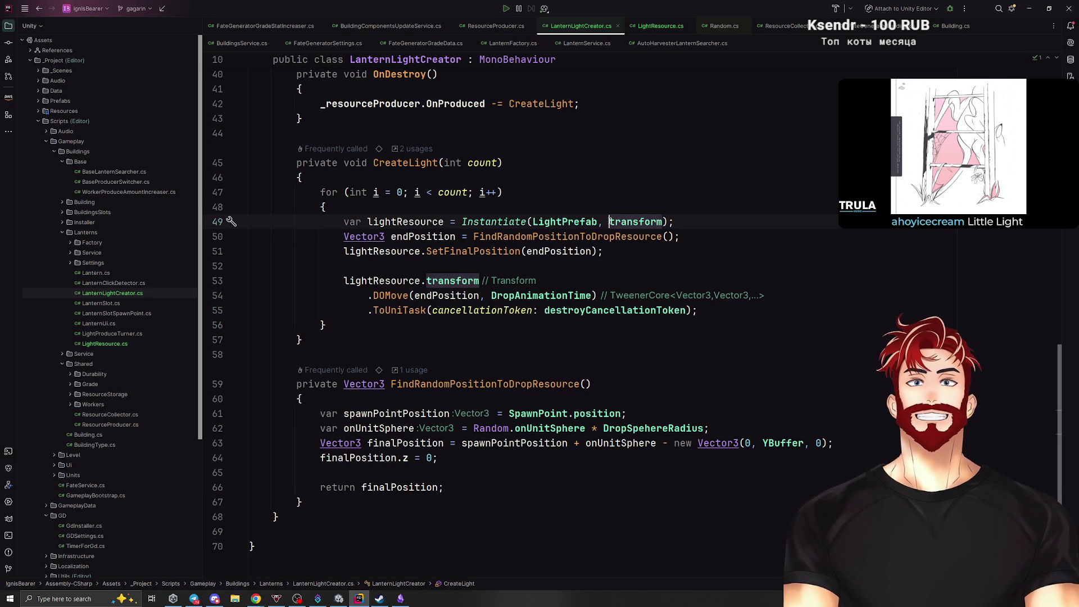
type(",")
key("Left")
type("spaw")
key("Return")
type(".pos")
key("Return")
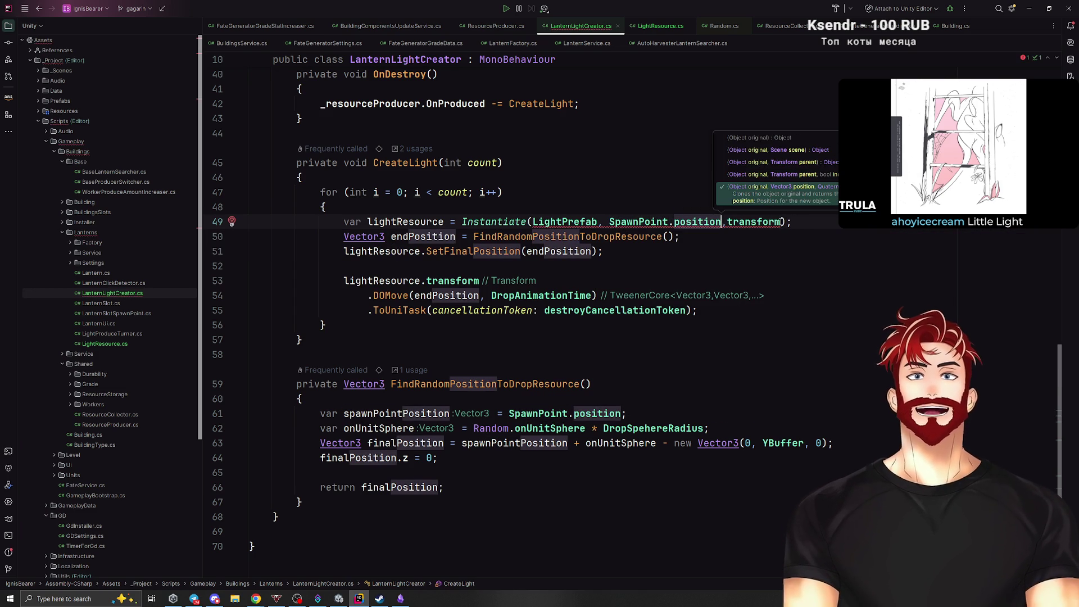
double_click(764, 222)
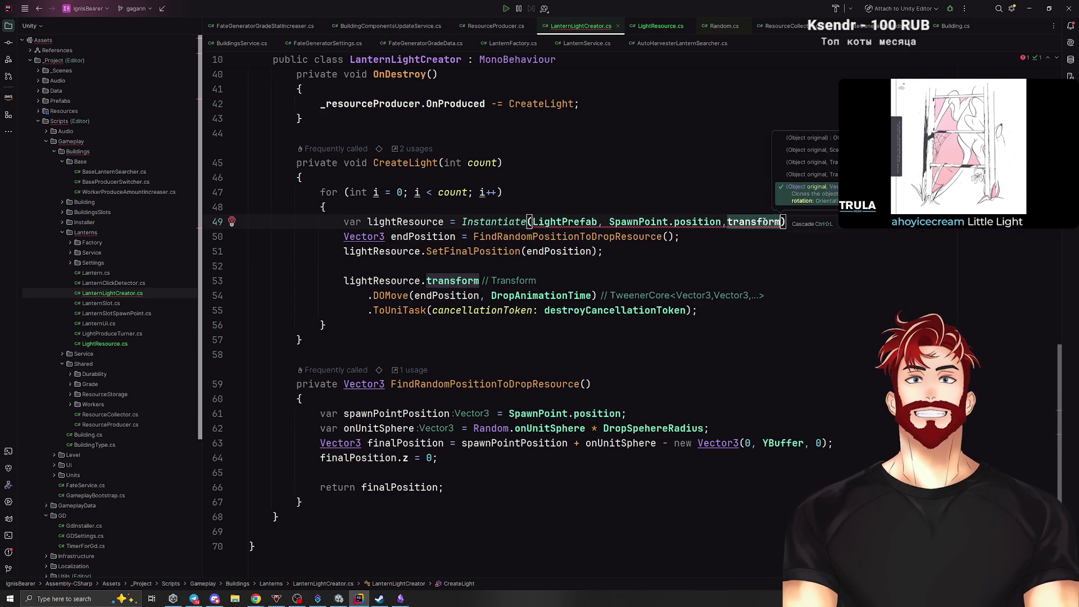
type("Qu")
key("Return")
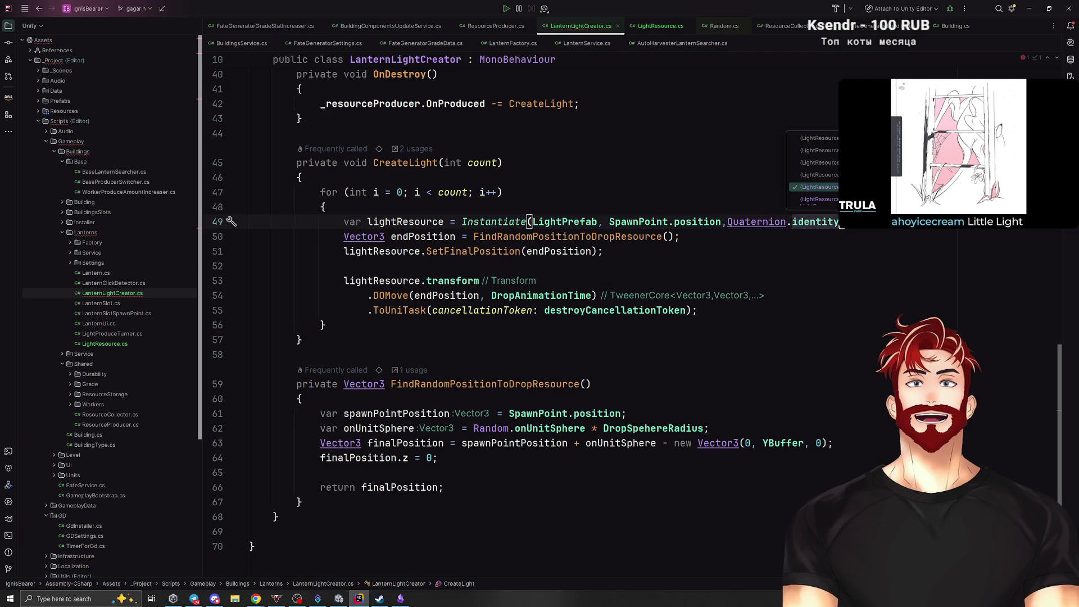
type(",")
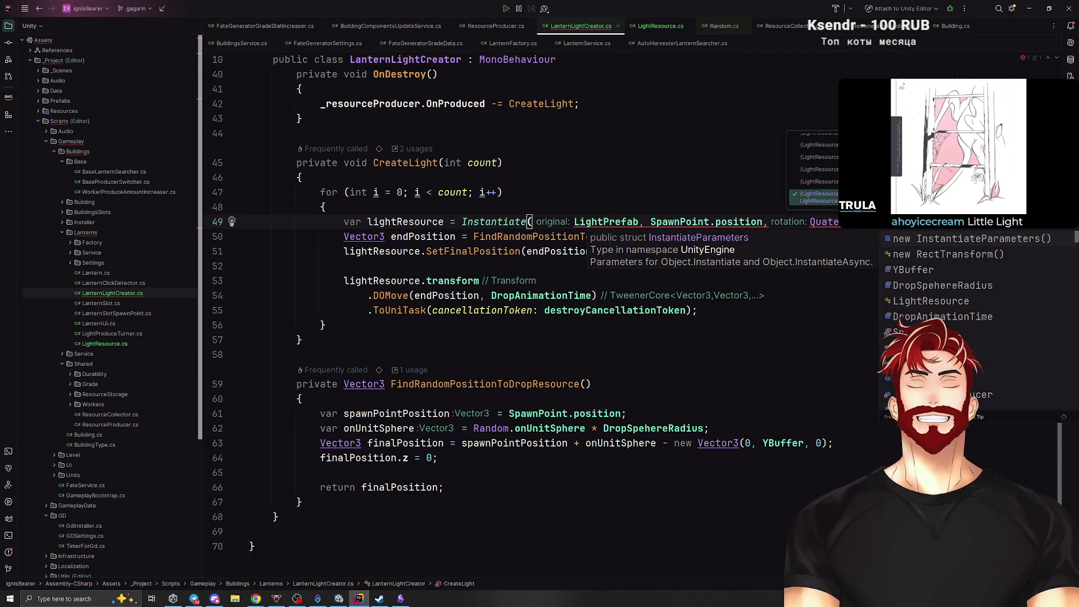
left_click(870, 294)
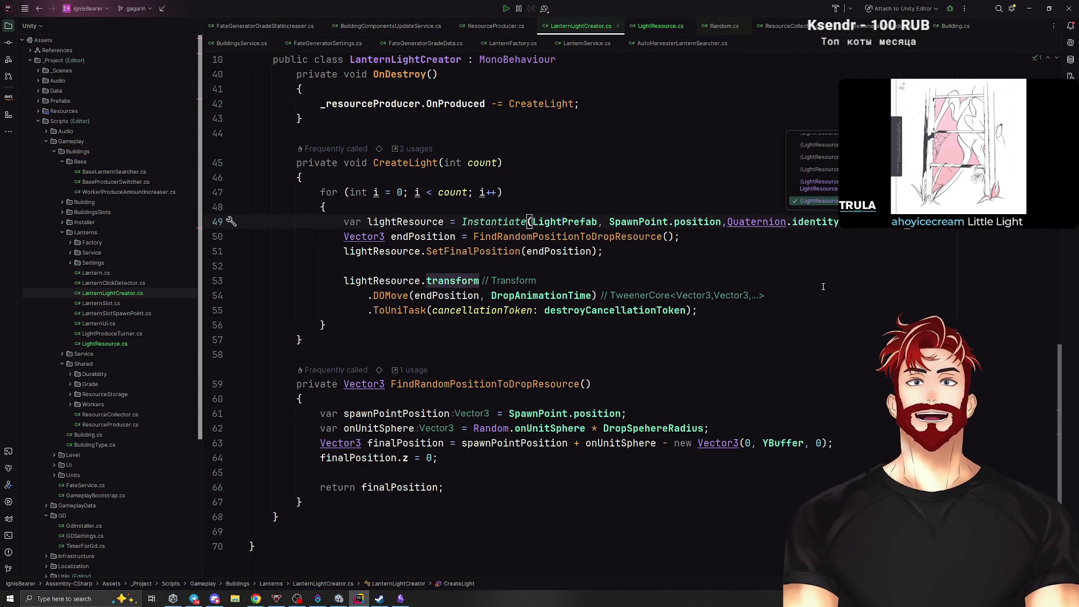
Add a blank line after the Instantiate call and return to Unity to recompile.
left_click(686, 221)
key("shift+Return")
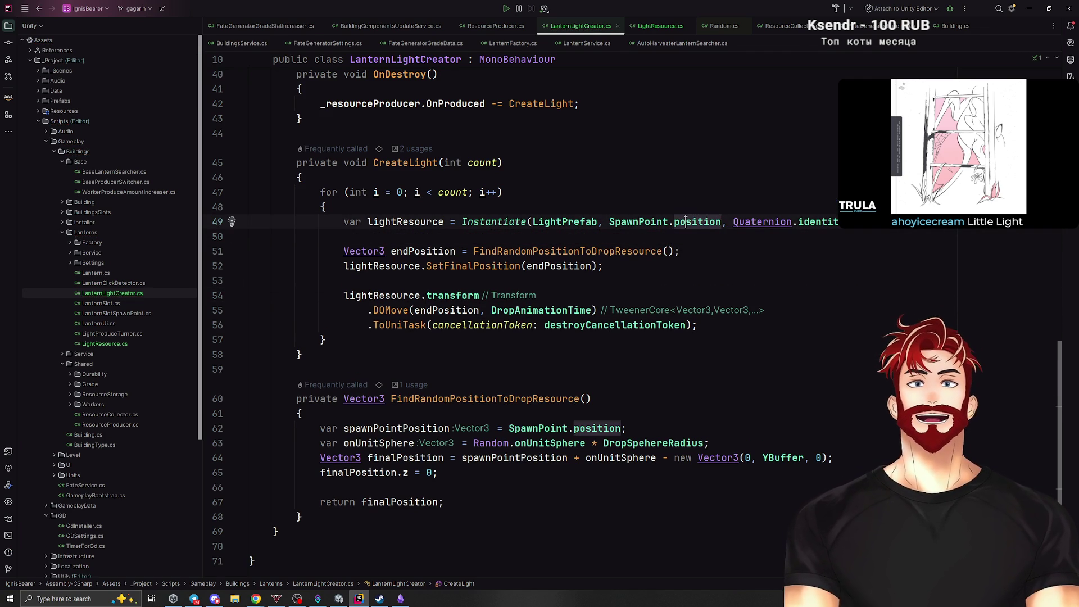
mouse_move(548, 310)
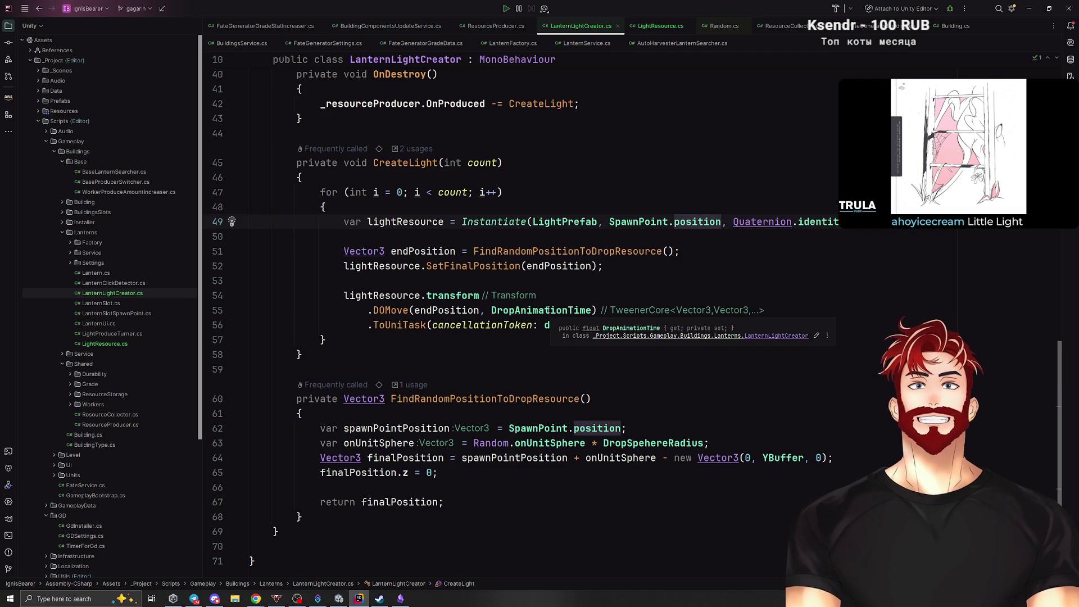
left_click(570, 278)
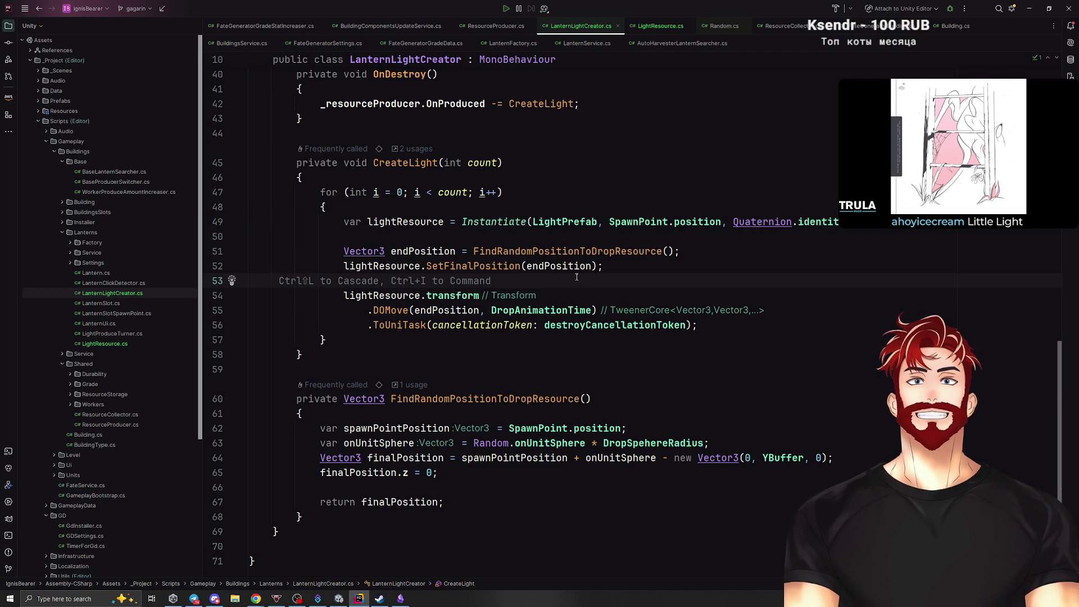
left_click(786, 457)
key("alt+Tab")
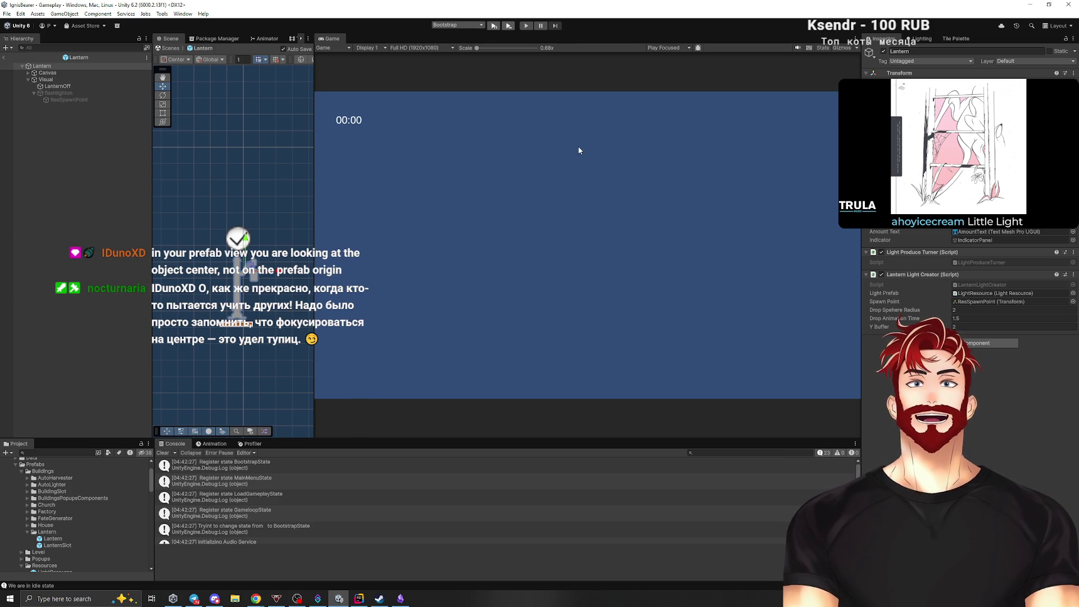
Enter play mode on the Gameplay map to test the new light drops.
left_click(493, 27)
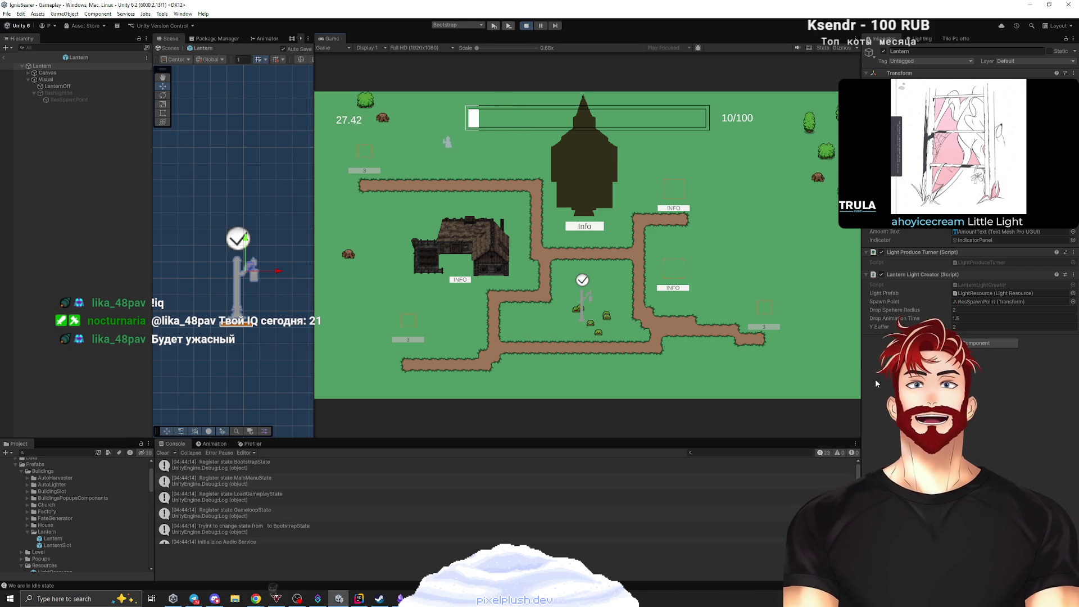
Set Drop Sphere Radius to 1 during play, watch the closer drops, then stop play mode.
left_click(963, 311)
type("1")
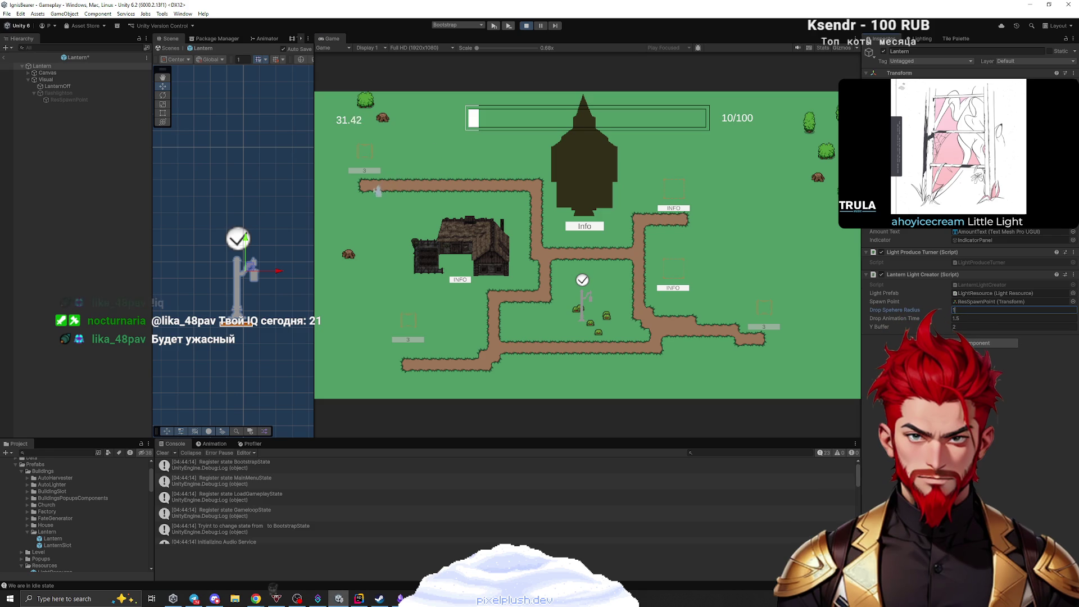
key("Return")
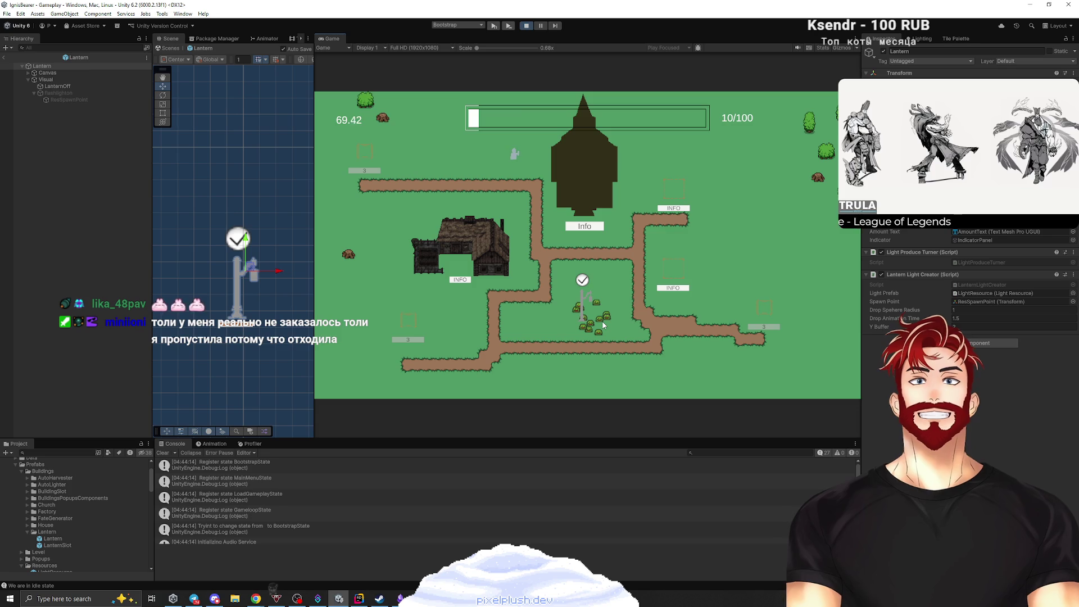
left_click(526, 28)
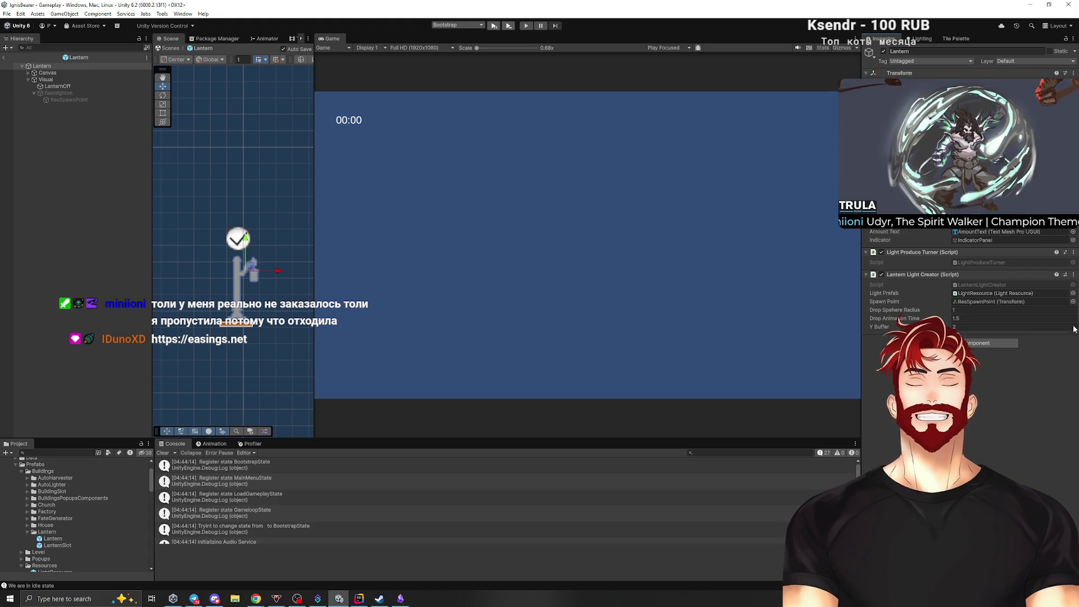
Chain a .SetEase() call below DOMove in CreateLight, then consult easings.net for curves.
left_click(360, 598)
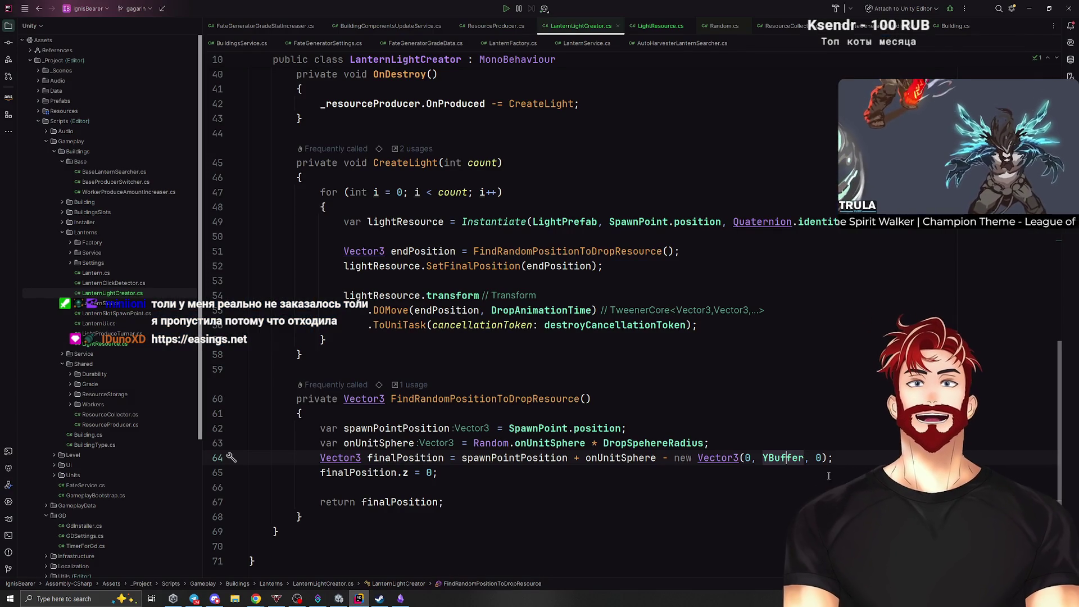
left_click(550, 299)
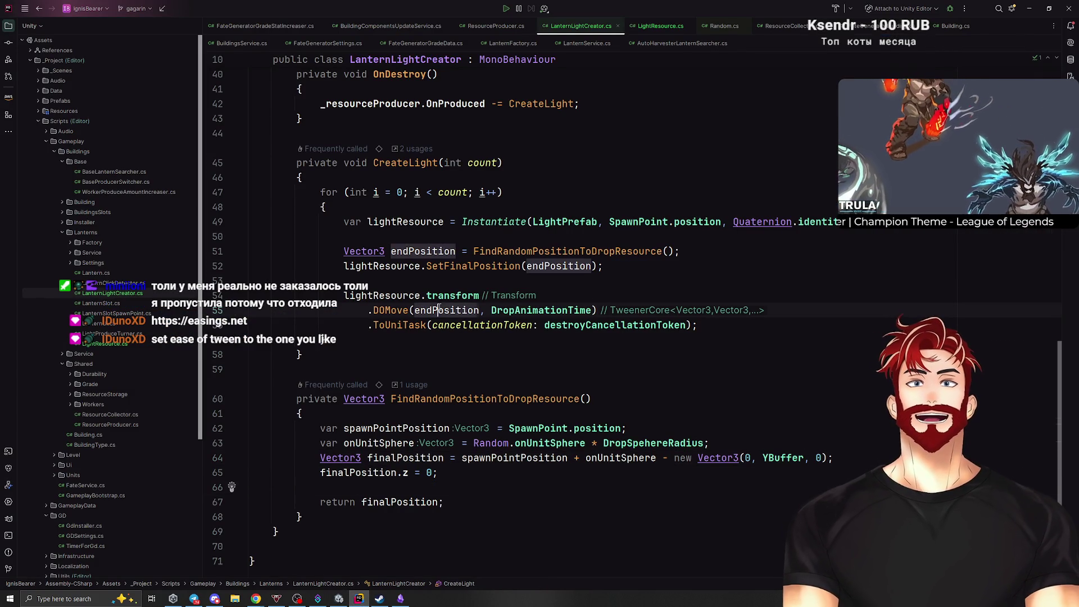
key("ctrl+p")
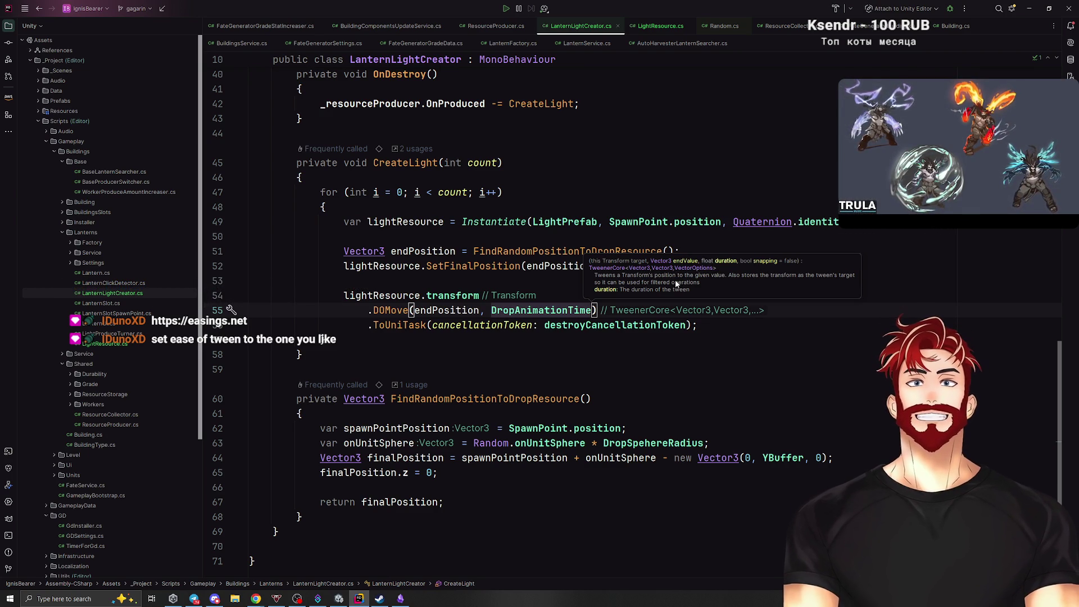
left_click(422, 310)
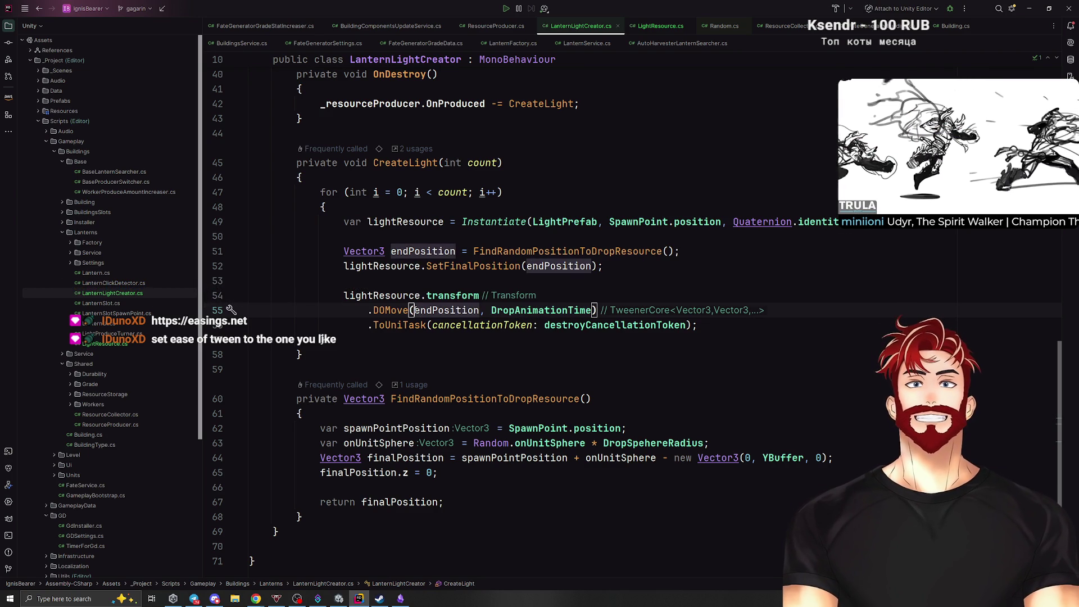
key("End")
key("Return")
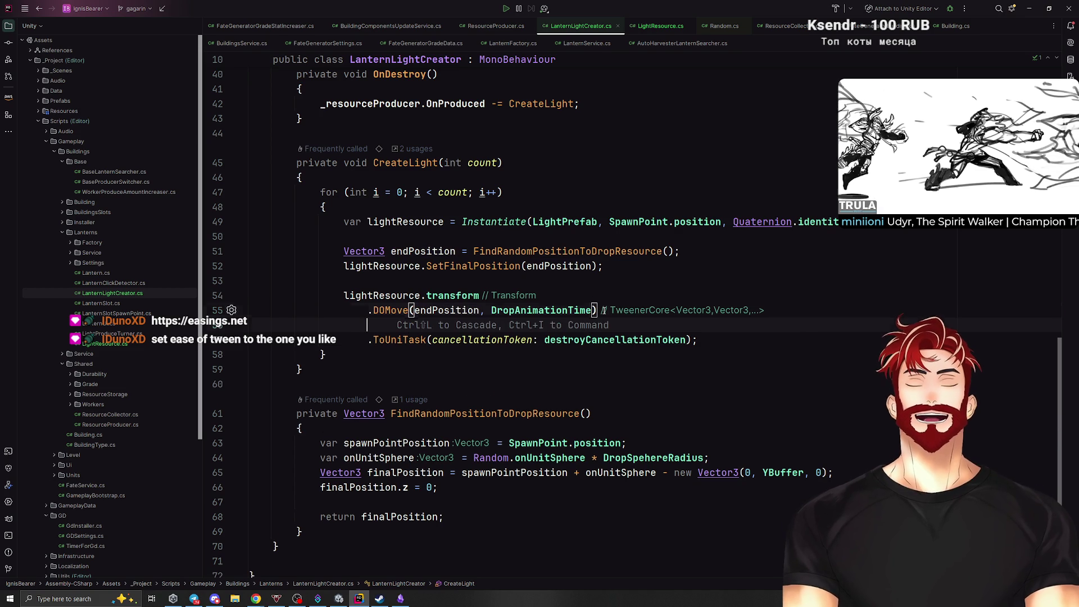
type(".SetE")
key("BackSpace")
type("E")
key("Return")
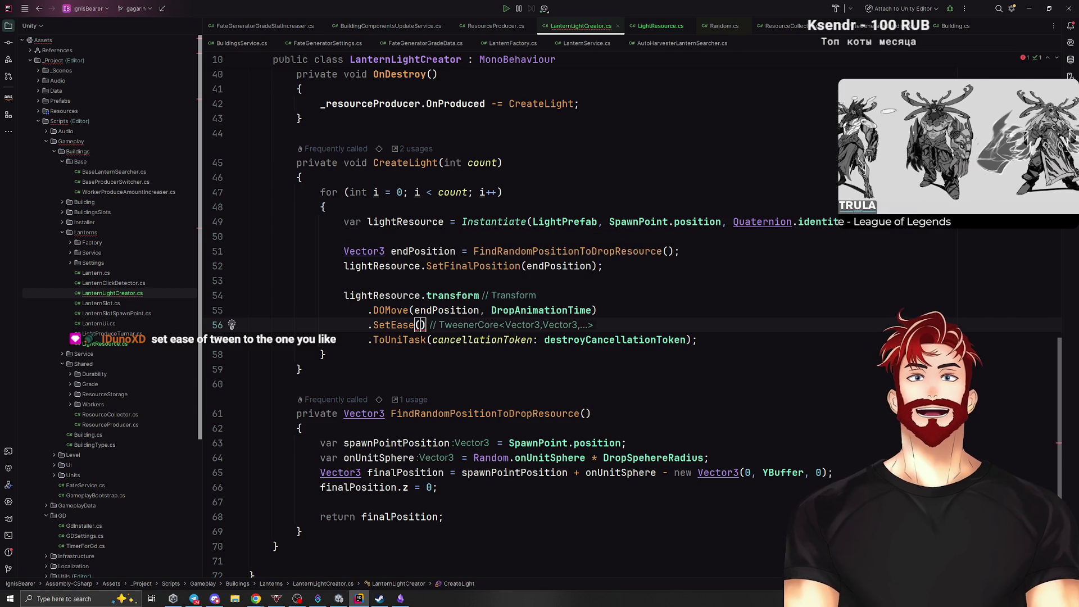
key("alt+Tab")
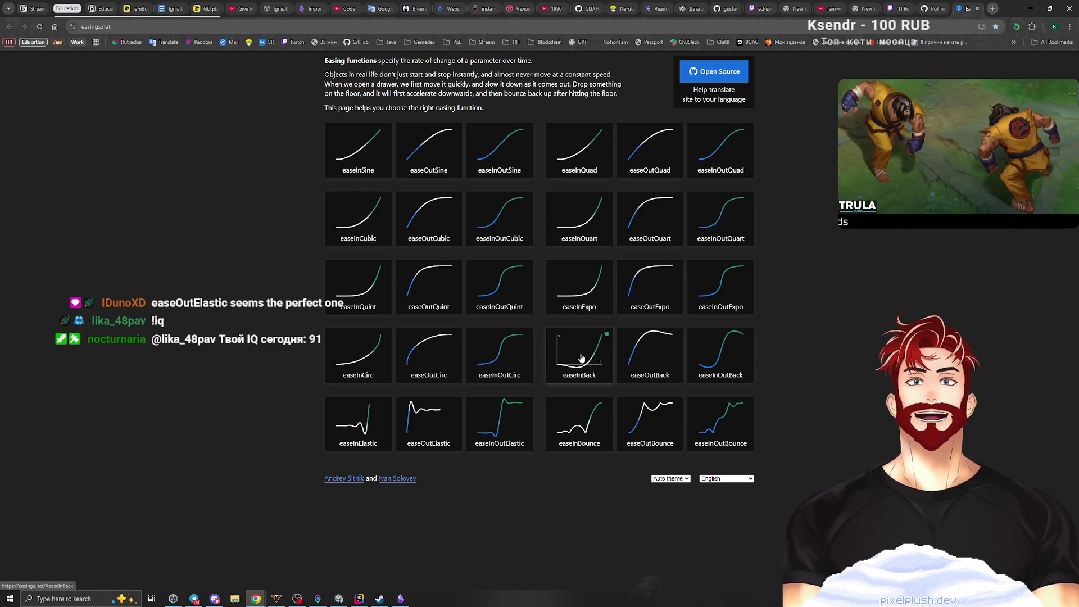
Pass Ease.InBack to the SetEase call and switch back to Unity to recompile.
key("alt+Tab")
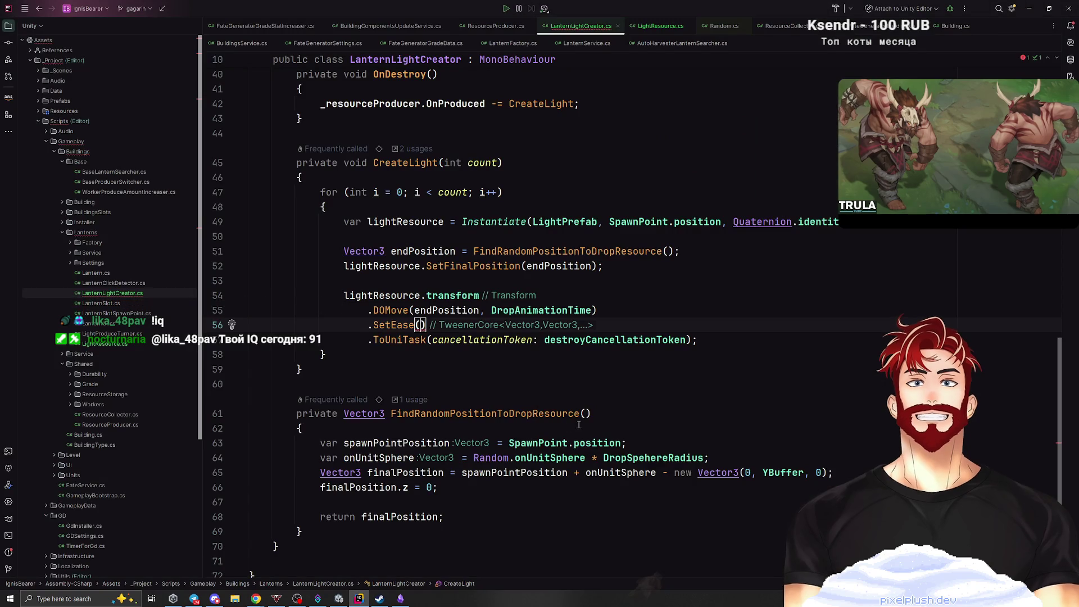
type("Eas")
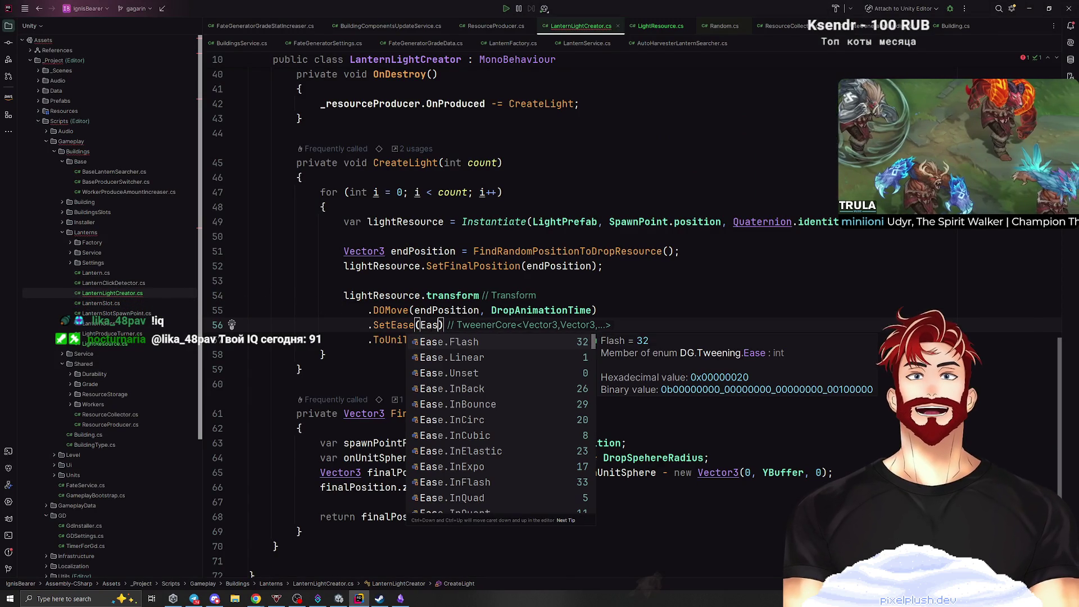
type("eInB")
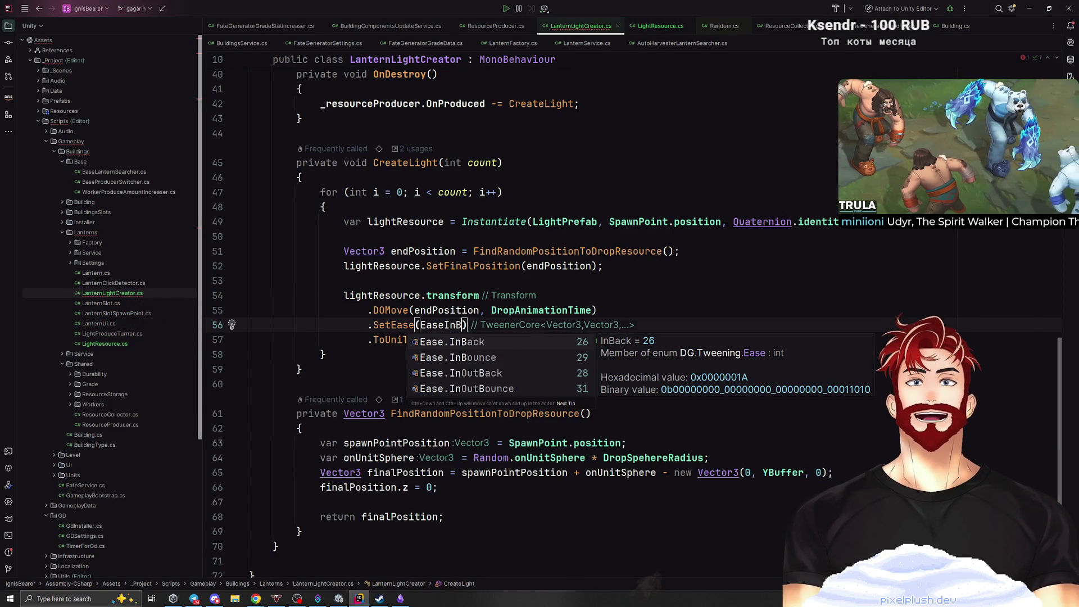
key("Return")
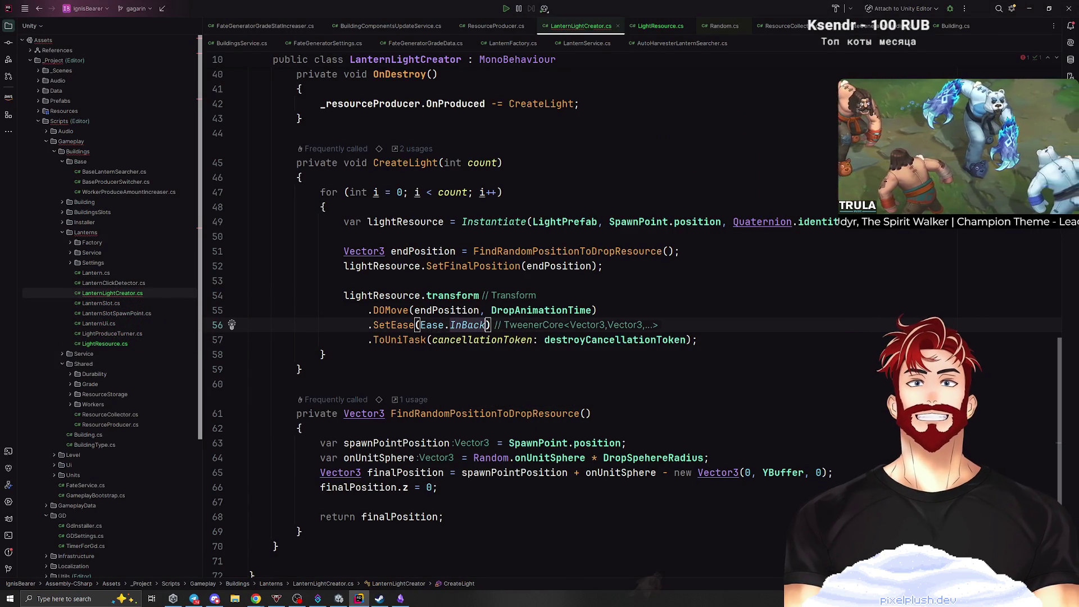
key("alt+Tab")
key("alt+Tab")
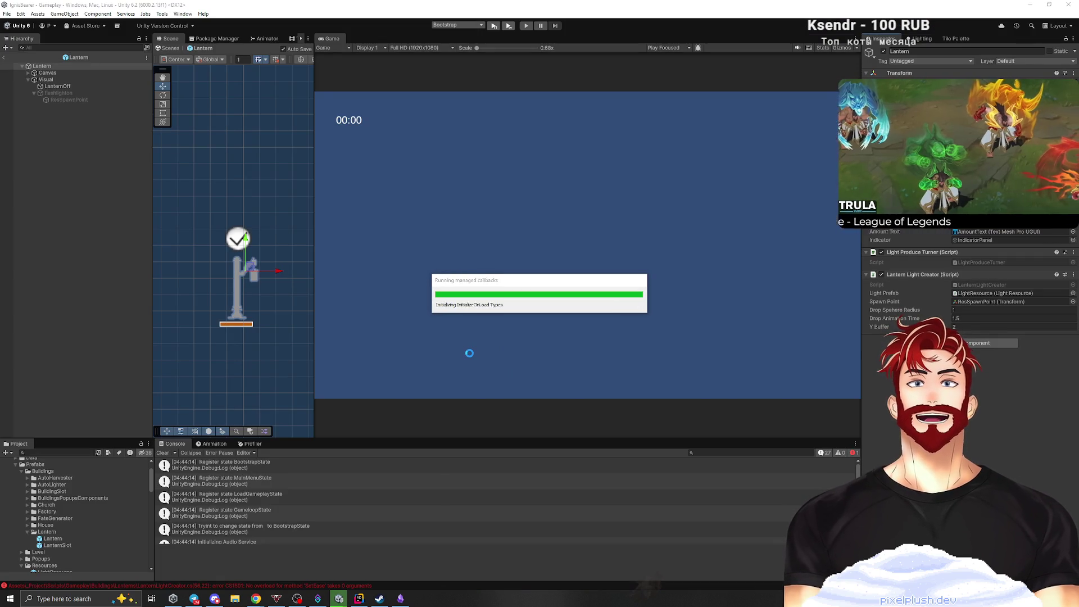
Bring the Unity Editor back to the front and enter Play mode with Ctrl+P.
key("alt+Tab")
key("Tab")
key("Tab")
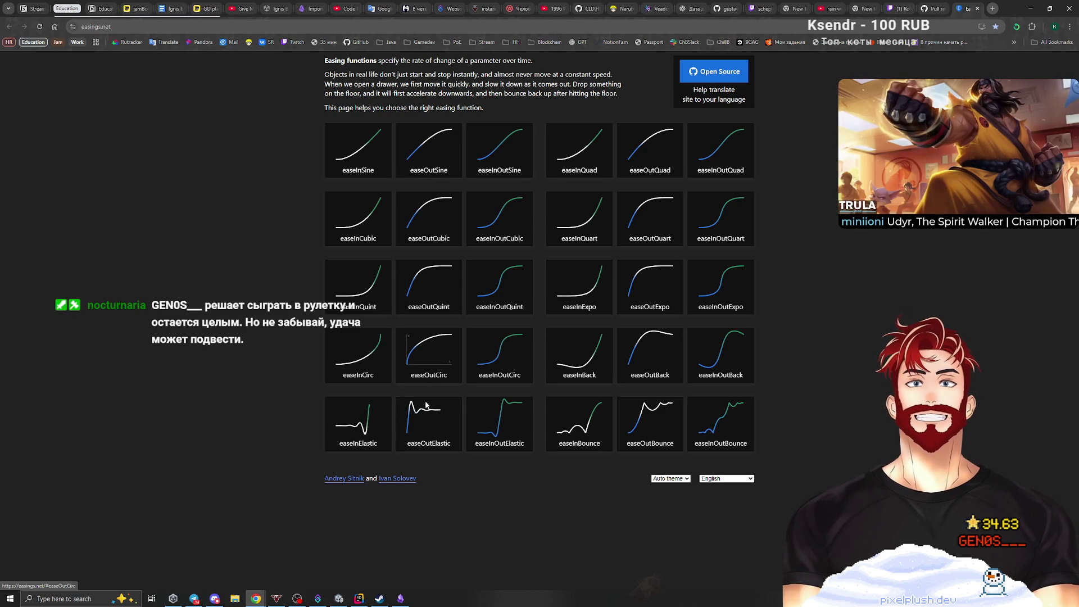
key("super+Tab")
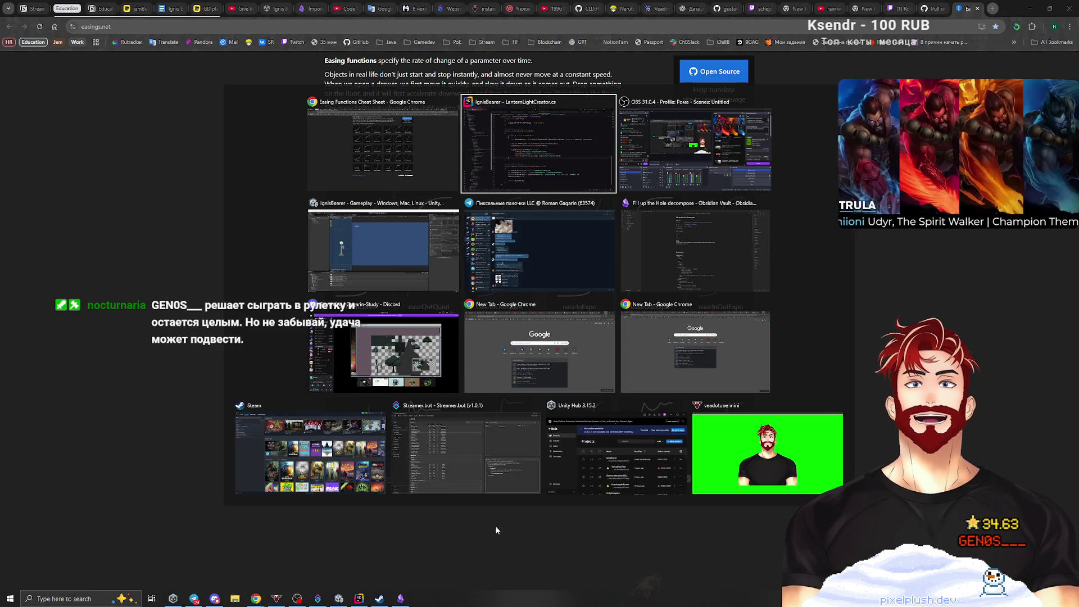
left_click(388, 259)
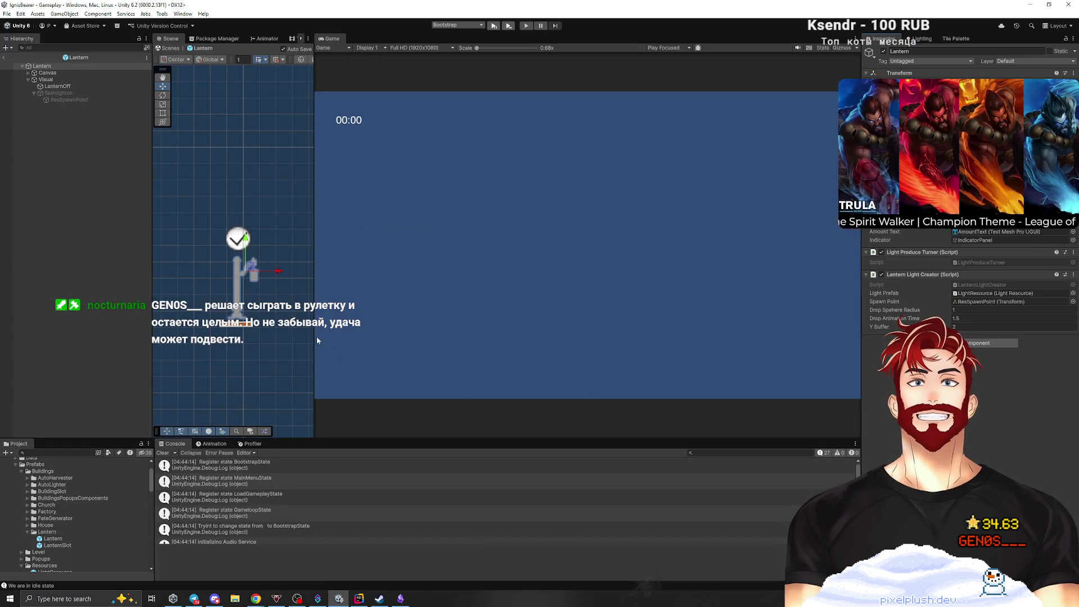
key("ctrl+p")
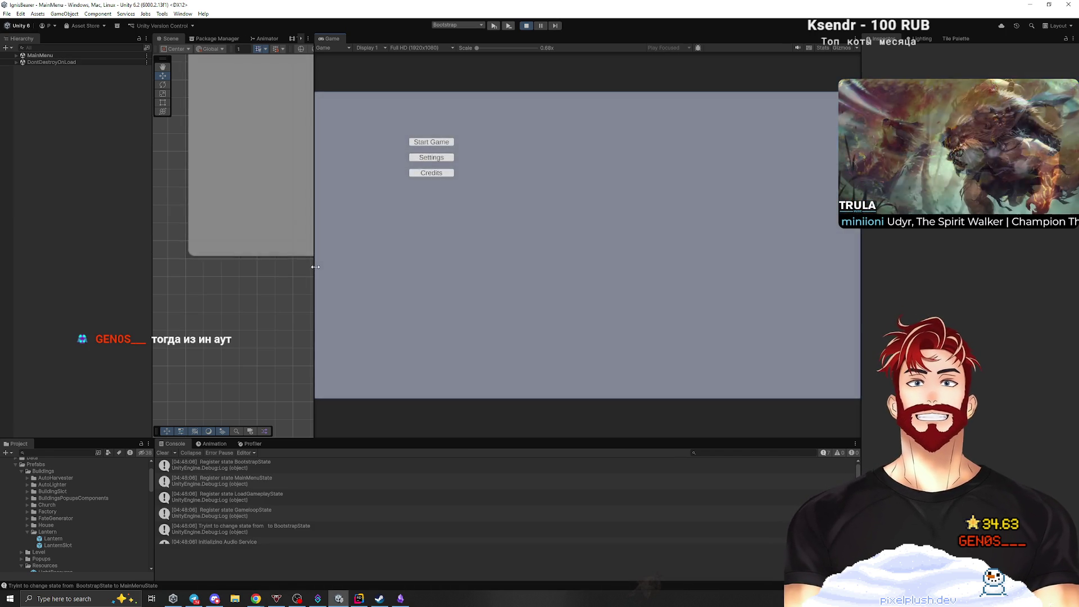
Widen the Scene view beside the Game view and start the game from the main menu.
left_click_drag(316, 270, 458, 269)
scroll(458, 269, "down", 2)
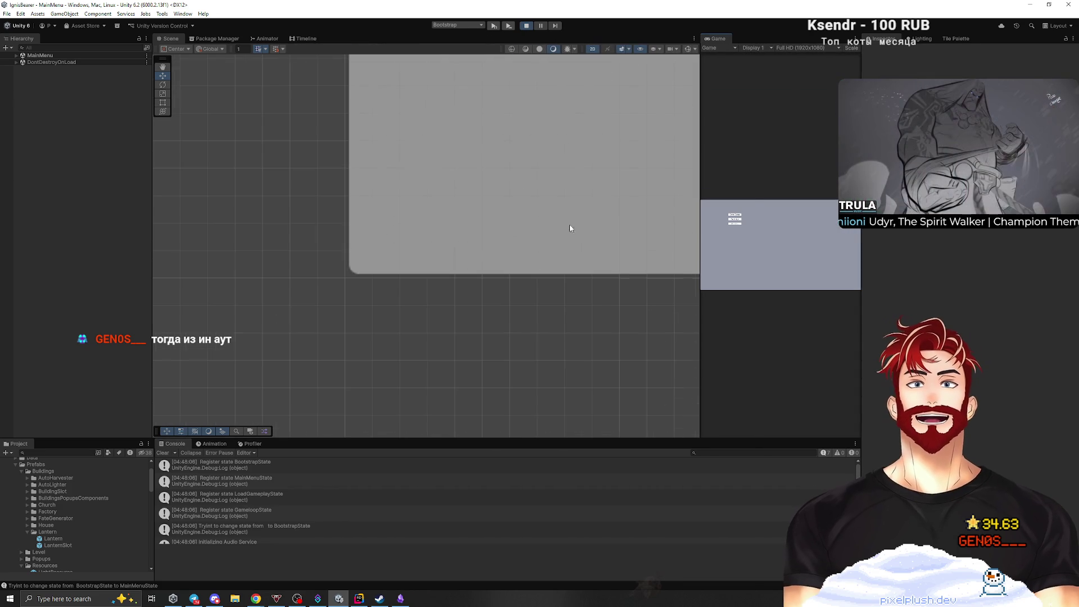
left_click(736, 218)
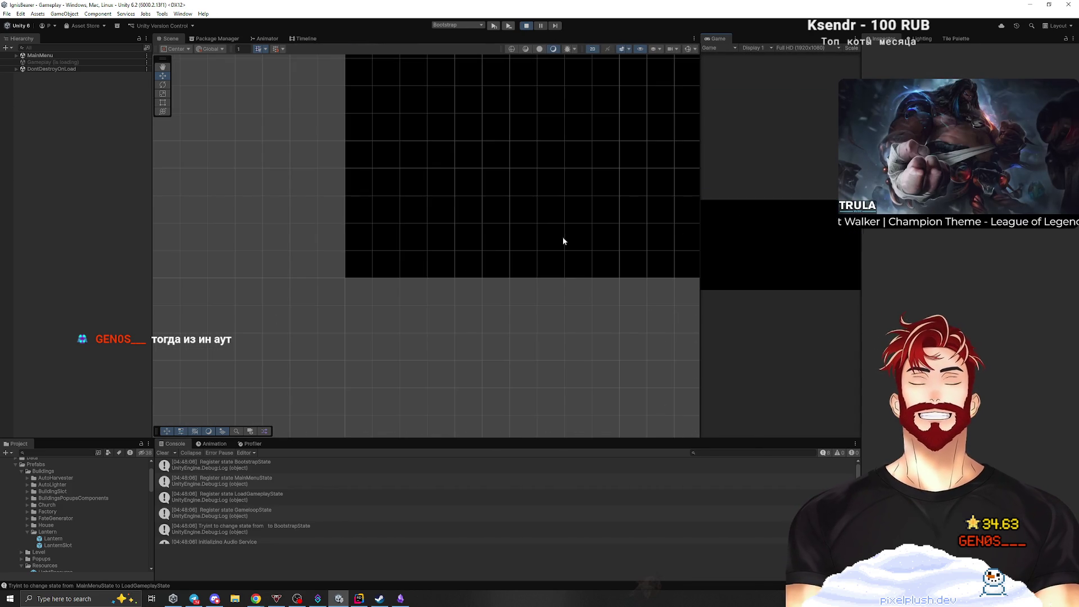
Activate the lantern to send a unit and watch the light drops fly out around the SpawnPoint.
scroll(372, 292, "up", 10)
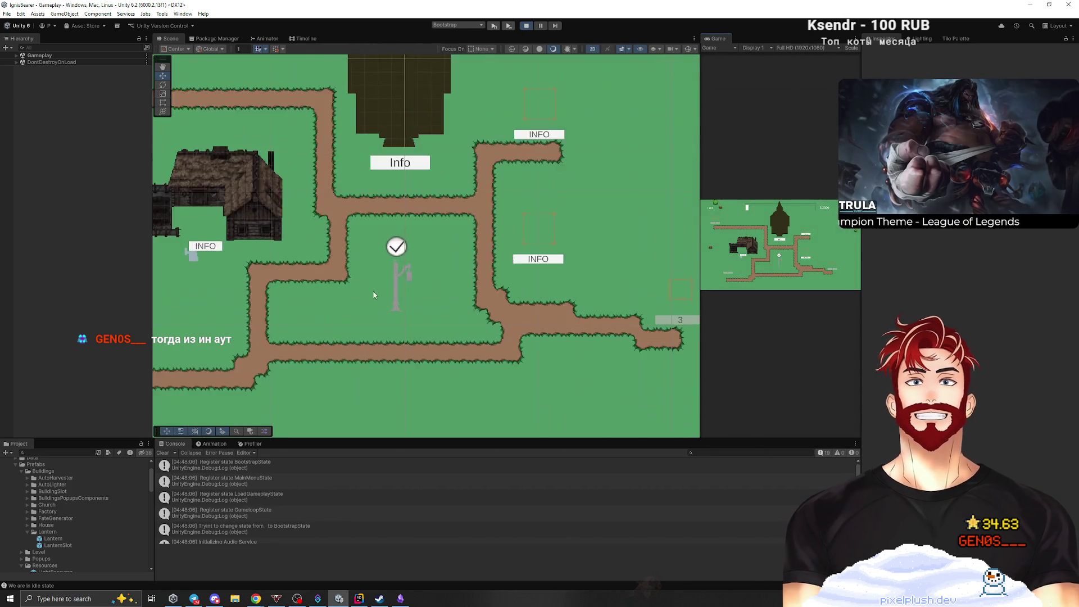
left_click(780, 257)
scroll(496, 330, "down", 2)
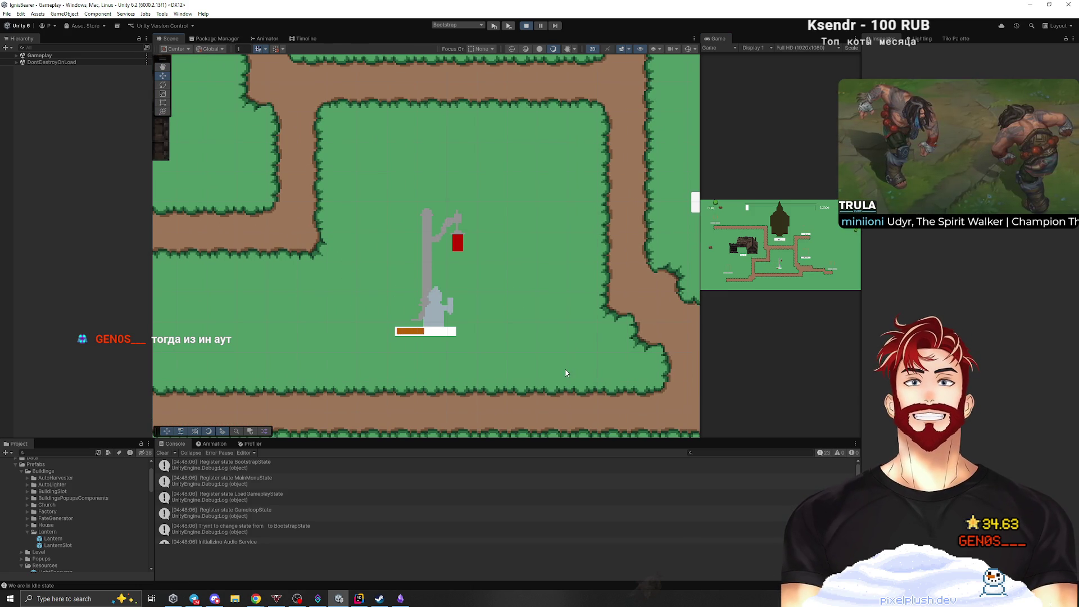
left_click_drag(595, 359, 583, 331)
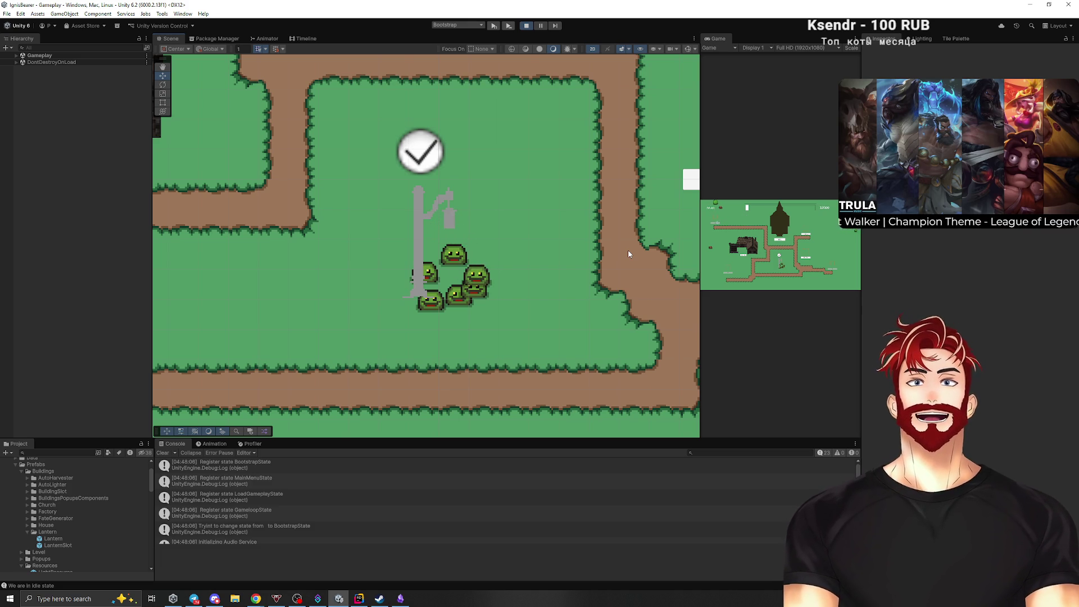
left_click(628, 285)
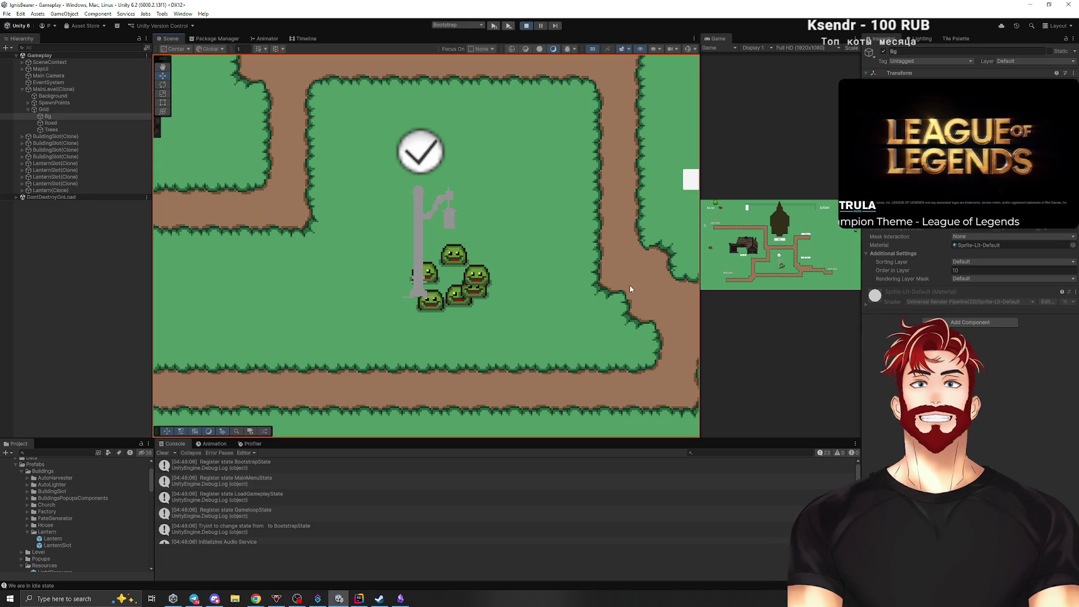
left_click(780, 259)
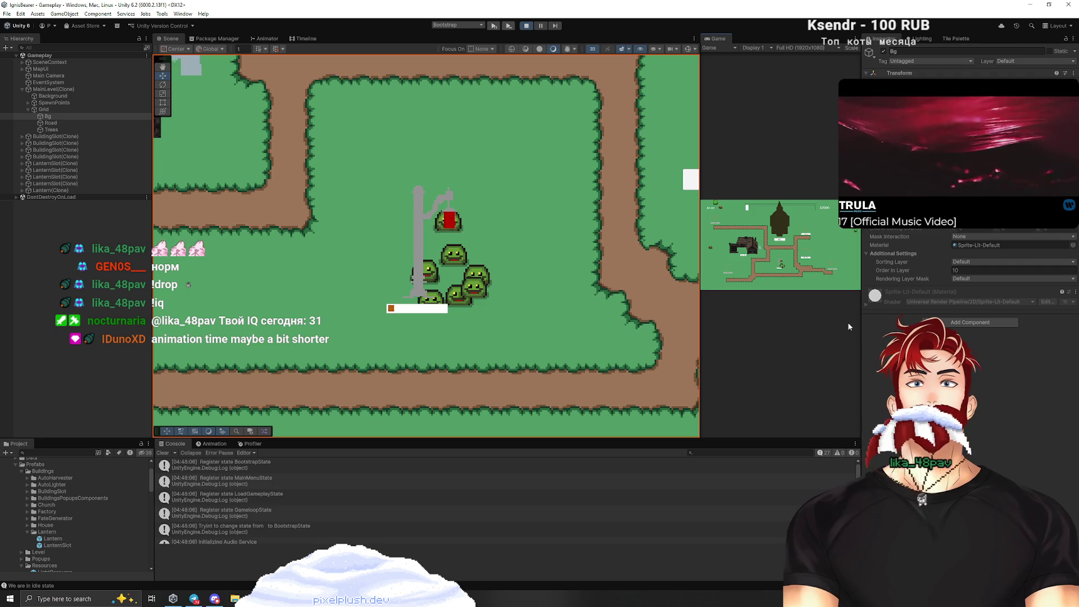
Stop Play mode and start it again so the lantern is unlit.
left_click(527, 27)
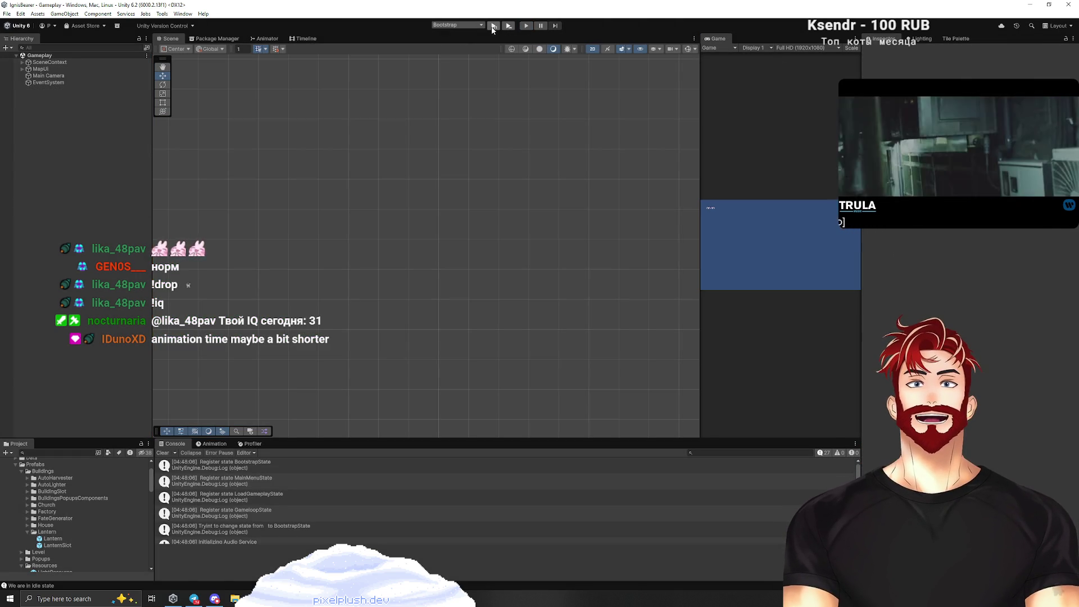
left_click(494, 27)
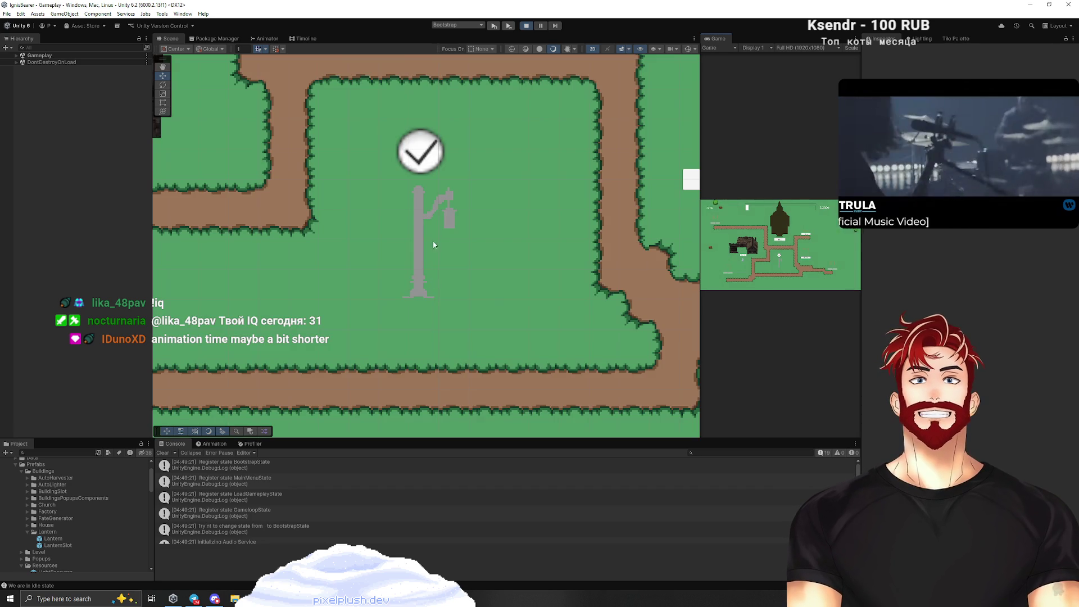
Inspect the Lantern prefab's Drop settings, stop Play mode, and open LanternLightCreator.cs in Rider.
left_click(53, 538)
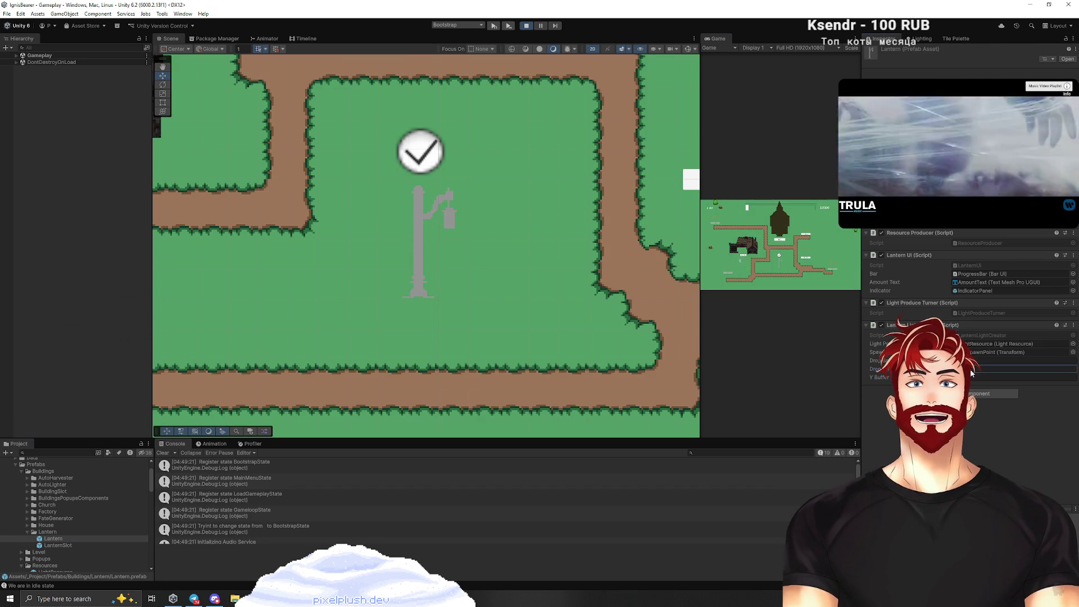
left_click(1022, 368)
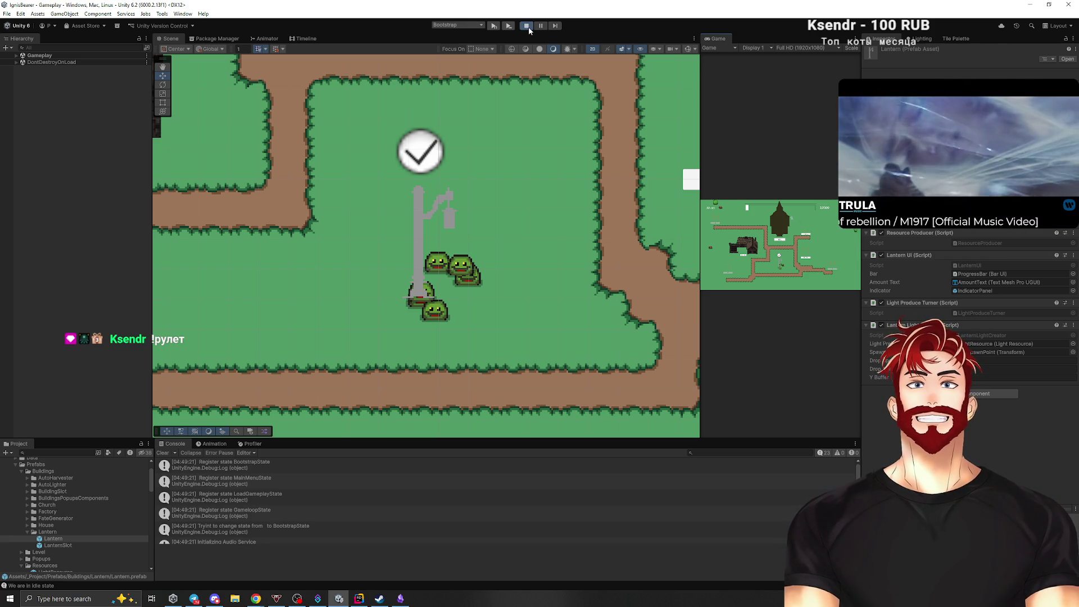
key("alt+Tab")
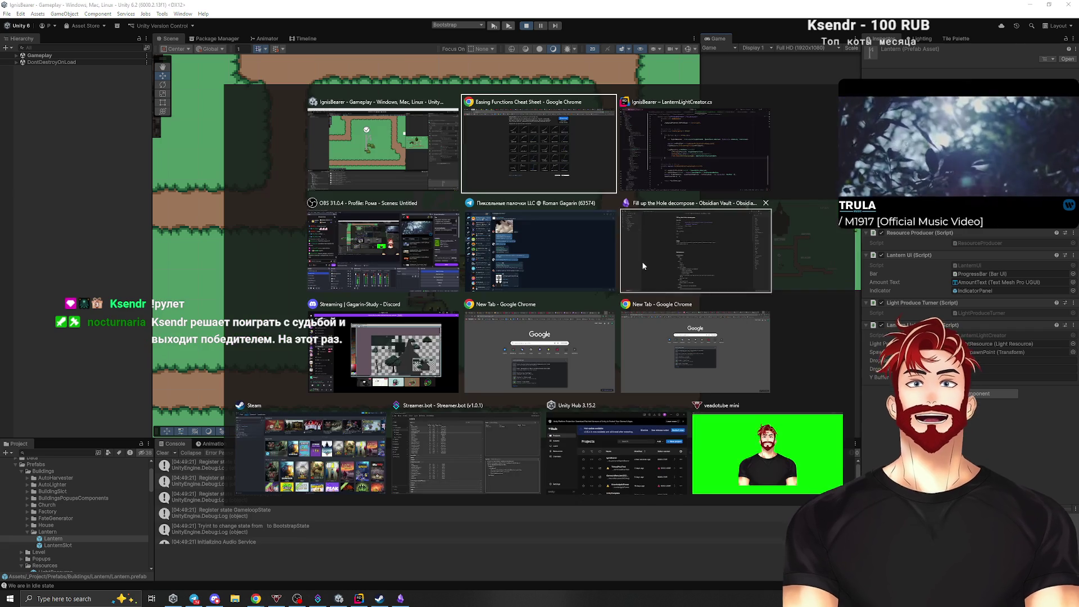
left_click(526, 25)
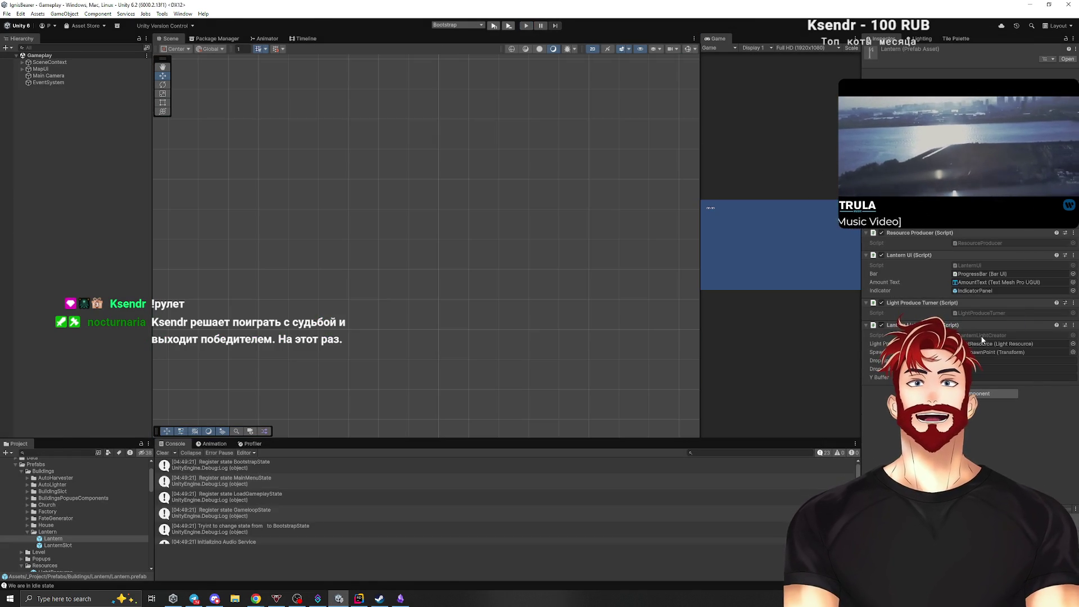
double_click(982, 337)
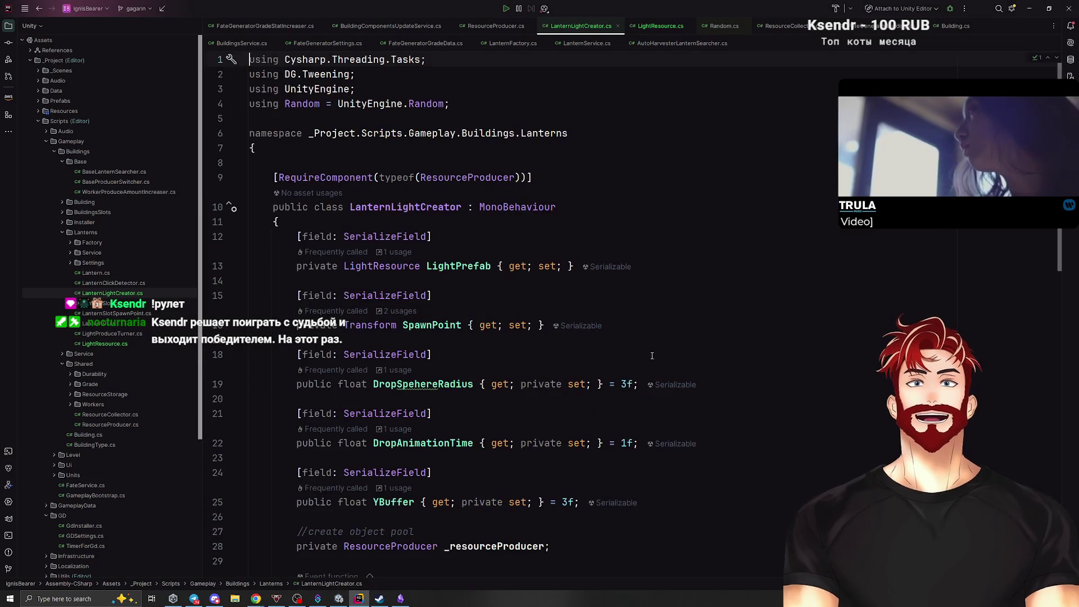